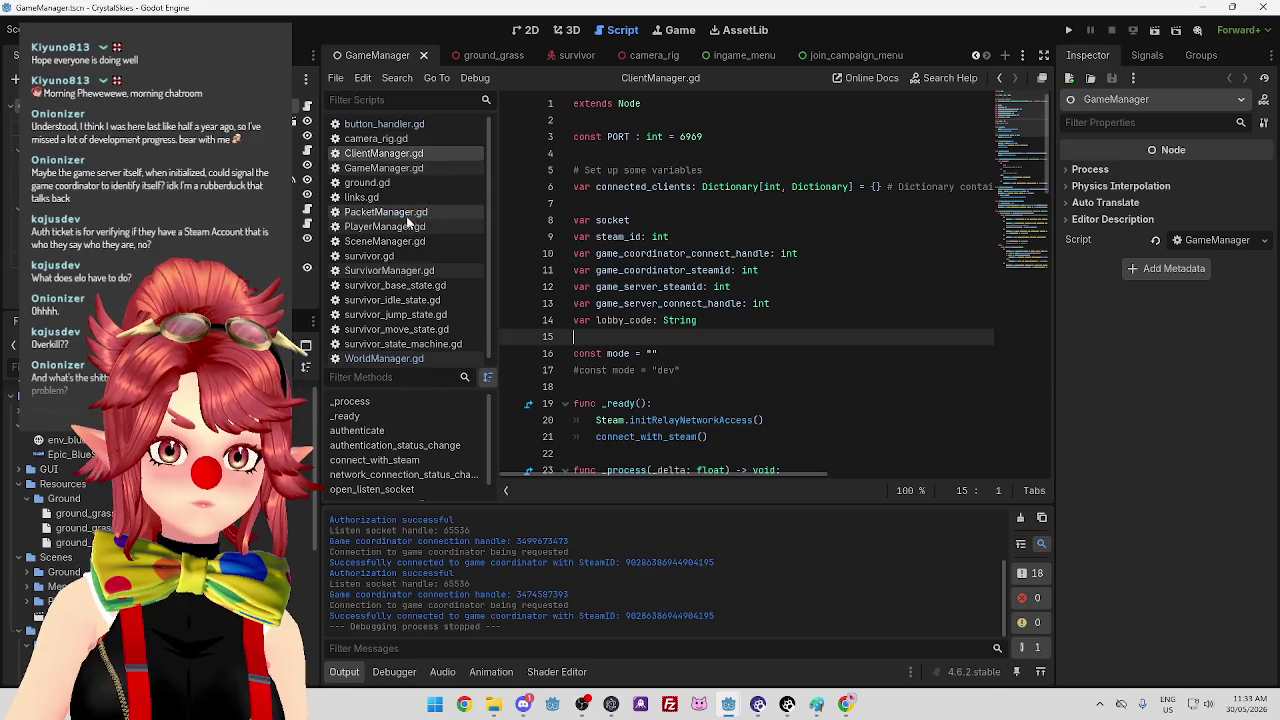
Replace the placeholder pass on line 12 with ClientManager.lobby_code =.
{"action": "left_click_drag", "start_coordinate": [663, 287], "coordinate": [698, 287]}
{"action": "type", "text": "ClientManager."}
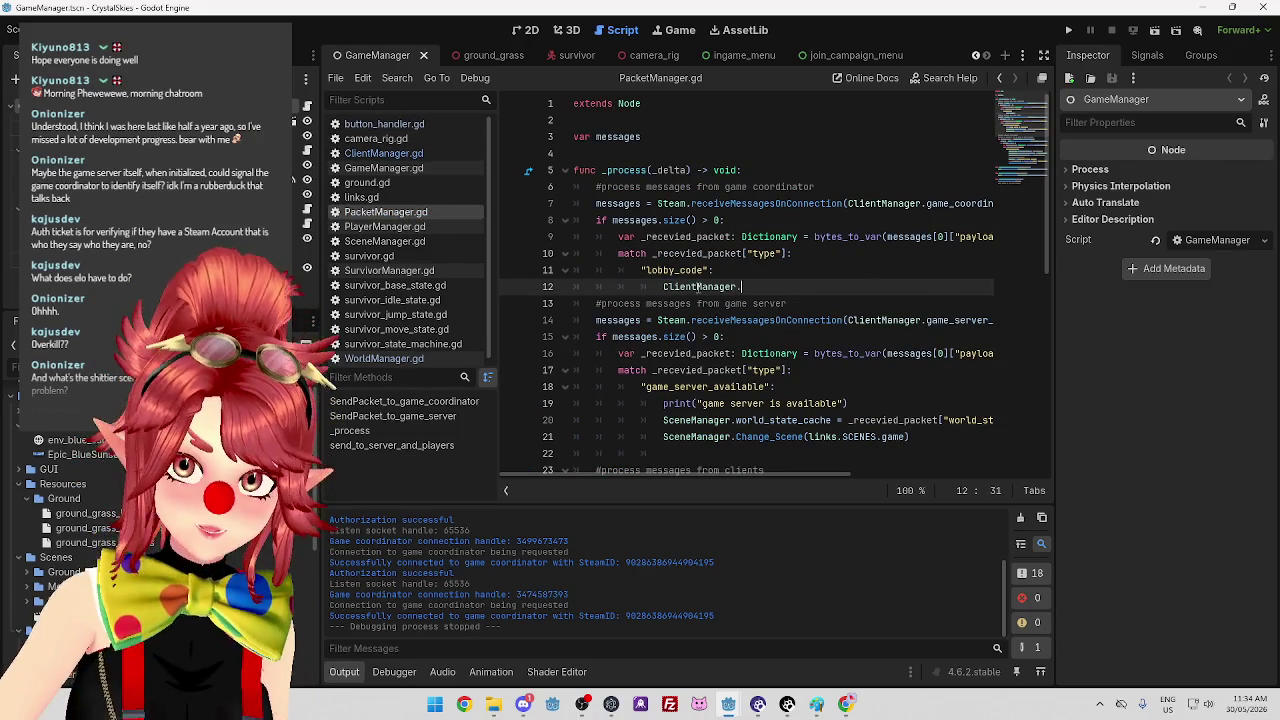
{"action": "type", "text": "lo"}
{"action": "key", "text": "Return"}
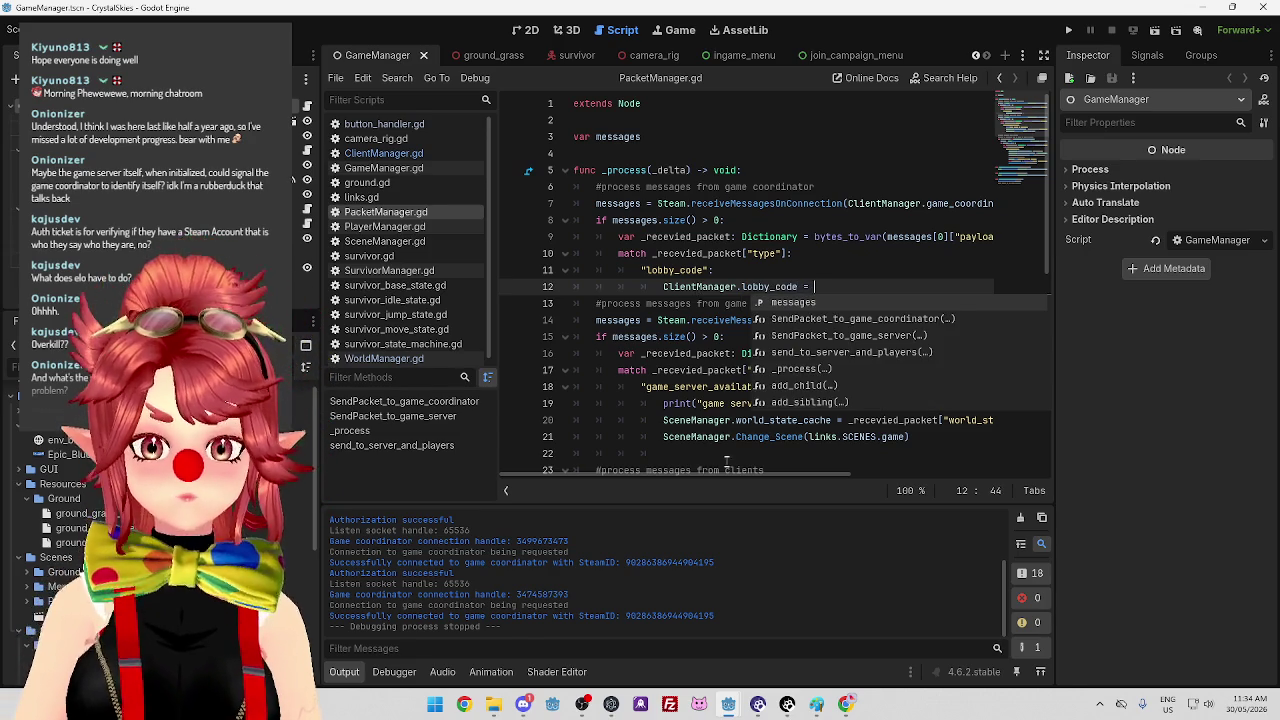
Copy the _recevied_packet lookup from line 20 onto line 12, changing its key to "lobby_code".
{"action": "left_click", "coordinate": [738, 420]}
{"action": "mouse_move", "coordinate": [796, 472]}
{"action": "left_mouse_down"}
{"action": "mouse_move", "coordinate": [836, 481]}
{"action": "mouse_move", "coordinate": [776, 478]}
{"action": "mouse_move", "coordinate": [808, 478]}
{"action": "left_mouse_up"}
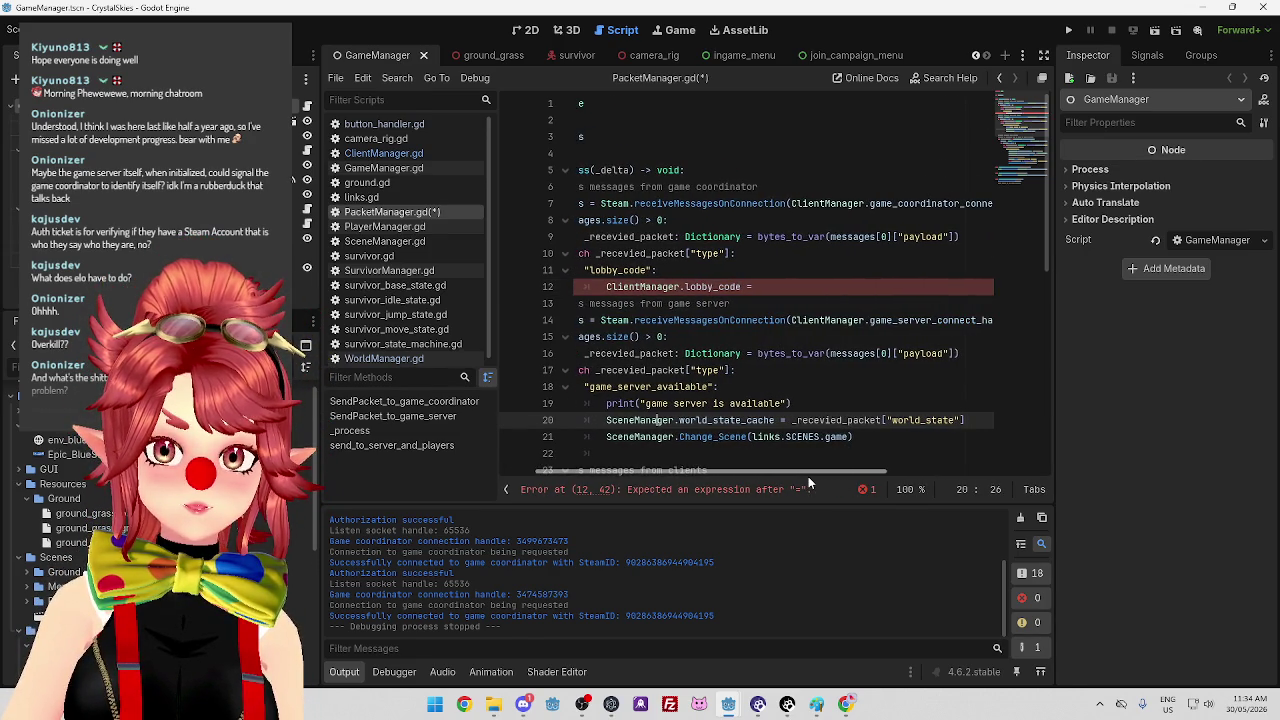
{"action": "left_click_drag", "start_coordinate": [791, 420], "coordinate": [968, 420]}
{"action": "key", "text": "ctrl+c"}
{"action": "left_click", "coordinate": [786, 287]}
{"action": "key", "text": "ctrl+v"}
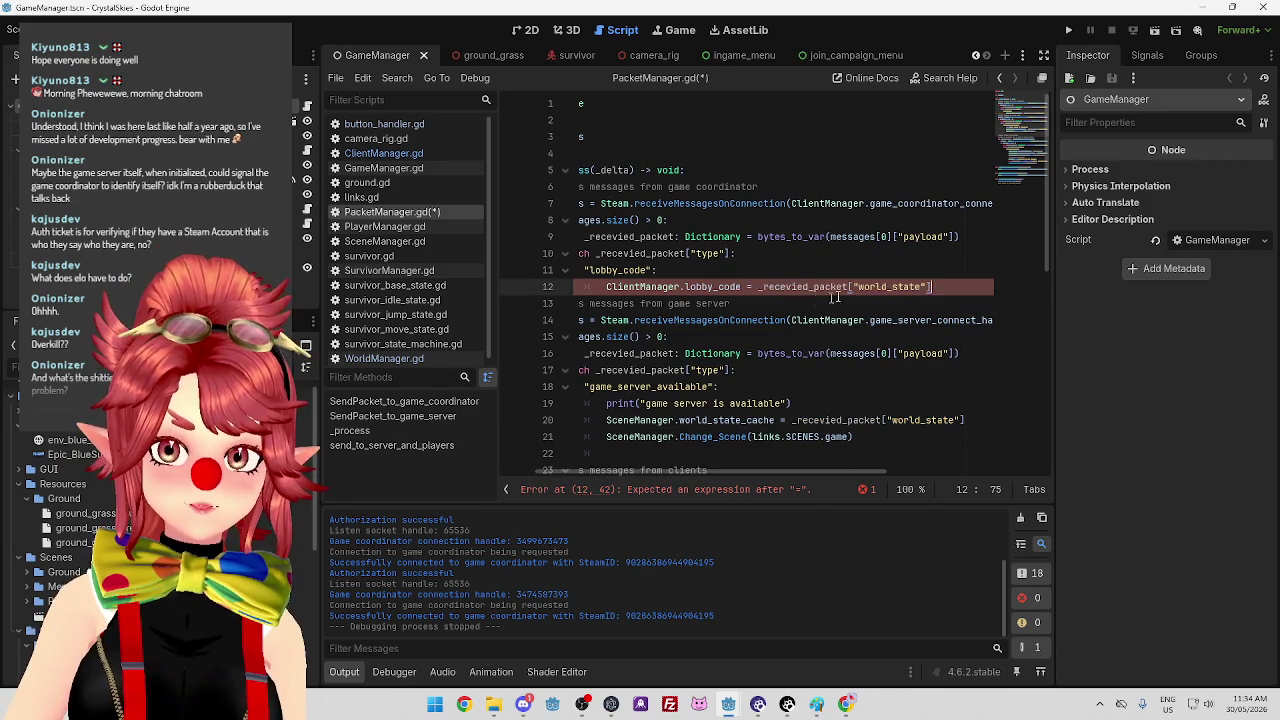
{"action": "left_click_drag", "start_coordinate": [860, 287], "coordinate": [927, 287]}
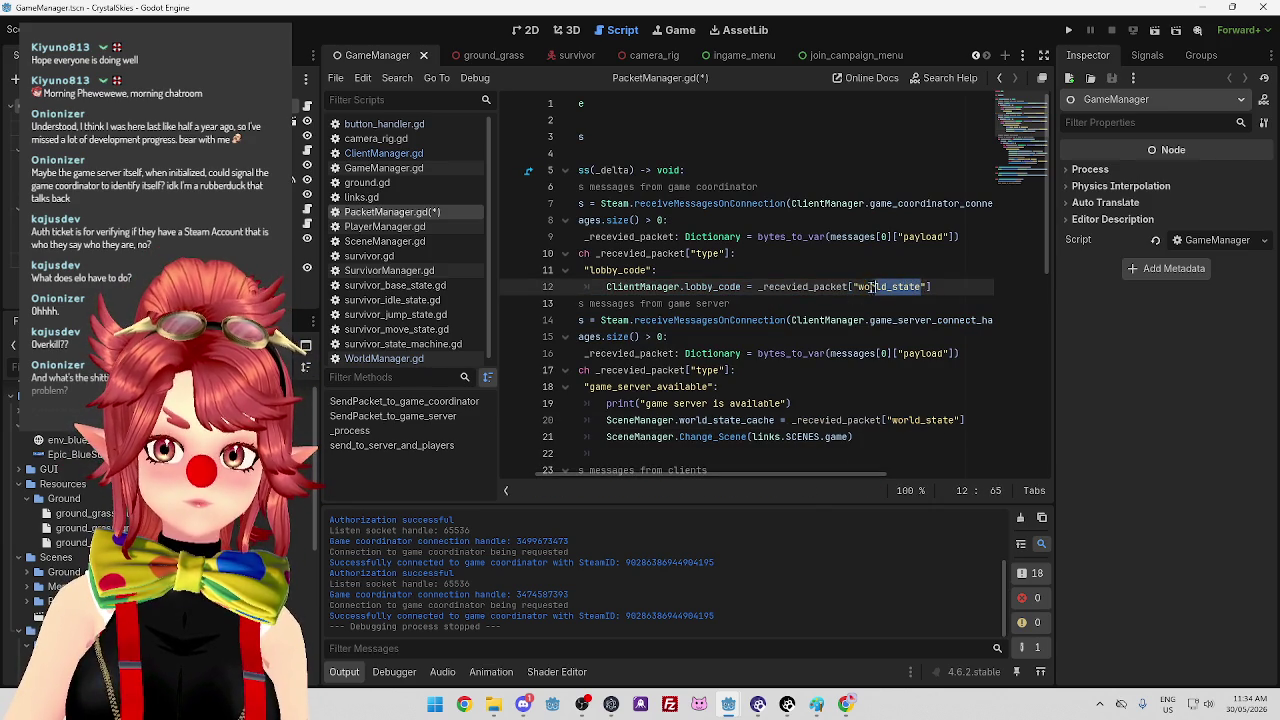
{"action": "type", "text": "lobby_cod"}
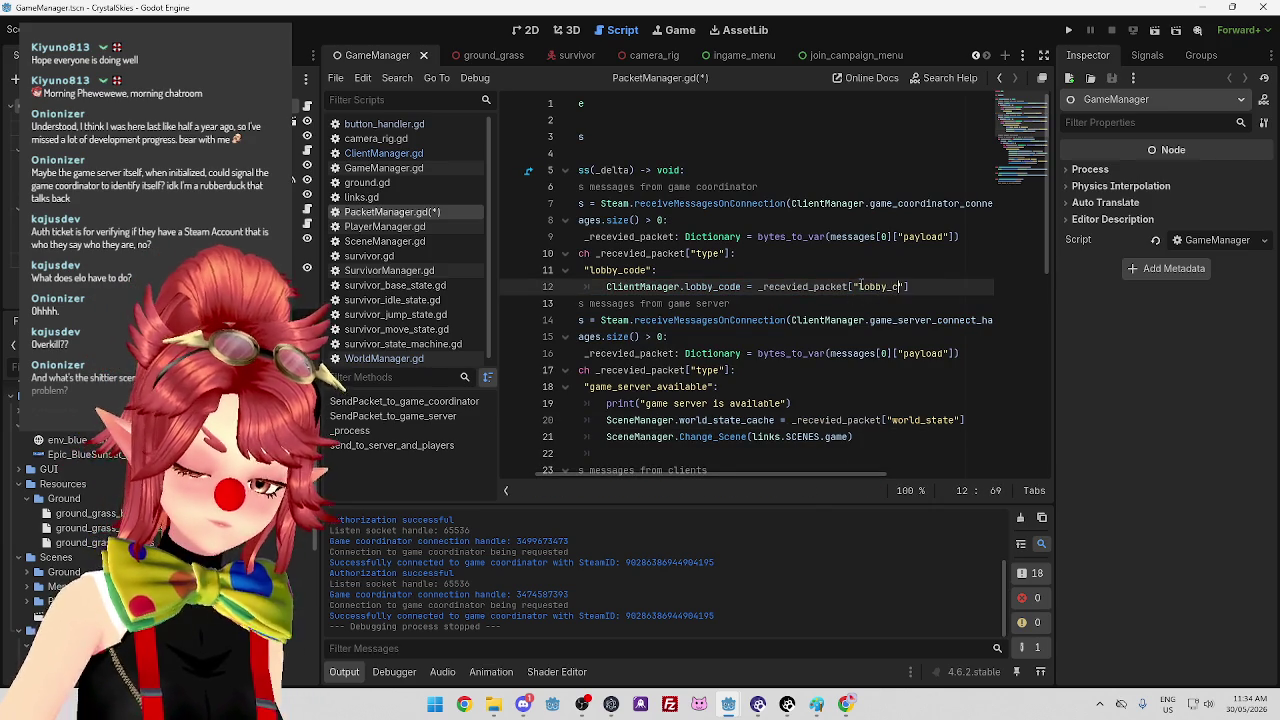
{"action": "key", "text": "Down"}
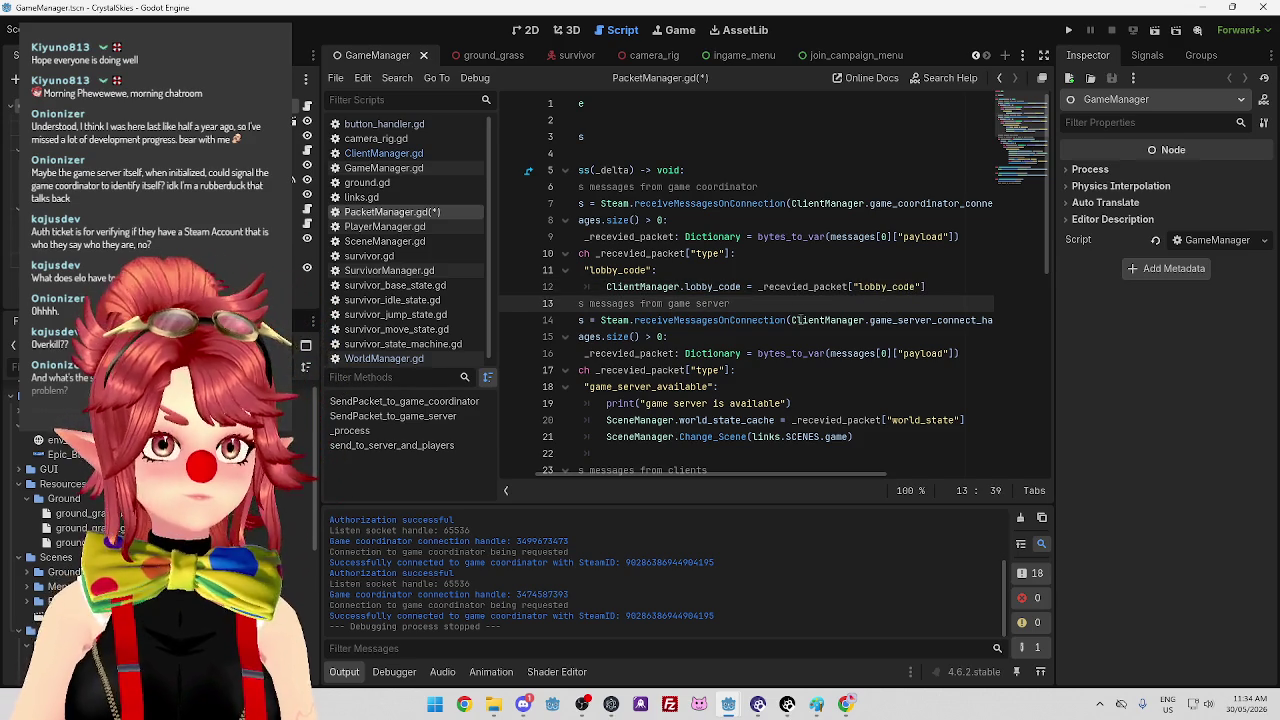
{"action": "left_click_drag", "start_coordinate": [753, 474], "coordinate": [717, 476]}
Add a "Lobby code is" print below line 12, using a temporary _lobby_code variable.
{"action": "left_click", "coordinate": [984, 287]}
{"action": "key", "text": "Return"}
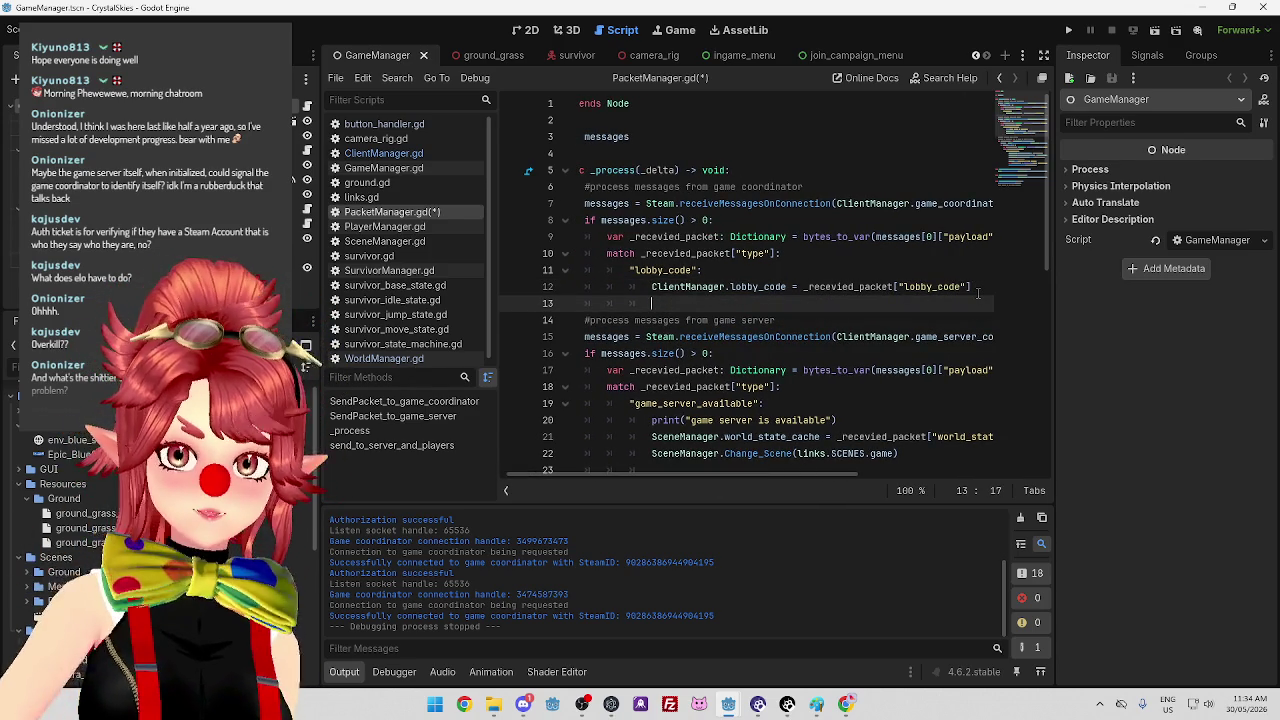
{"action": "type", "text": "print()"}
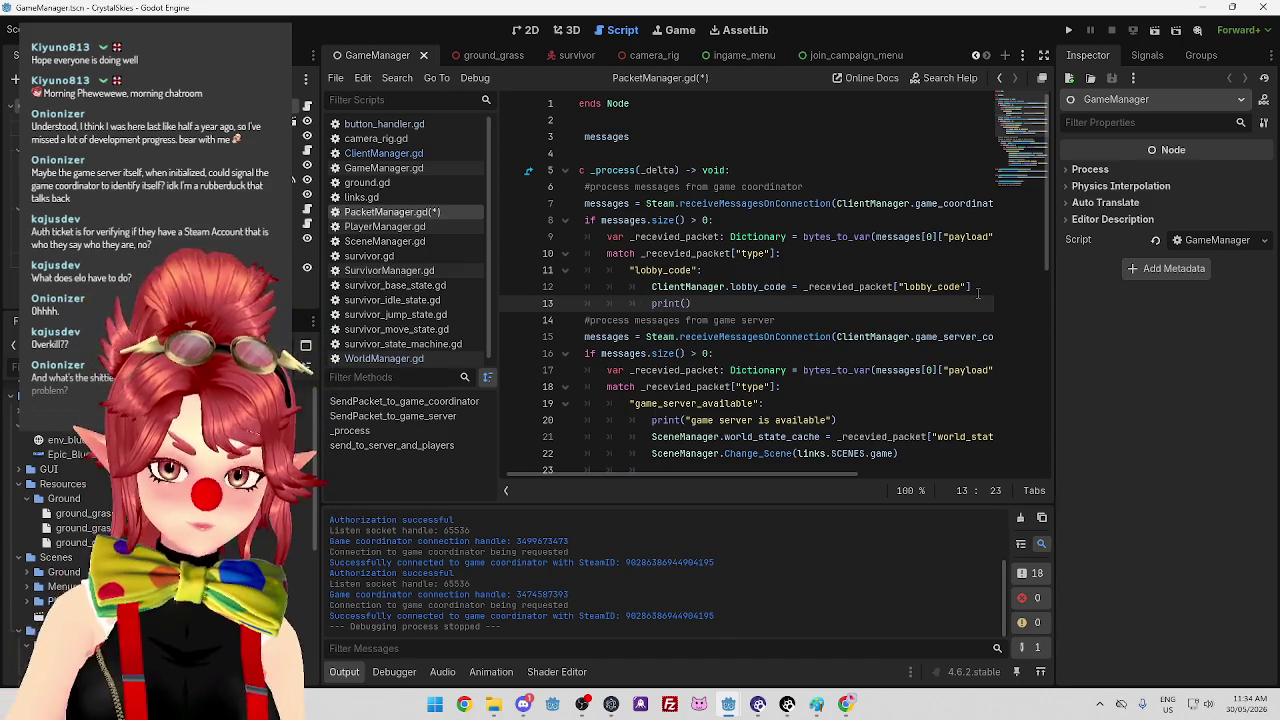
{"action": "type", "text": "Lobby code is"}
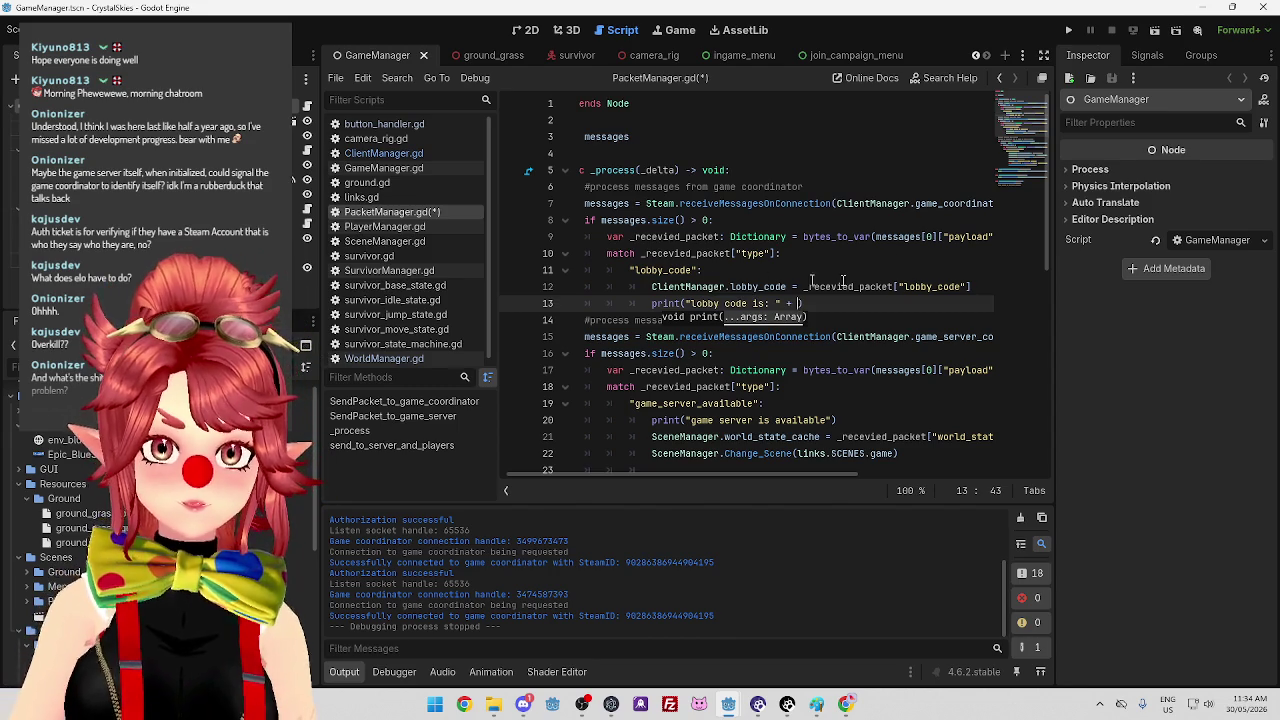
{"action": "scroll", "coordinate": [764, 280], "scroll_direction": "down", "scroll_amount": 1}
{"action": "left_click", "coordinate": [652, 236]}
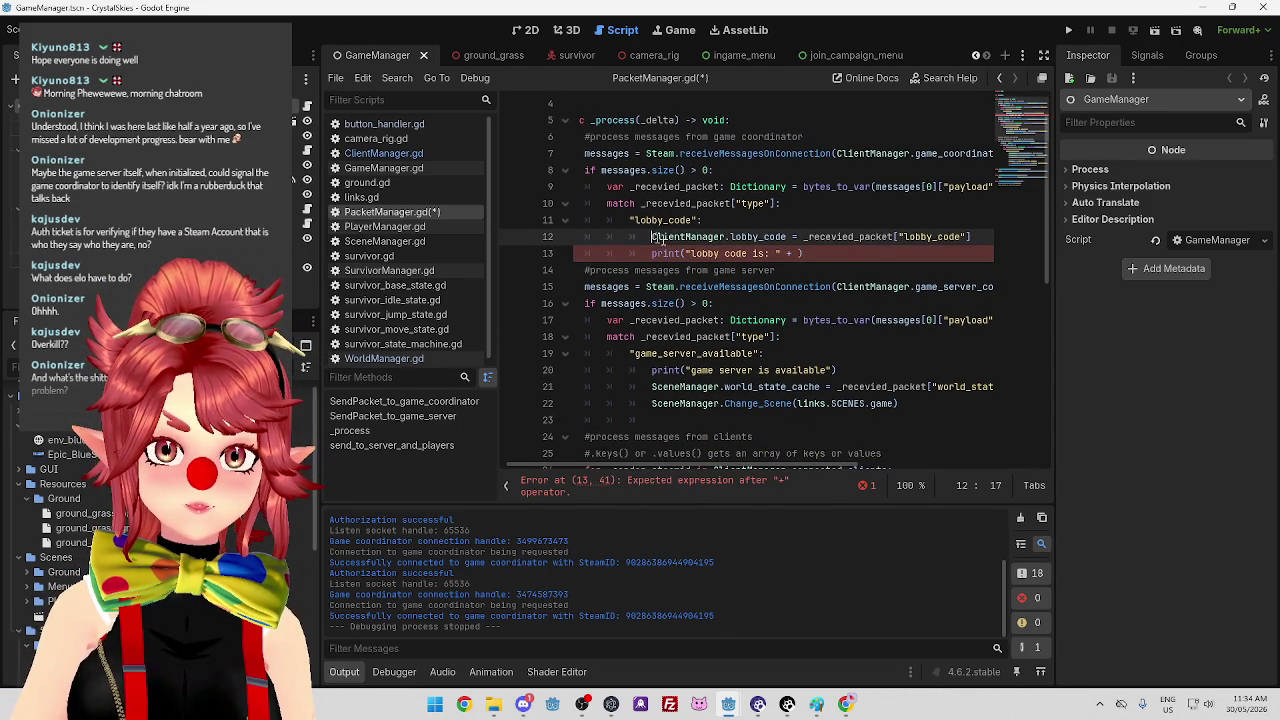
{"action": "type", "text": "var _r"}
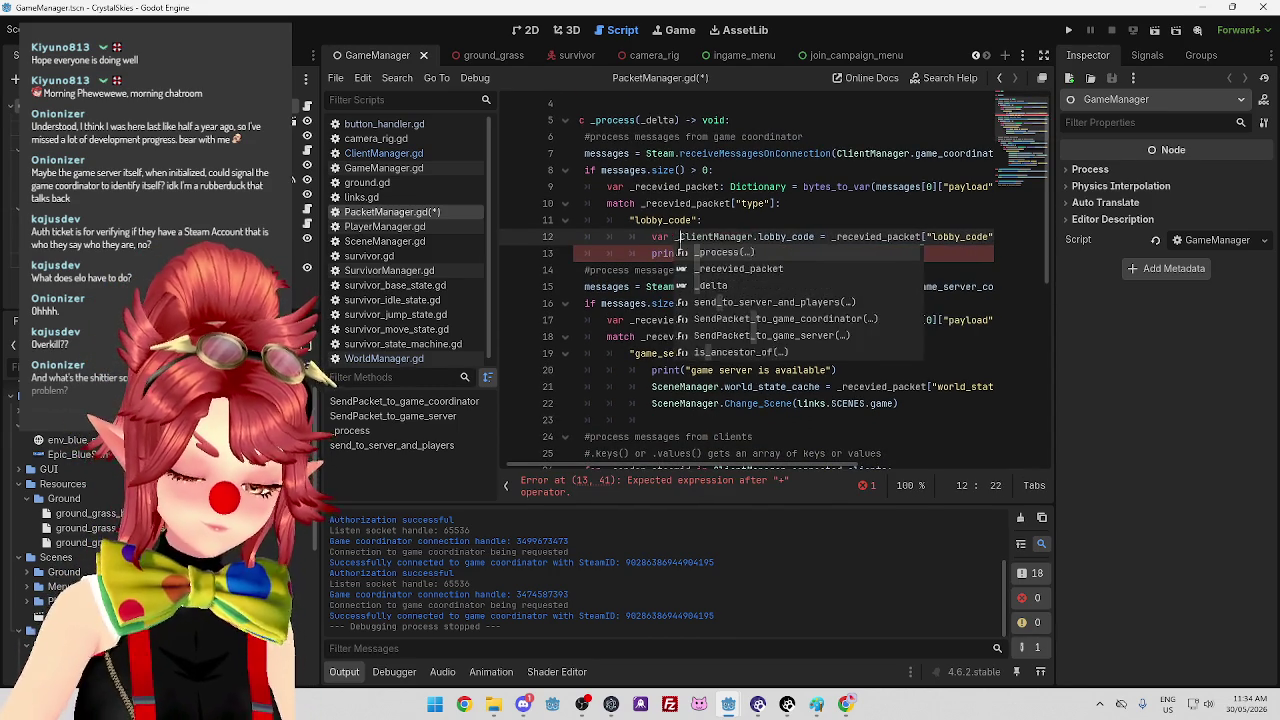
{"action": "type", "text": "obby_code"}
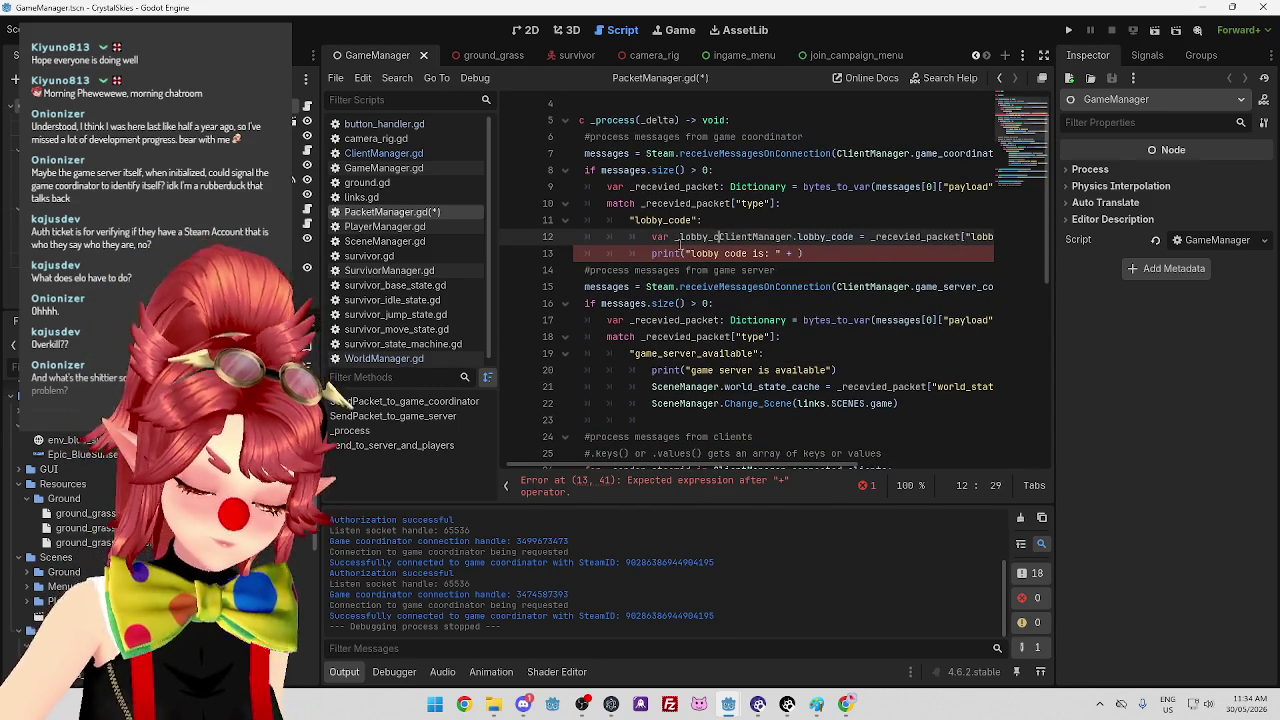
{"action": "type", "text": " ="}
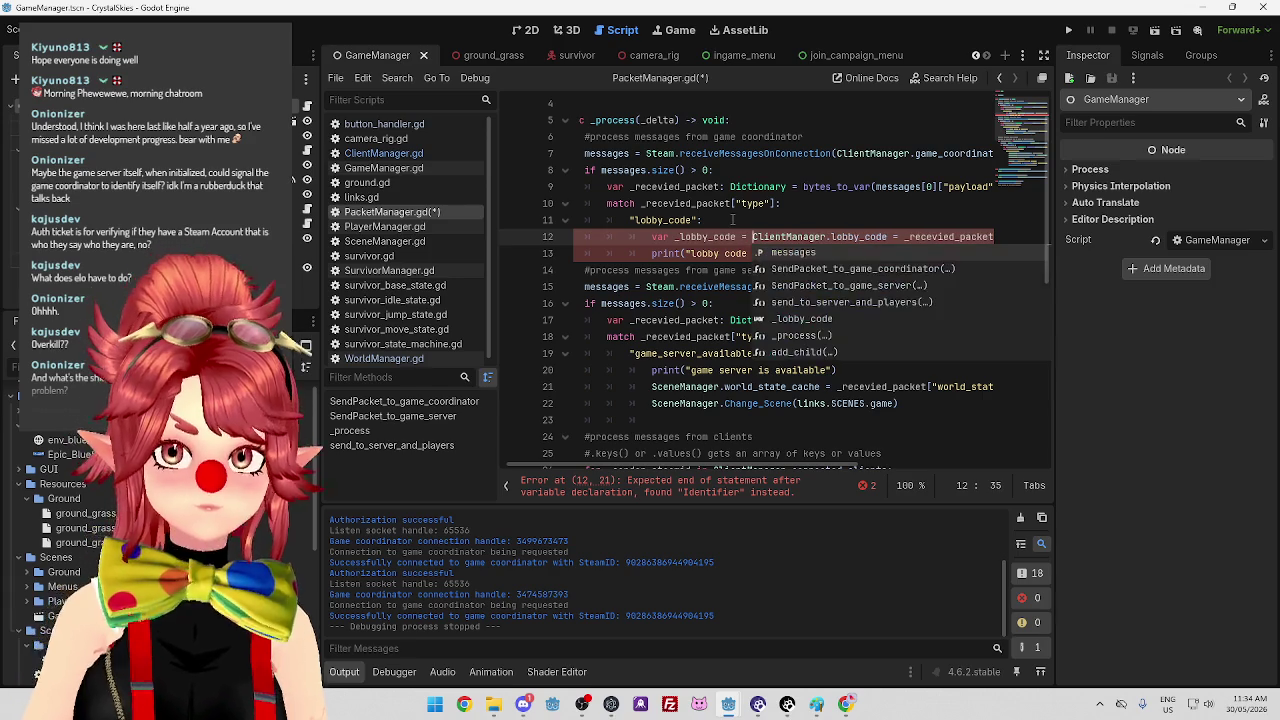
{"action": "left_click_drag", "start_coordinate": [674, 242], "coordinate": [738, 237]}
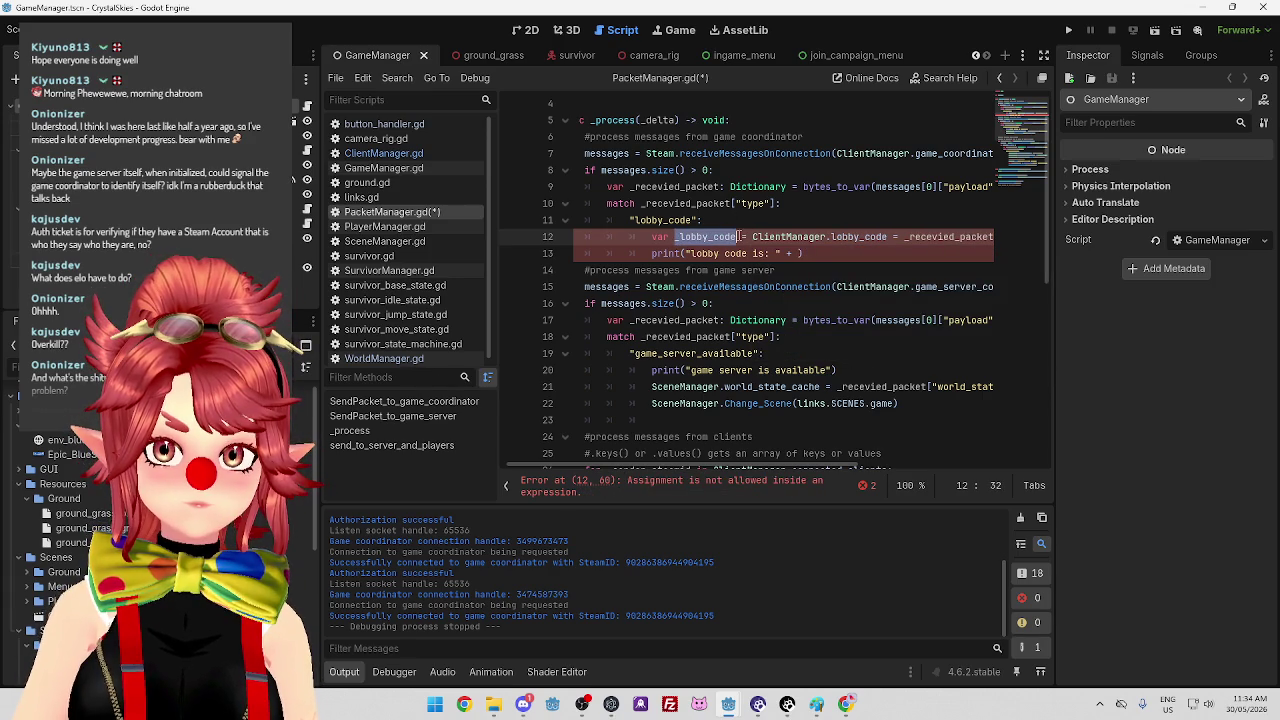
{"action": "left_click", "coordinate": [801, 254]}
{"action": "type", "text": "_lobby_code"}
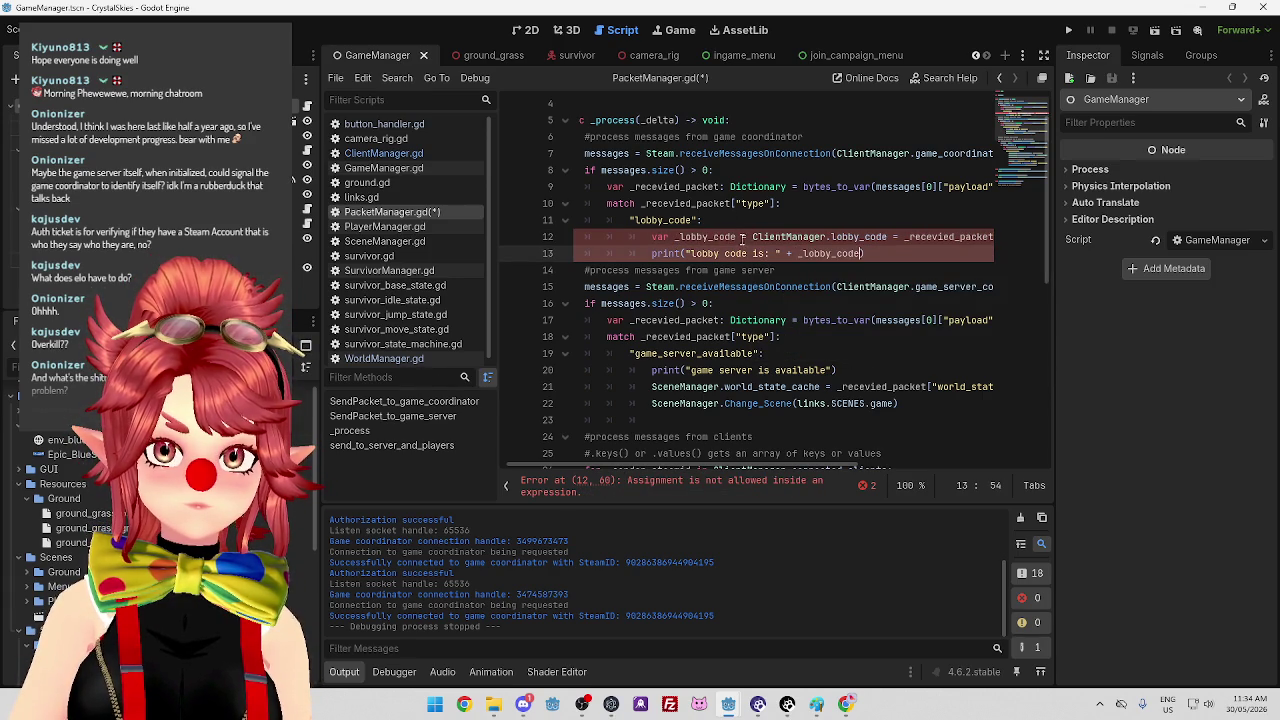
Drop the temporary variable, print ClientManager.lobby_code directly, and save PacketManager.gd.
{"action": "left_click", "coordinate": [742, 237]}
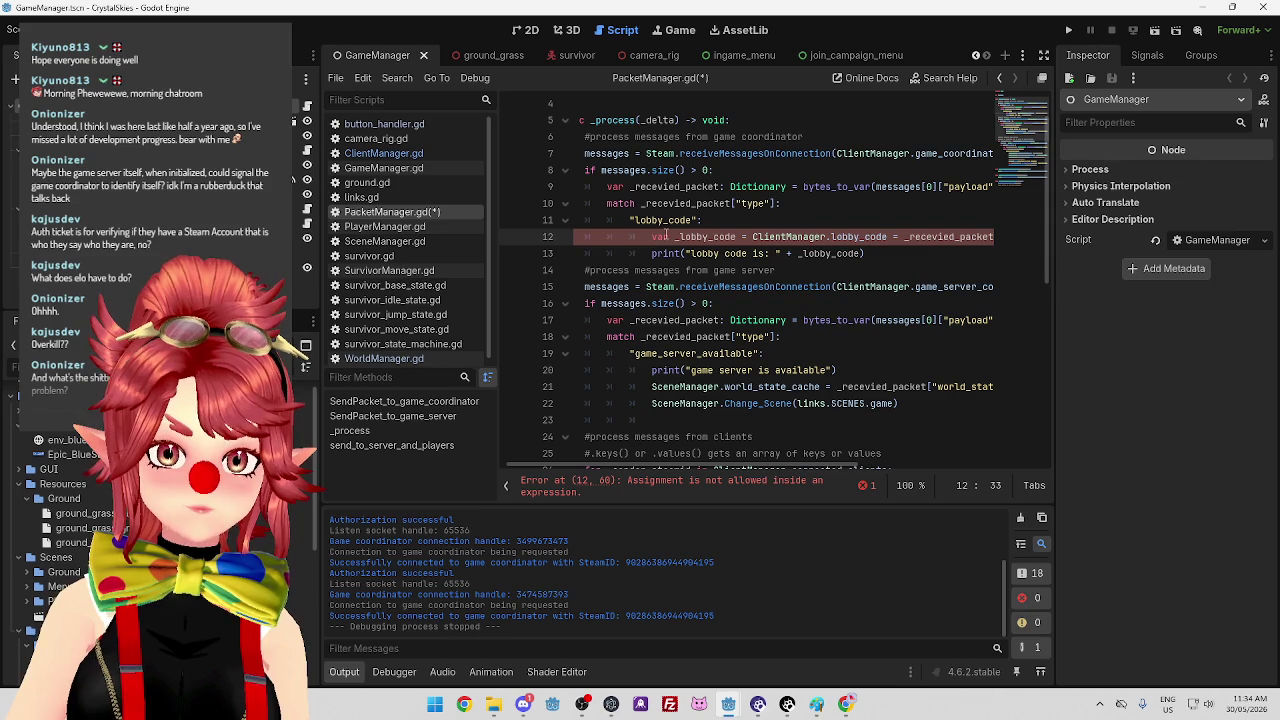
{"action": "mouse_move", "coordinate": [790, 465]}
{"action": "left_mouse_down"}
{"action": "mouse_move", "coordinate": [863, 465]}
{"action": "mouse_move", "coordinate": [773, 465]}
{"action": "mouse_move", "coordinate": [870, 460]}
{"action": "mouse_move", "coordinate": [801, 446]}
{"action": "left_mouse_up"}
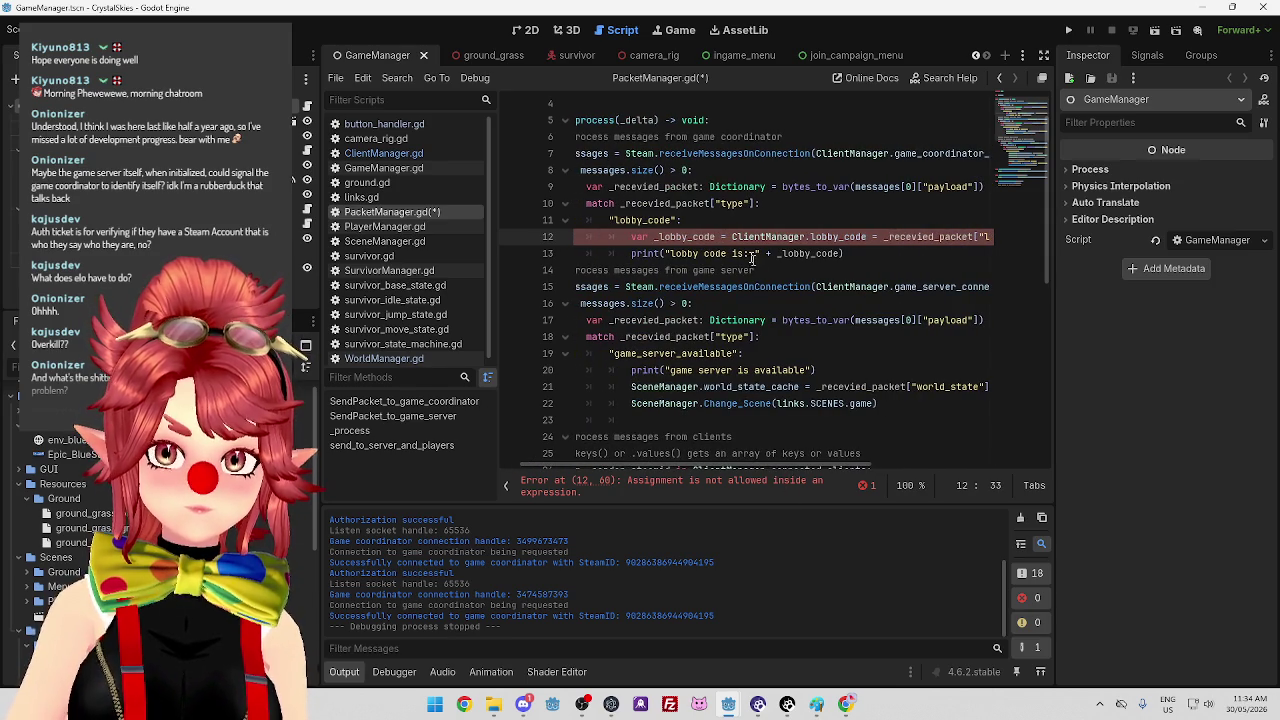
{"action": "mouse_move", "coordinate": [730, 237]}
{"action": "left_mouse_down"}
{"action": "mouse_move", "coordinate": [631, 237]}
{"action": "mouse_move", "coordinate": [770, 243]}
{"action": "mouse_move", "coordinate": [631, 240]}
{"action": "left_mouse_up"}
{"action": "key", "text": "ctrl+c"}
{"action": "key", "text": "BackSpace"}
{"action": "left_click", "coordinate": [771, 237]}
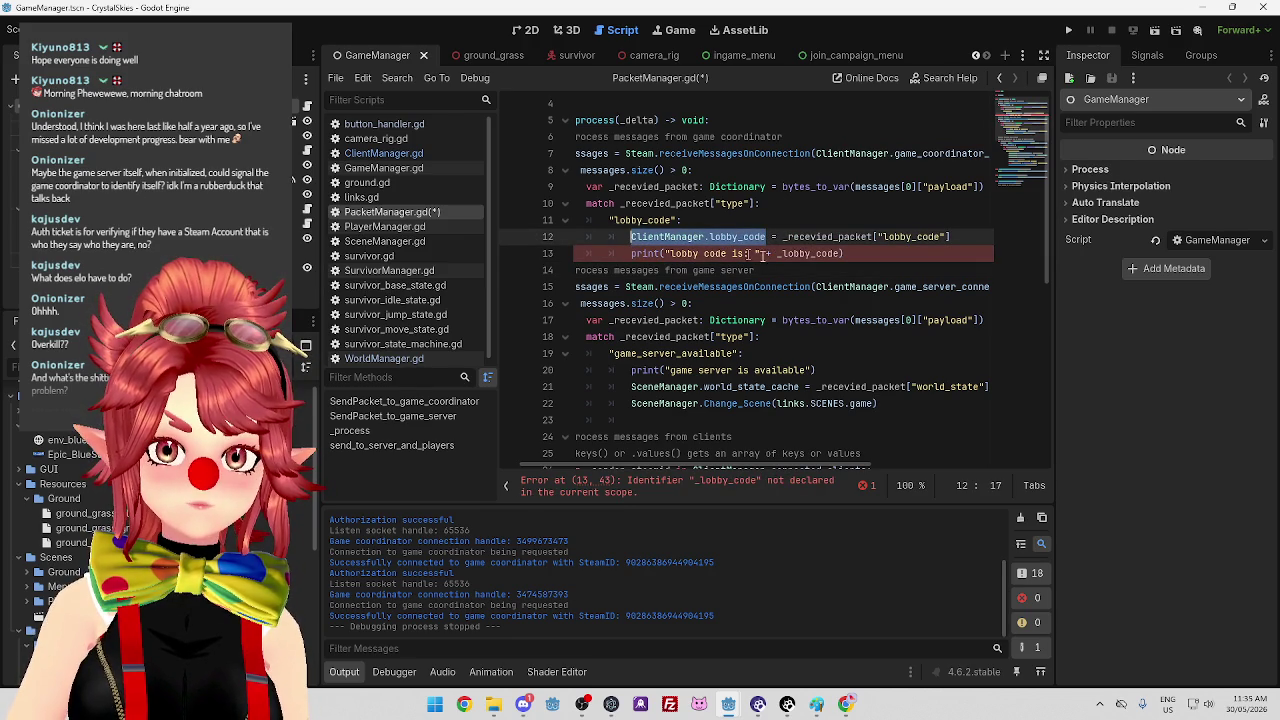
{"action": "left_click", "coordinate": [778, 254]}
{"action": "double_click", "coordinate": [783, 254]}
{"action": "key", "text": "ctrl+v"}
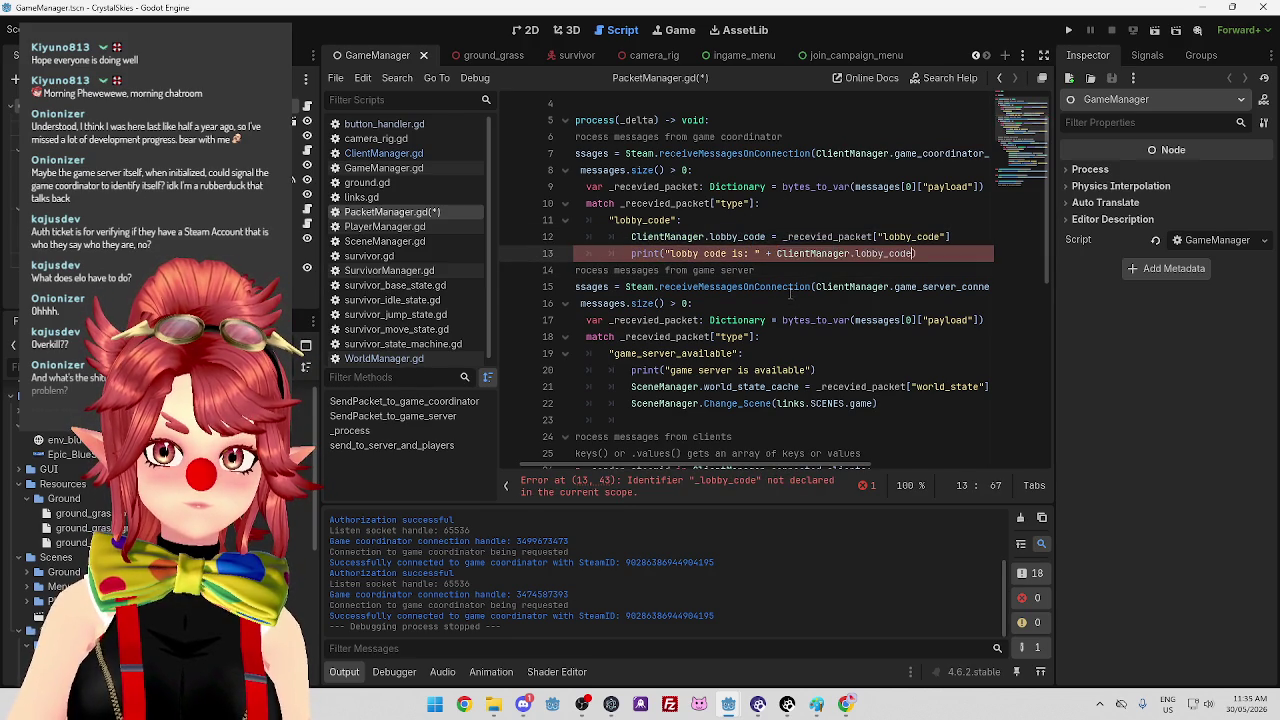
{"action": "left_click", "coordinate": [799, 274]}
{"action": "key", "text": "ctrl+s"}
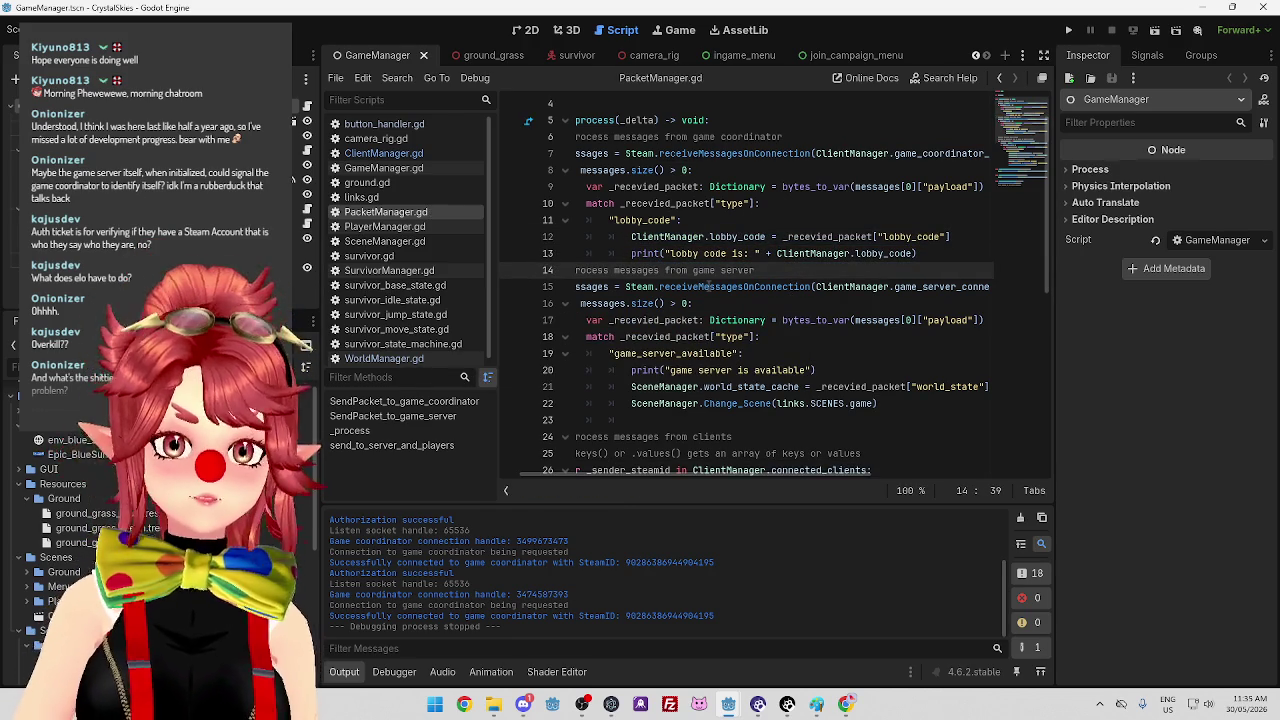
Check the server PacketManager.gd coordinator match on line 15, then return to the client project.
{"action": "mouse_move", "coordinate": [732, 706]}
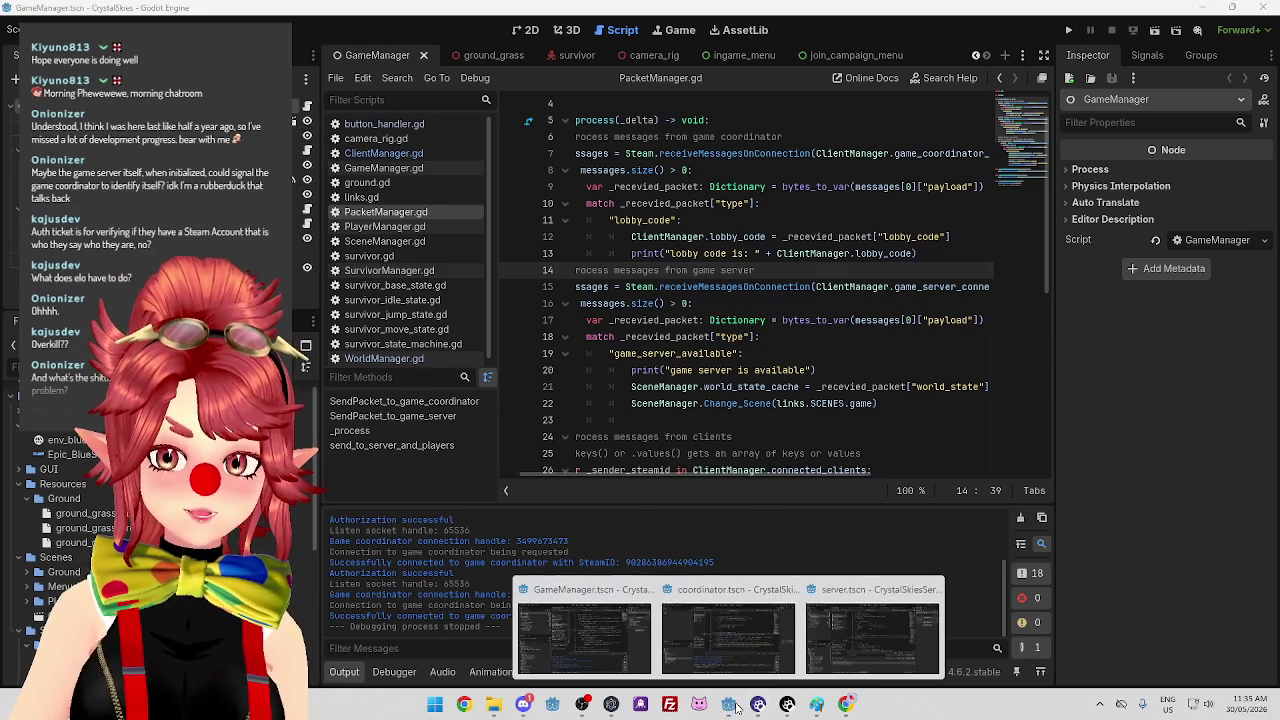
{"action": "left_click", "coordinate": [872, 630]}
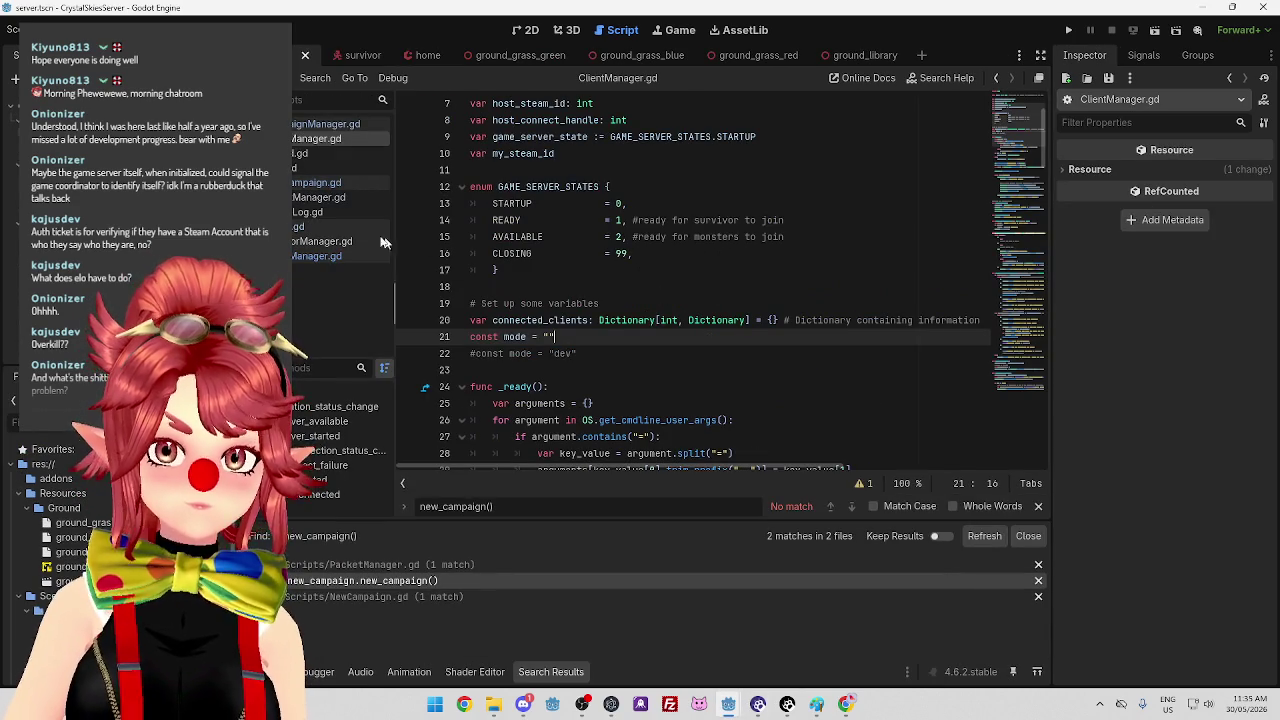
{"action": "left_click", "coordinate": [330, 197]}
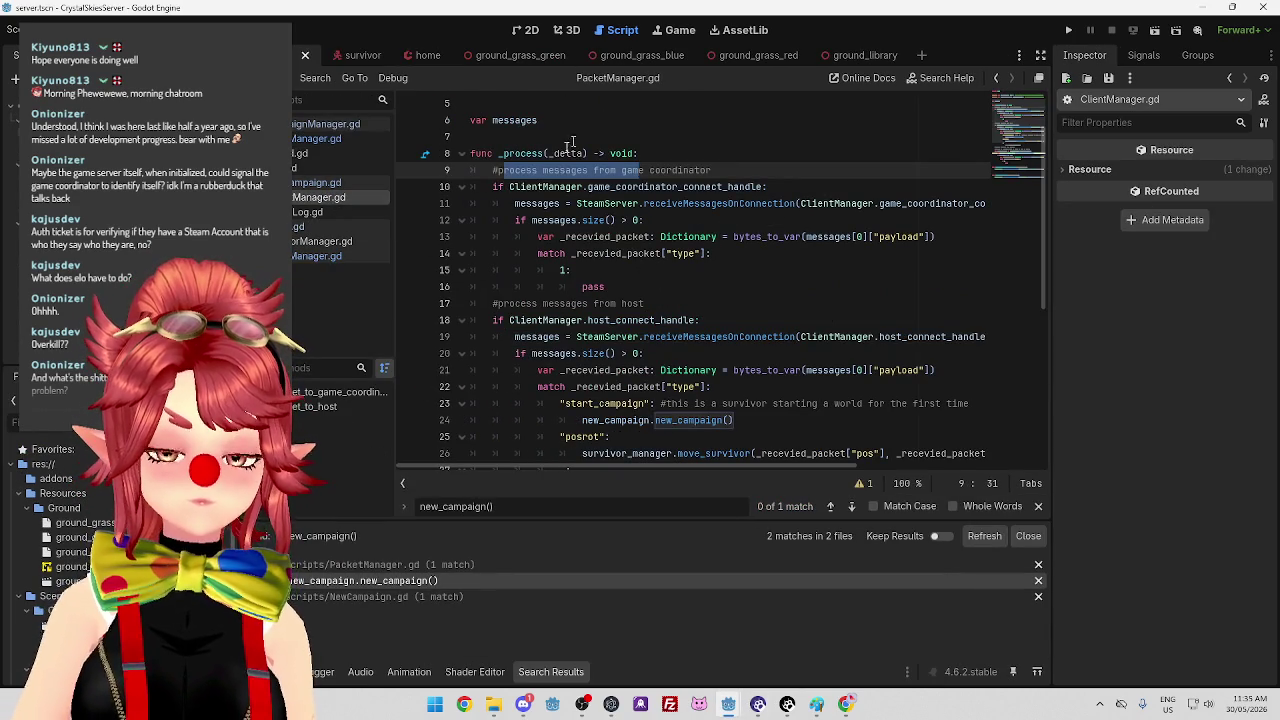
{"action": "left_click", "coordinate": [561, 269]}
{"action": "mouse_move", "coordinate": [728, 704]}
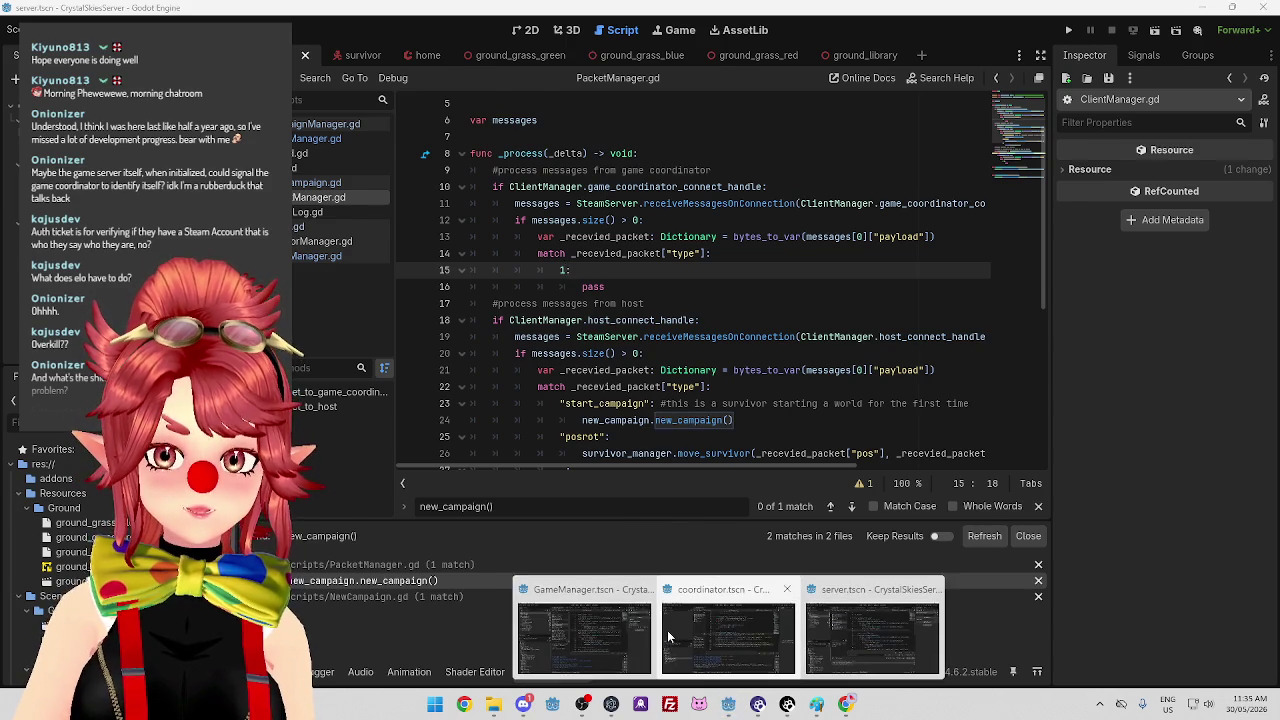
{"action": "left_click", "coordinate": [667, 630]}
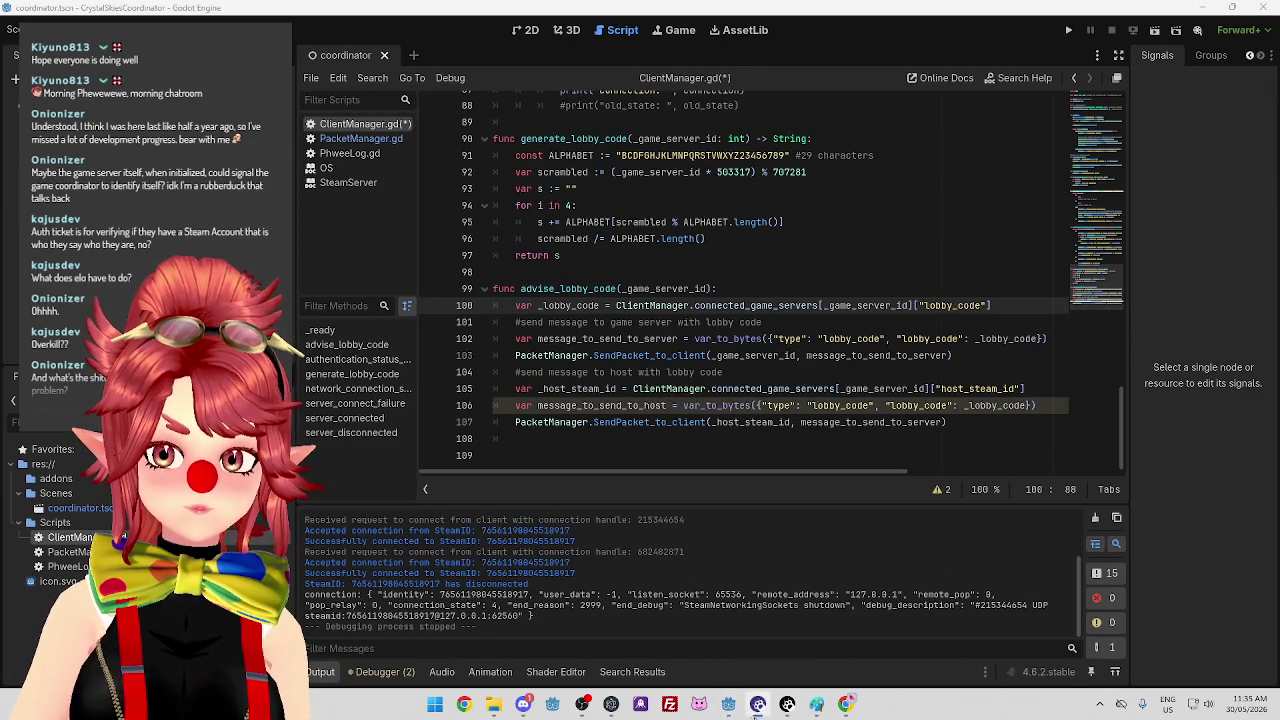
{"action": "mouse_move", "coordinate": [728, 704]}
{"action": "left_click", "coordinate": [595, 631]}
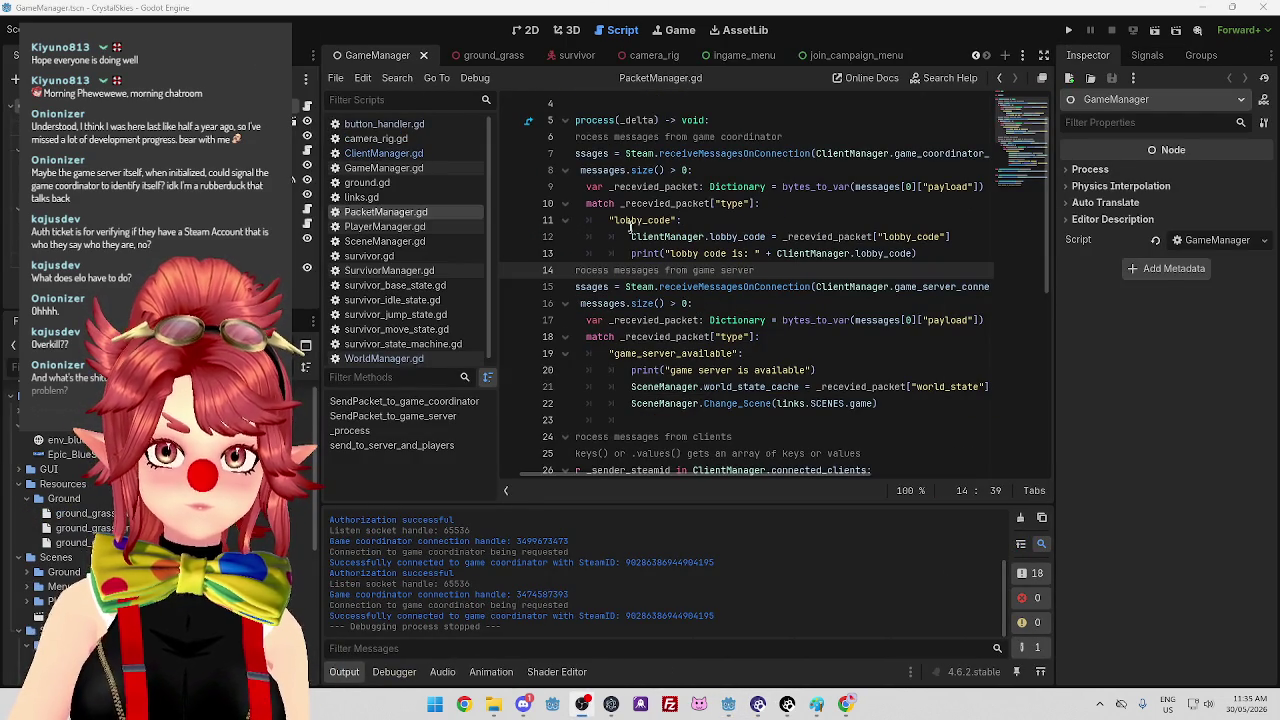
Copy the client's lobby_code match branch and bring up the server project window.
{"action": "left_click_drag", "start_coordinate": [609, 219], "coordinate": [938, 252]}
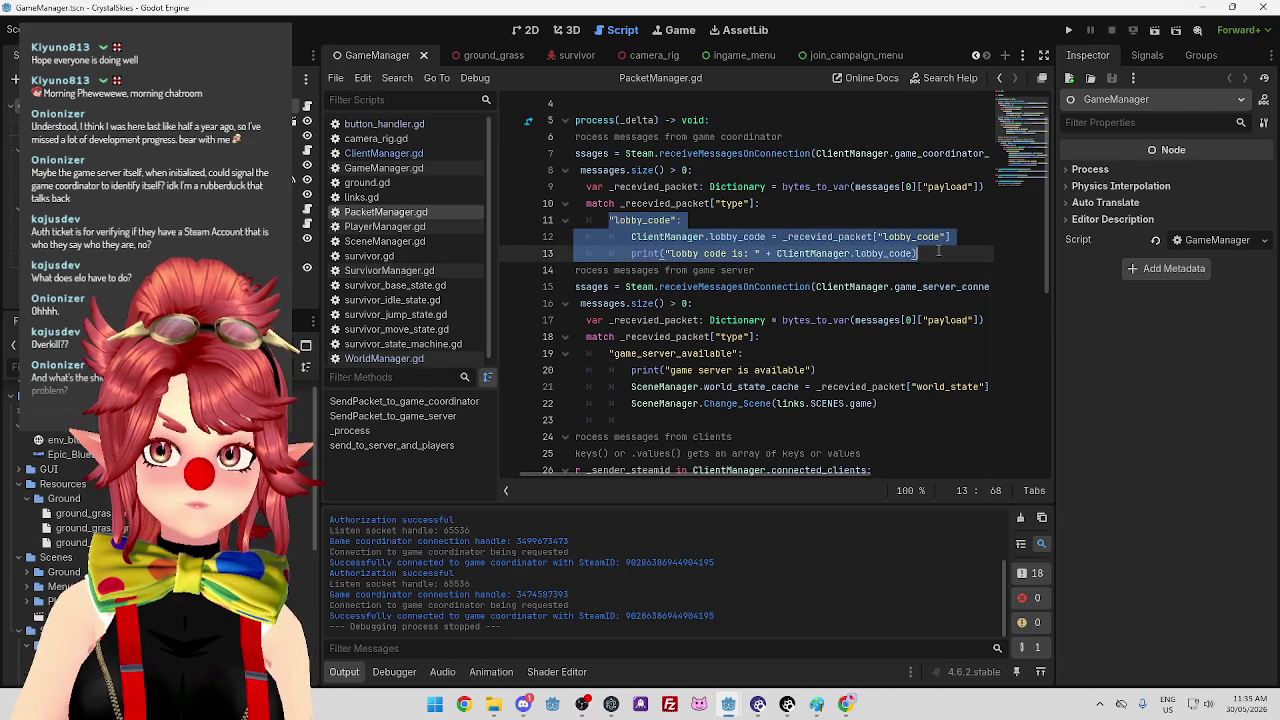
{"action": "mouse_move", "coordinate": [733, 706]}
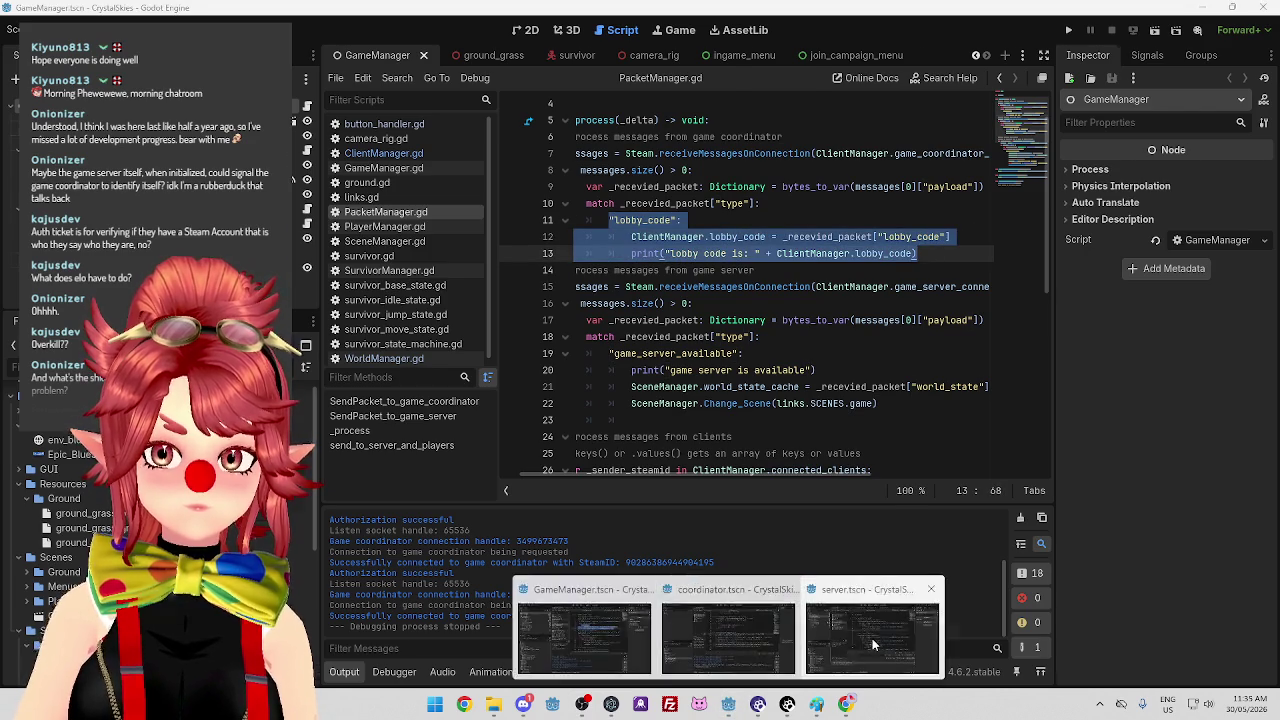
{"action": "left_click", "coordinate": [850, 640]}
Paste the lobby_code branch over the server's 1: pass placeholder and indent its two body lines.
{"action": "left_click_drag", "start_coordinate": [560, 270], "coordinate": [582, 287]}
{"action": "key", "text": "shift+End"}
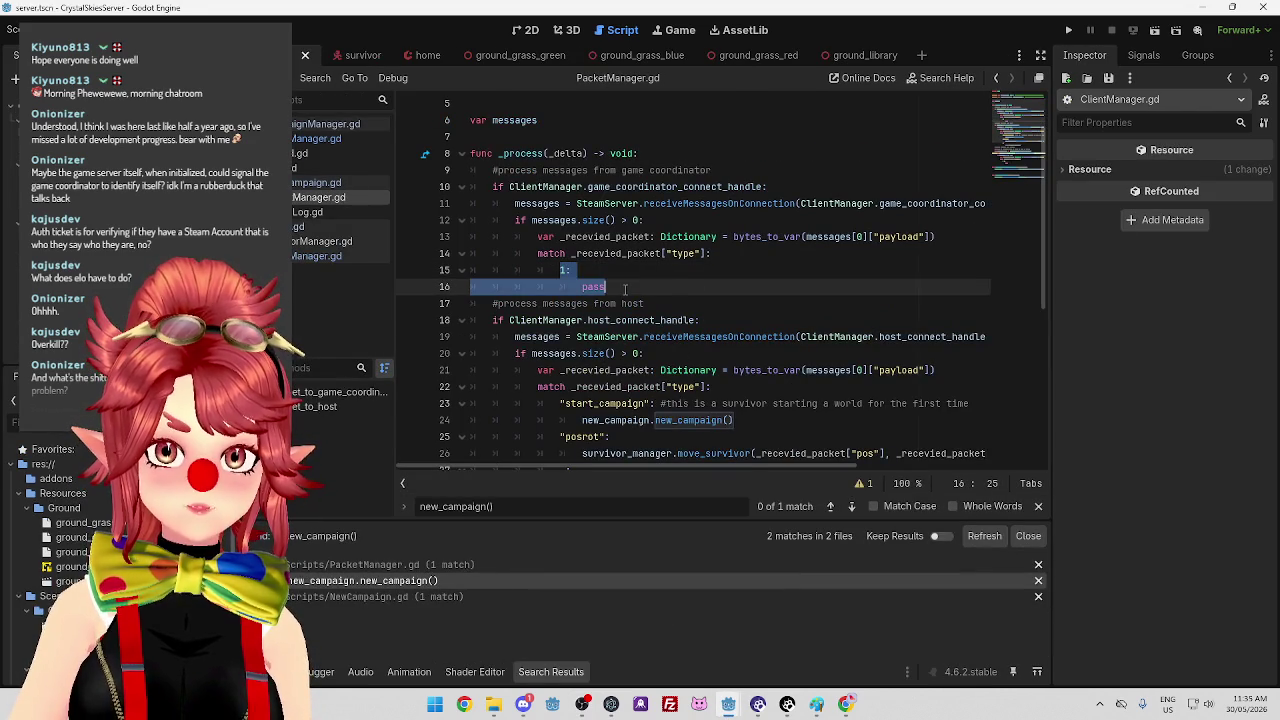
{"action": "type", "text": "\"lobby_code\": \t\t\t\tClientManager.lobby_code = _recevied_packet[\"lobby_code\"] \t\t\t\tprint(\"lobby code is: \" + ClientManager.lobby_code)"}
{"action": "left_click", "coordinate": [646, 272]}
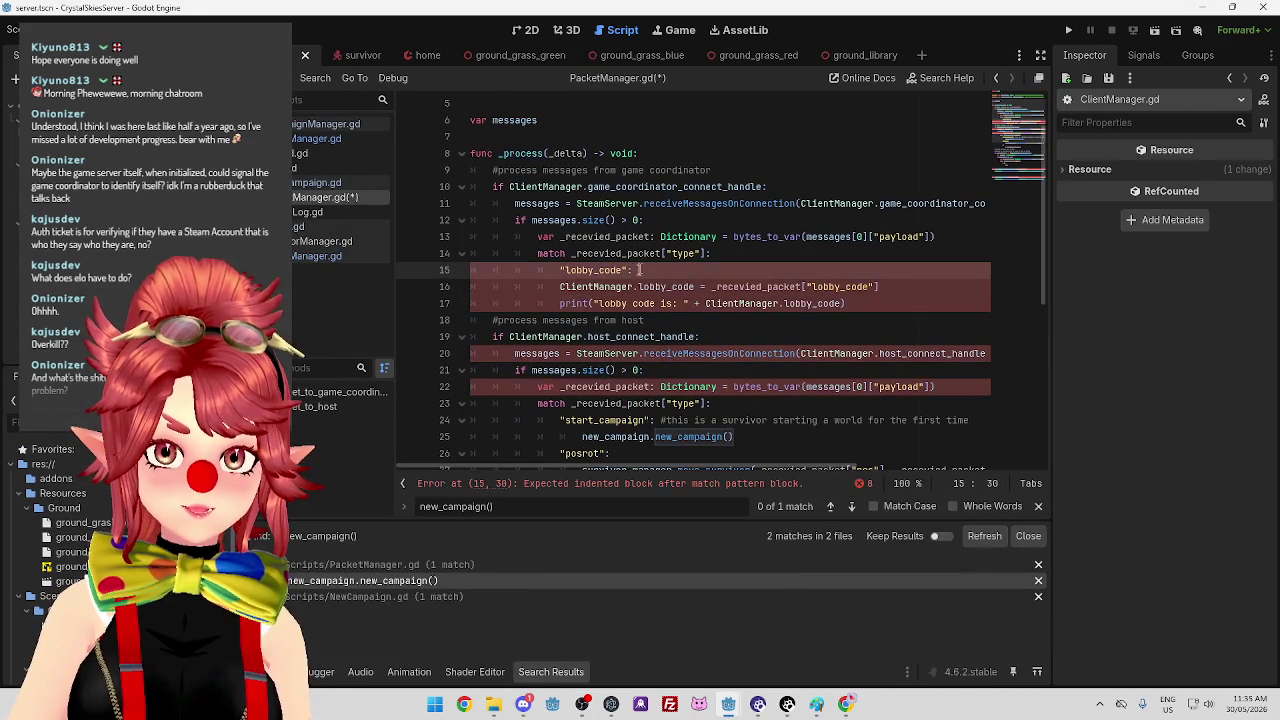
{"action": "key", "text": "Down"}
{"action": "left_click_drag", "start_coordinate": [560, 286], "coordinate": [850, 303]}
{"action": "key", "text": "Tab"}
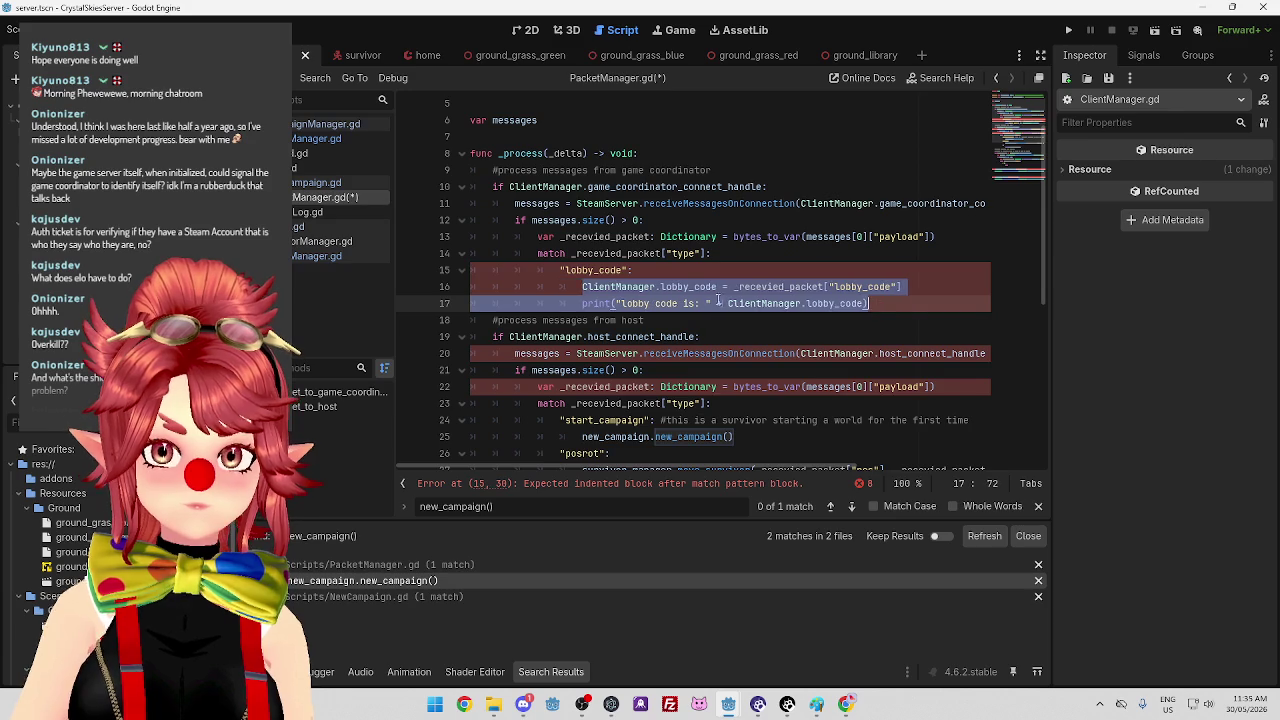
{"action": "left_click", "coordinate": [621, 286]}
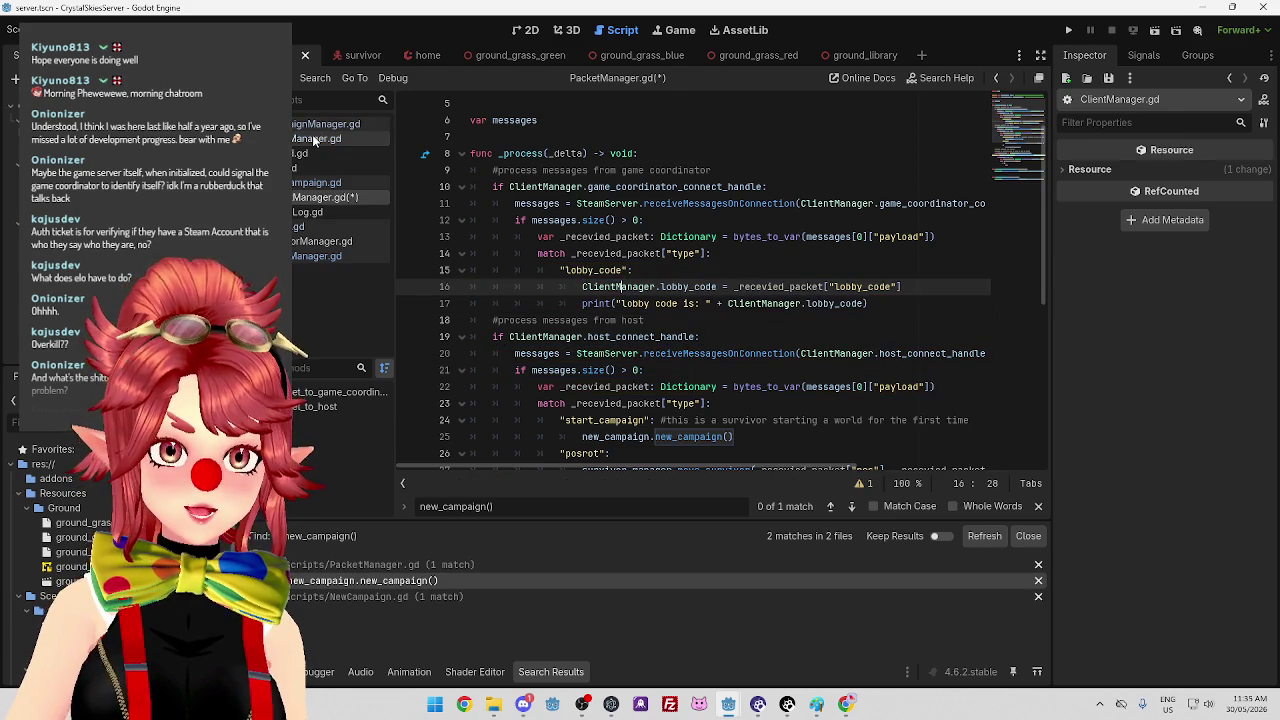
Declare var lobby_code: String at line 21 of the server's ClientManager.gd.
{"action": "left_click", "coordinate": [320, 138]}
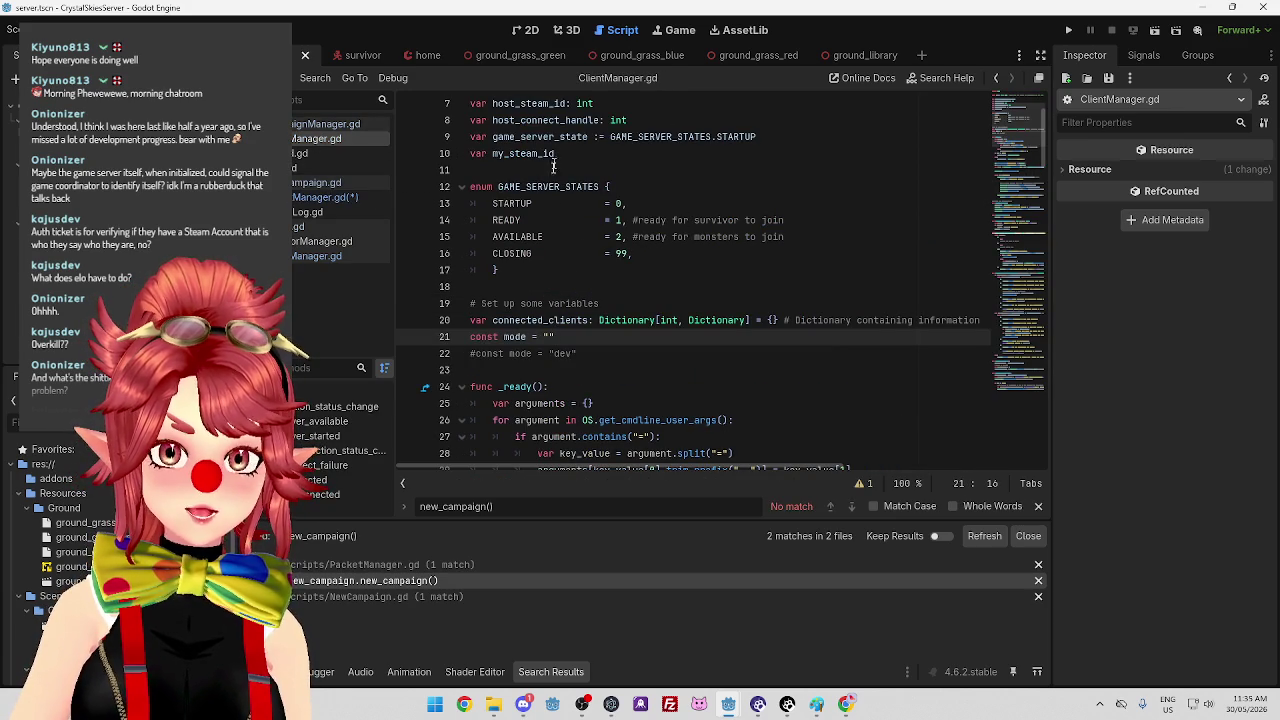
{"action": "scroll", "coordinate": [581, 370], "scroll_direction": "down", "scroll_amount": 1}
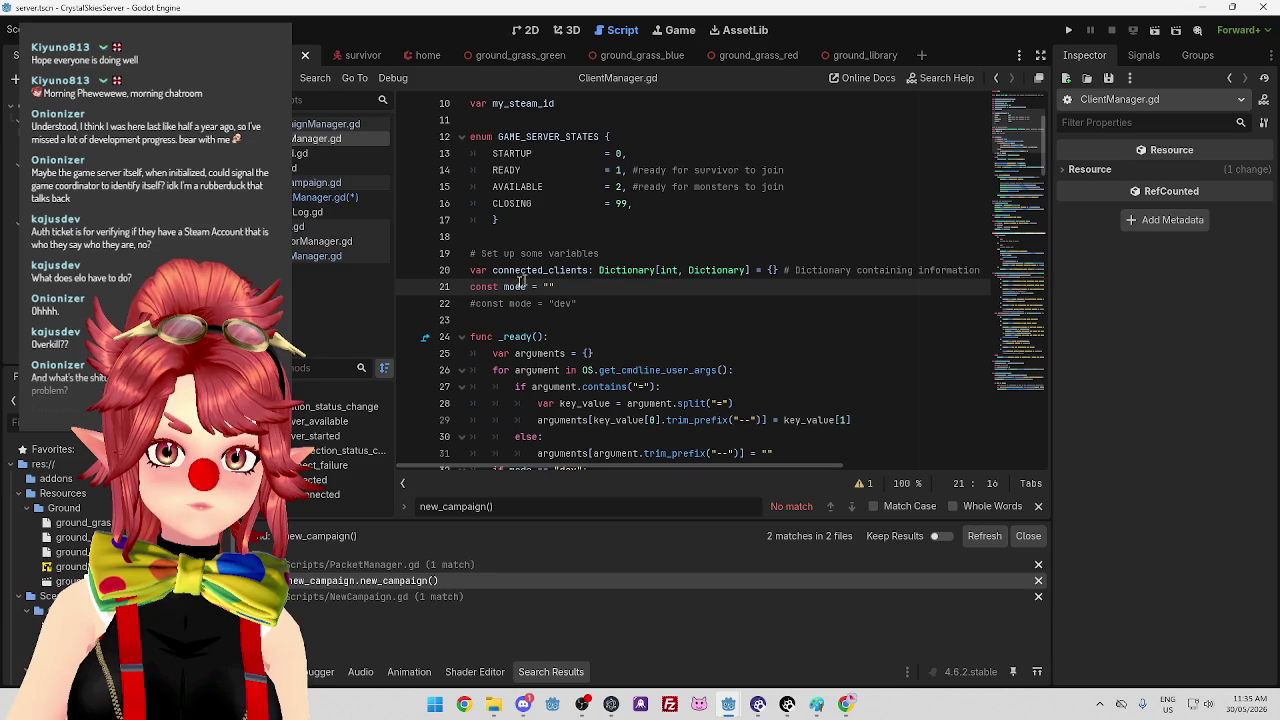
{"action": "left_click", "coordinate": [471, 287]}
{"action": "key", "text": "Return"}
{"action": "key", "text": "Up"}
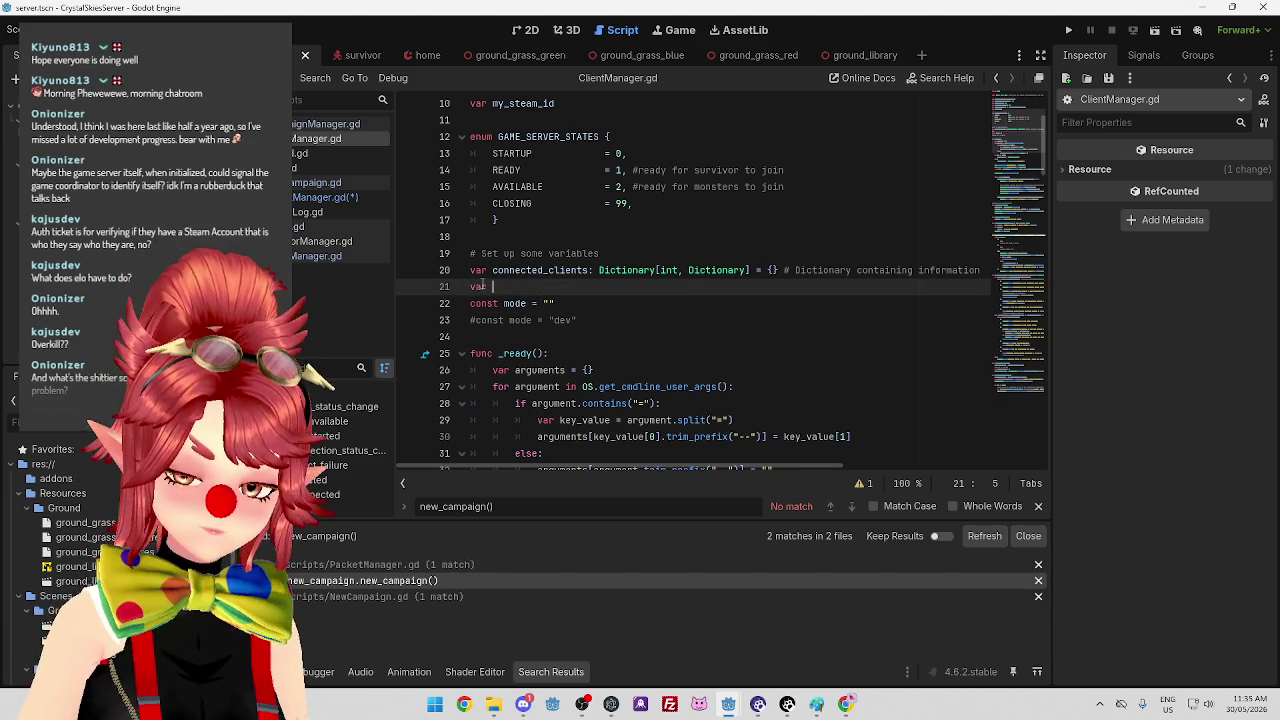
{"action": "type", "text": "lobby_code"}
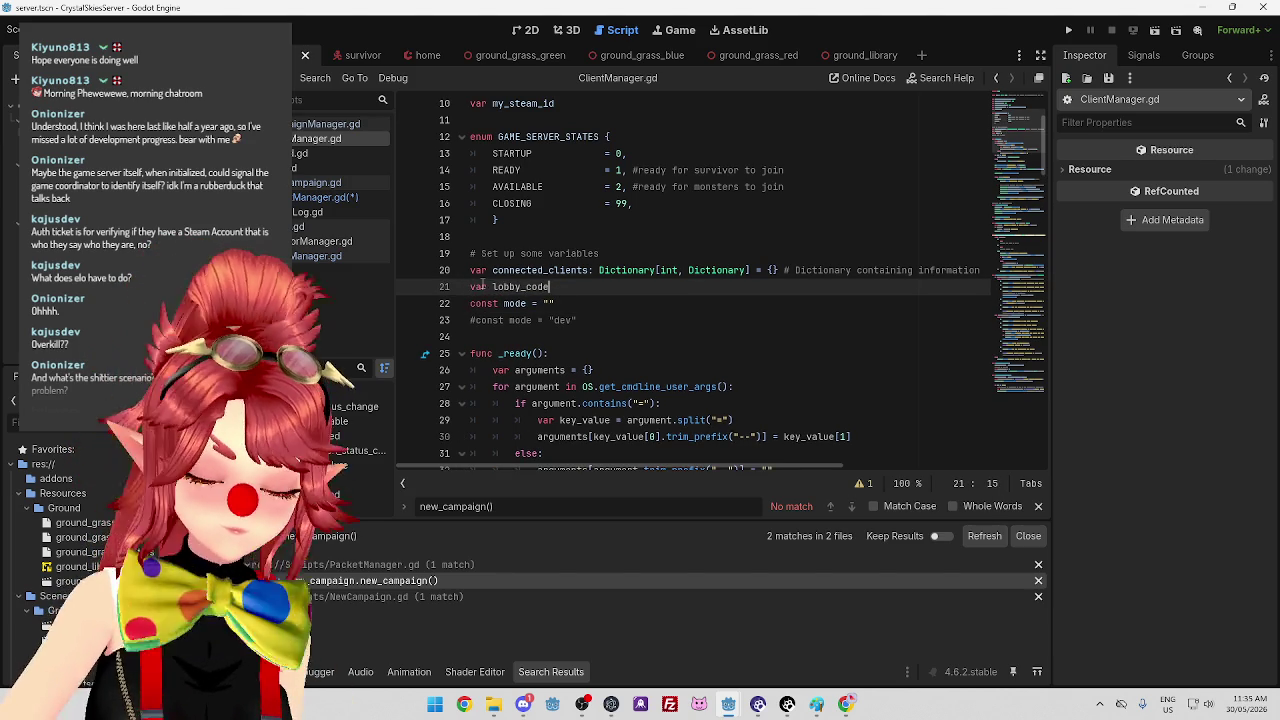
{"action": "type", "text": ": String"}
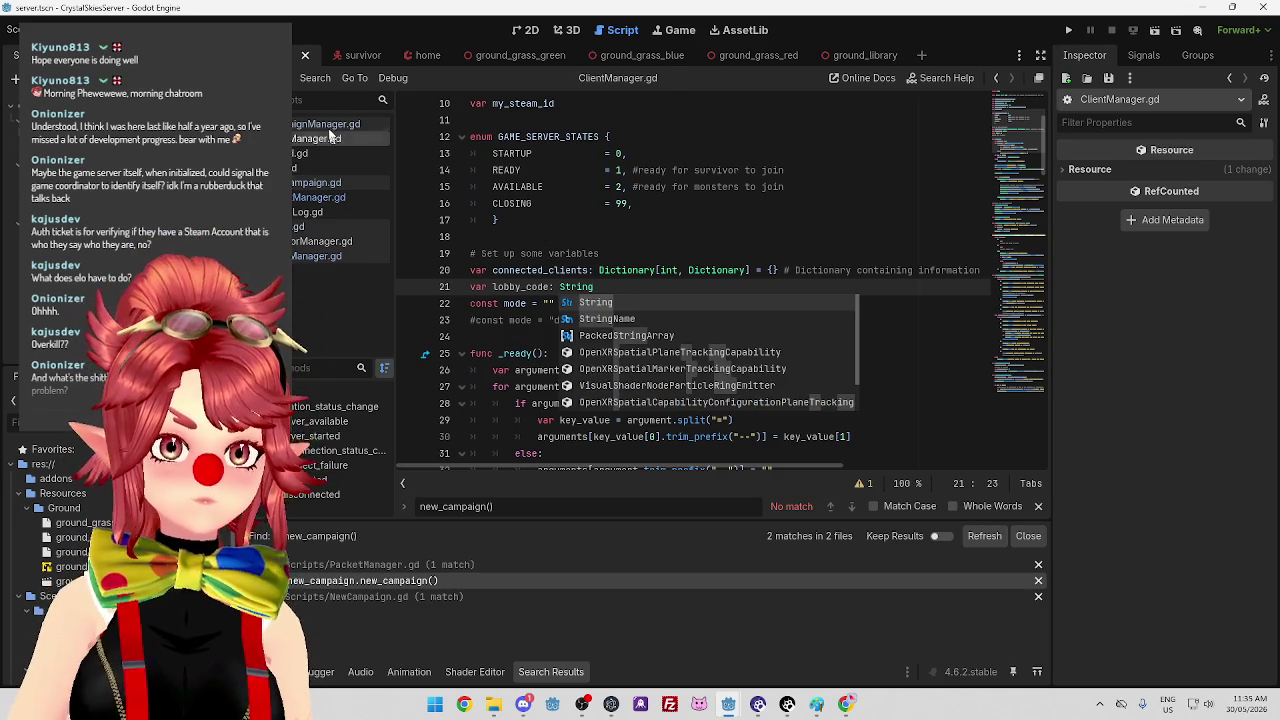
Review the lobby_code assignment and print lines in the server's PacketManager.gd.
{"action": "left_click", "coordinate": [318, 197]}
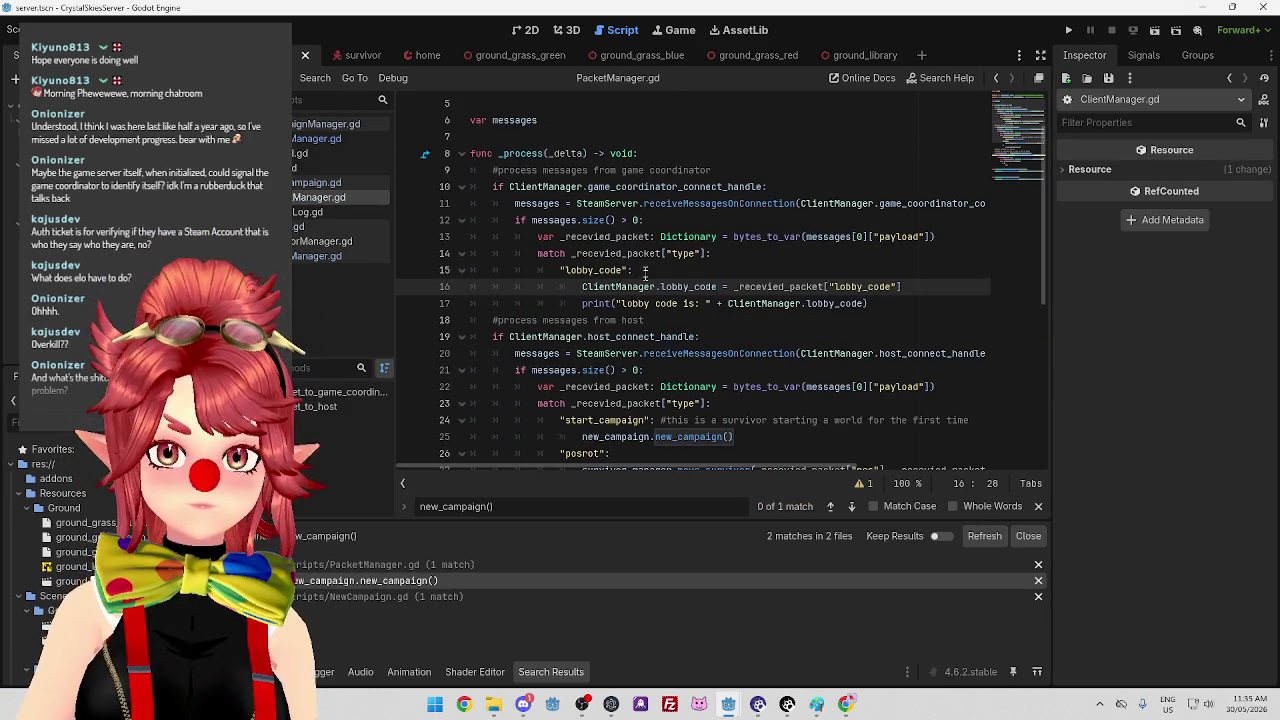
{"action": "left_click", "coordinate": [917, 286]}
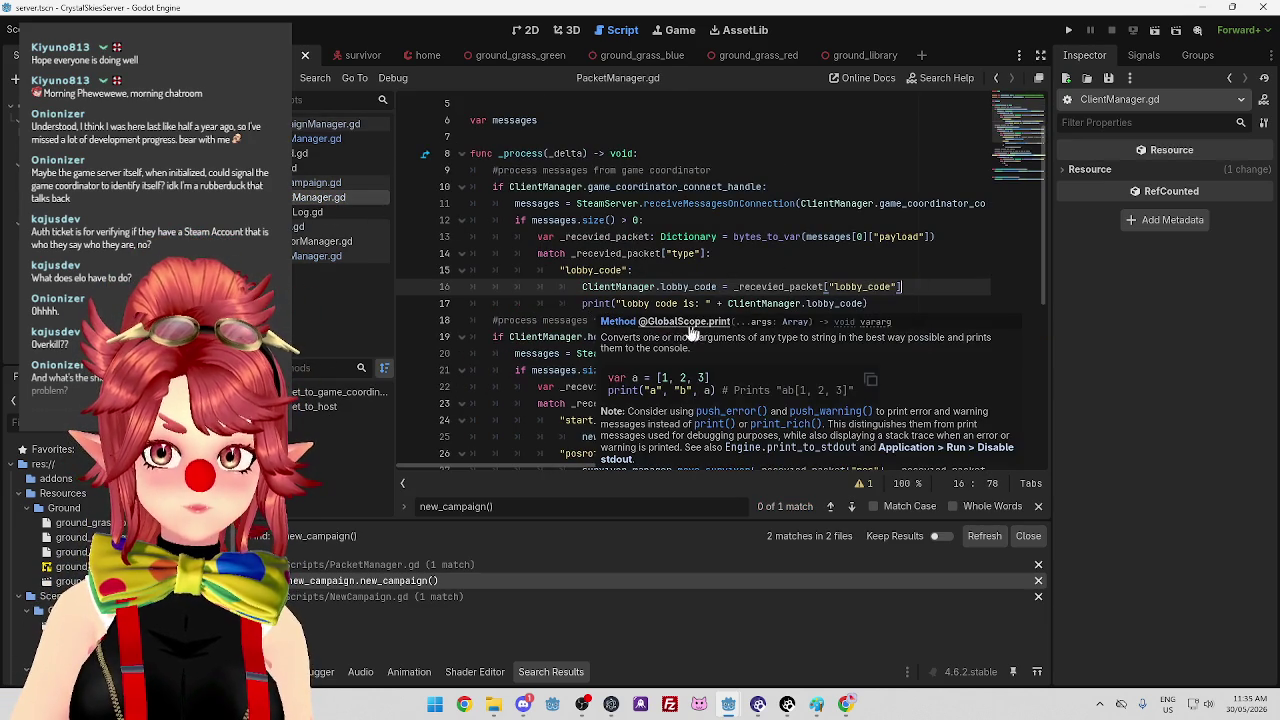
{"action": "key", "text": "Down"}
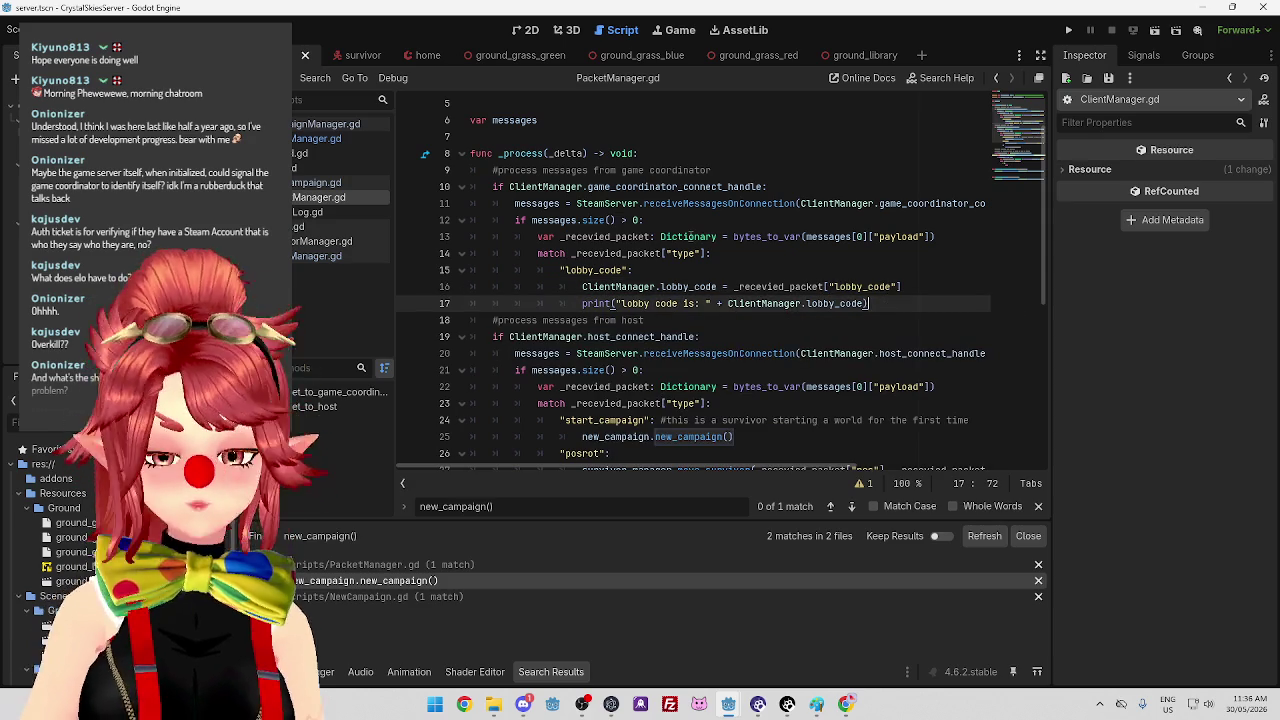
{"action": "mouse_move", "coordinate": [708, 237]}
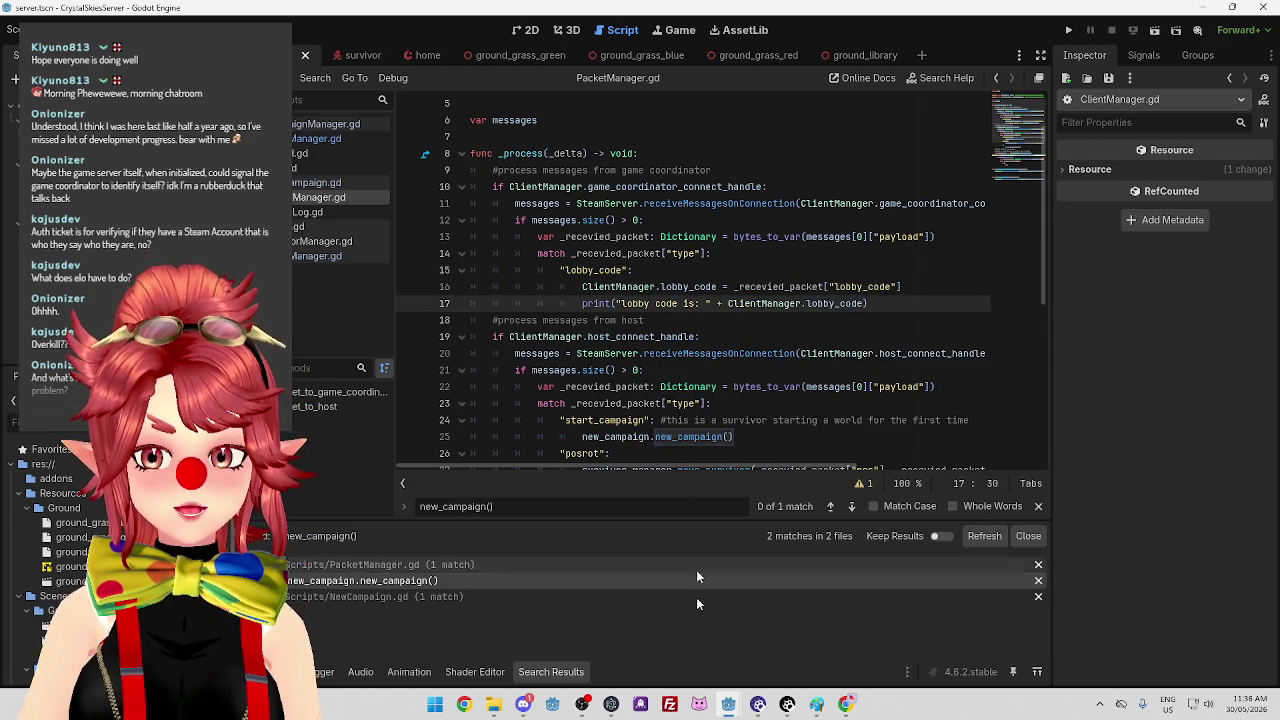
In the coordinator project, open PacketManager.gd's game_server_ready branch and follow generate_lobby_code into ClientManager.
{"action": "mouse_move", "coordinate": [733, 708]}
{"action": "left_click", "coordinate": [728, 636]}
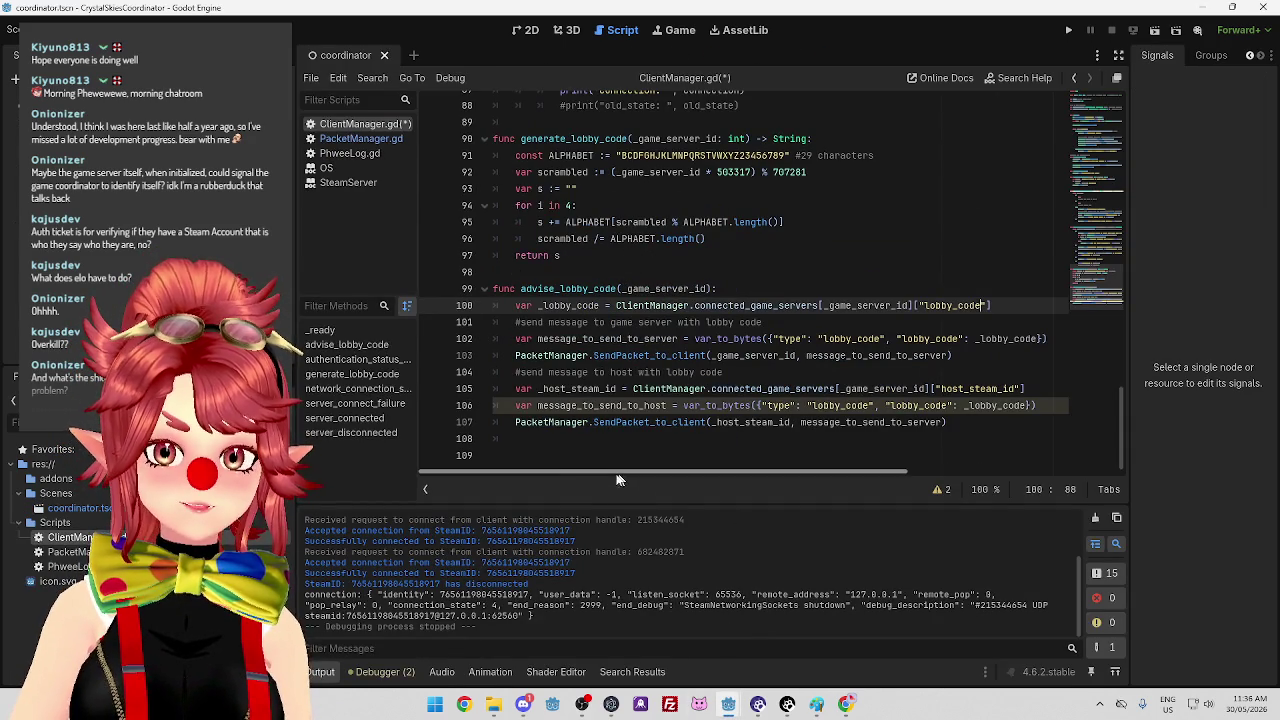
{"action": "left_click", "coordinate": [355, 139]}
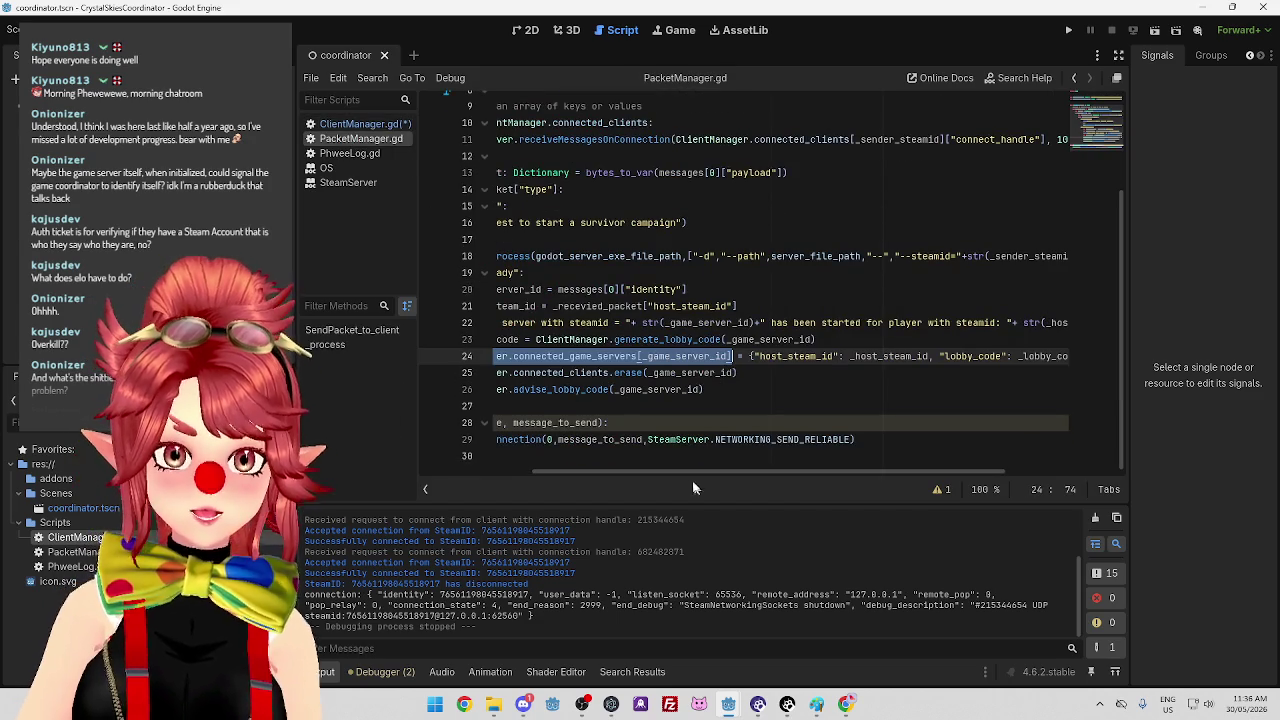
{"action": "left_click_drag", "start_coordinate": [695, 471], "coordinate": [504, 446]}
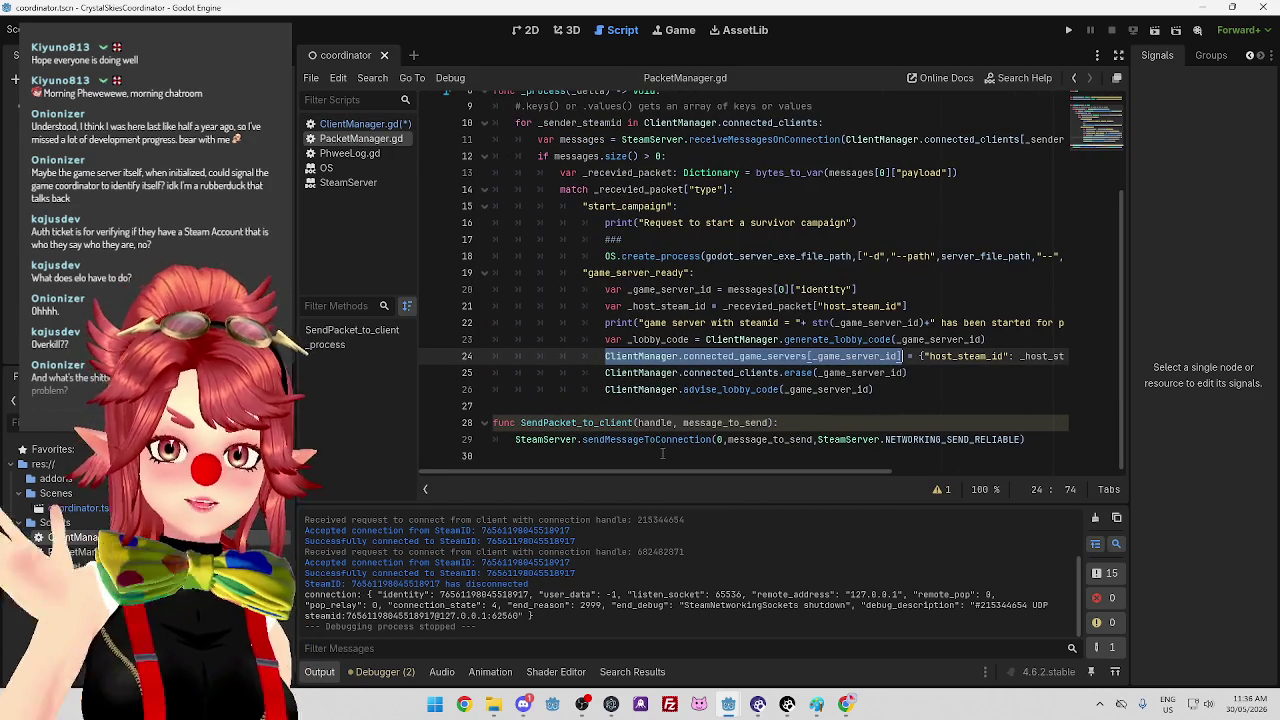
{"action": "left_click_drag", "start_coordinate": [807, 474], "coordinate": [817, 474]}
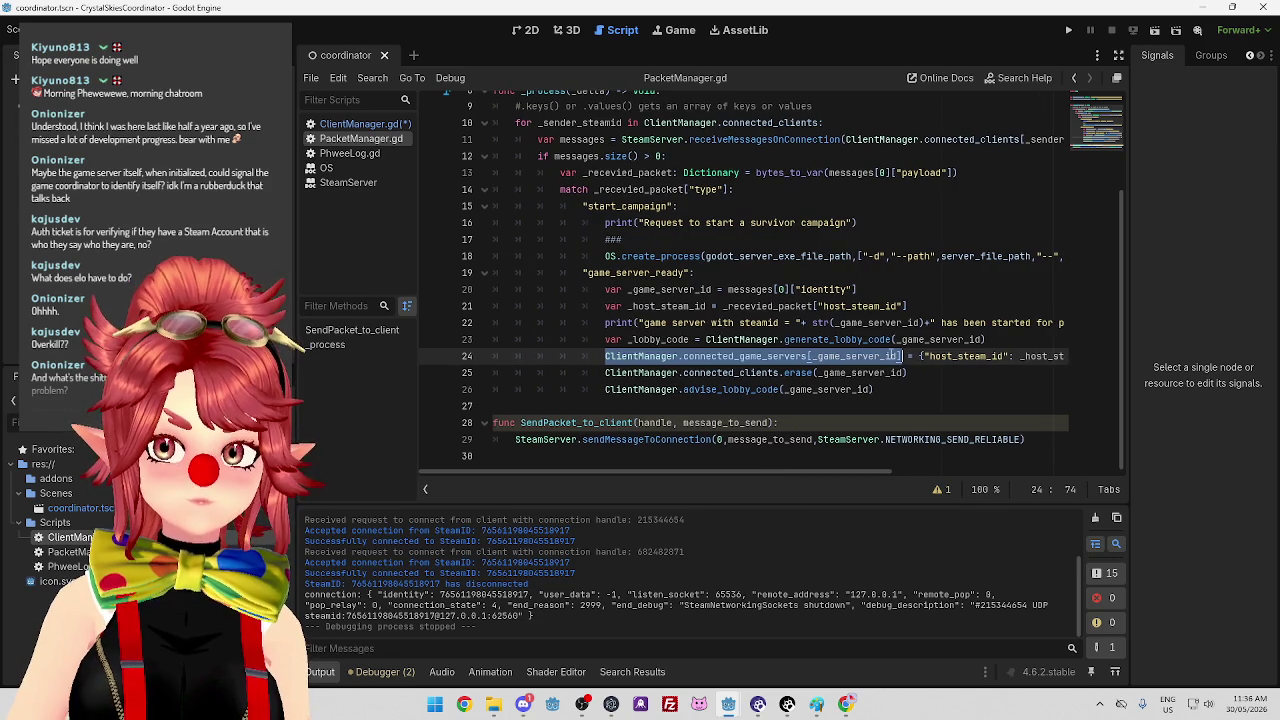
{"action": "left_click", "coordinate": [820, 339], "text": "ctrl"}
Insert print("lobby code is: " + s) above return s in generate_lobby_code and save ClientManager.gd.
{"action": "scroll", "coordinate": [565, 307], "scroll_direction": "down", "scroll_amount": 1}
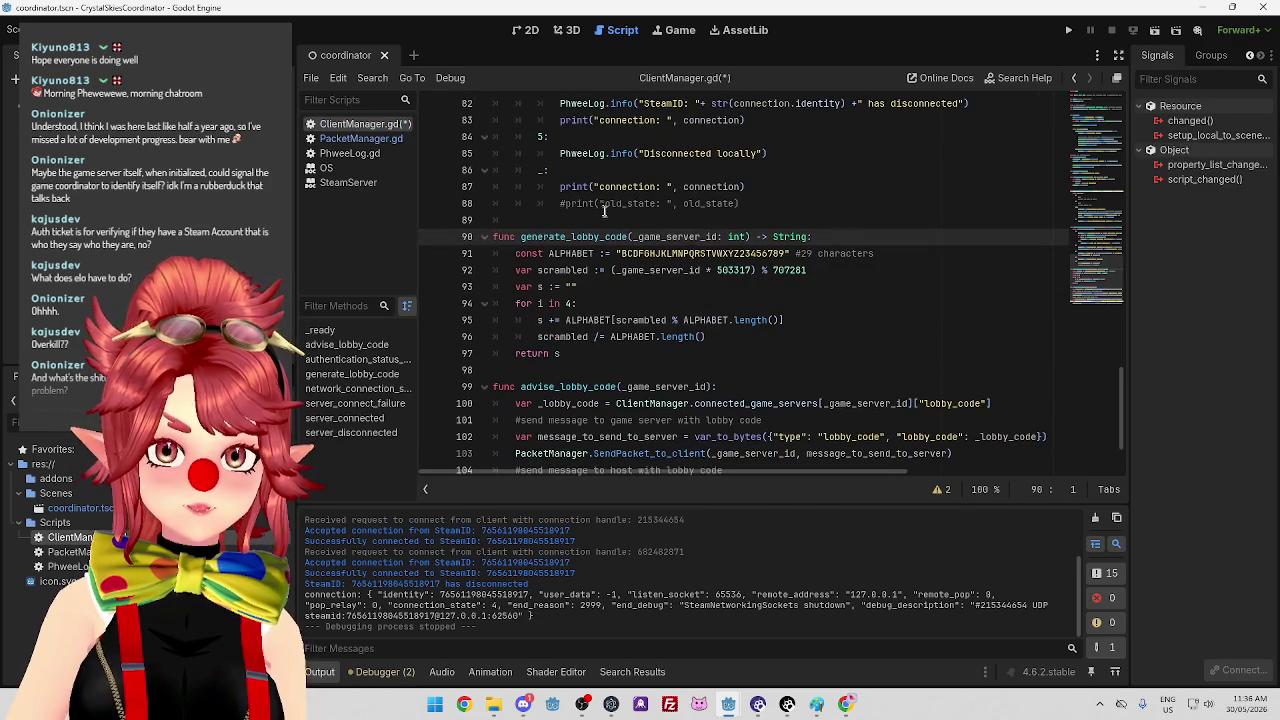
{"action": "left_click", "coordinate": [517, 353]}
{"action": "key", "text": "Return"}
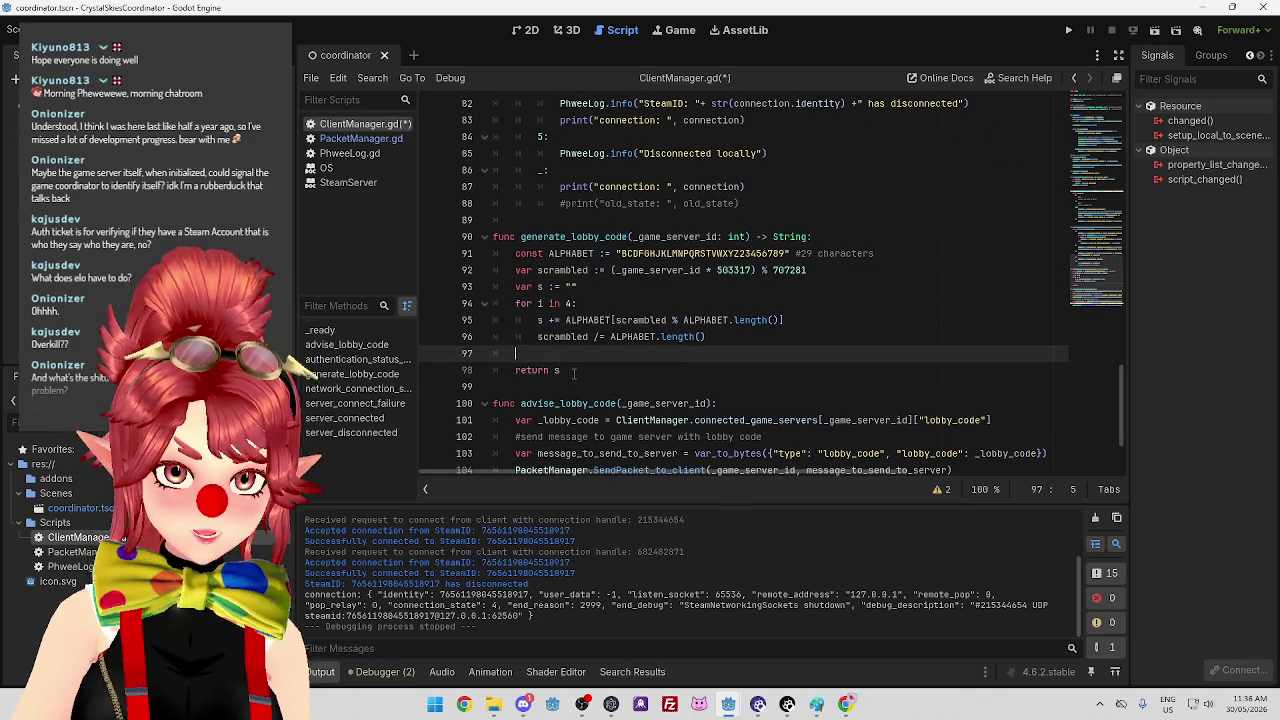
{"action": "type", "text": "print("}
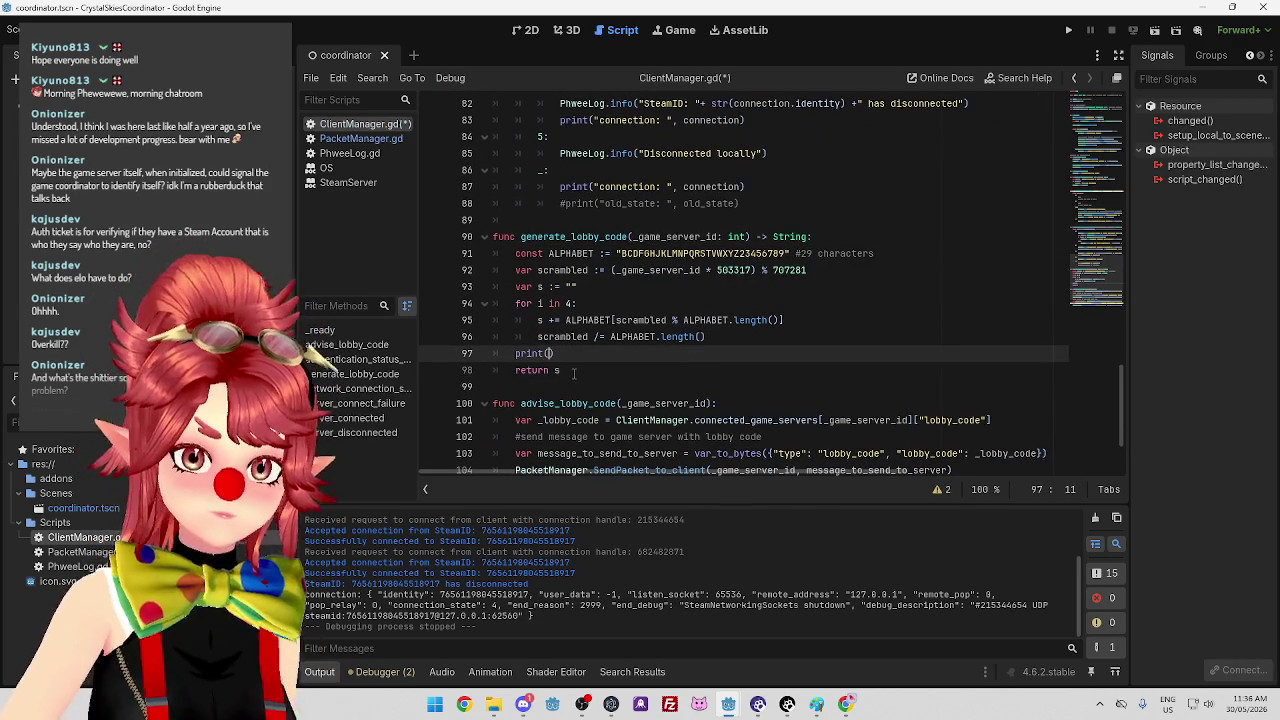
{"action": "type", "text": "\"lobby code"}
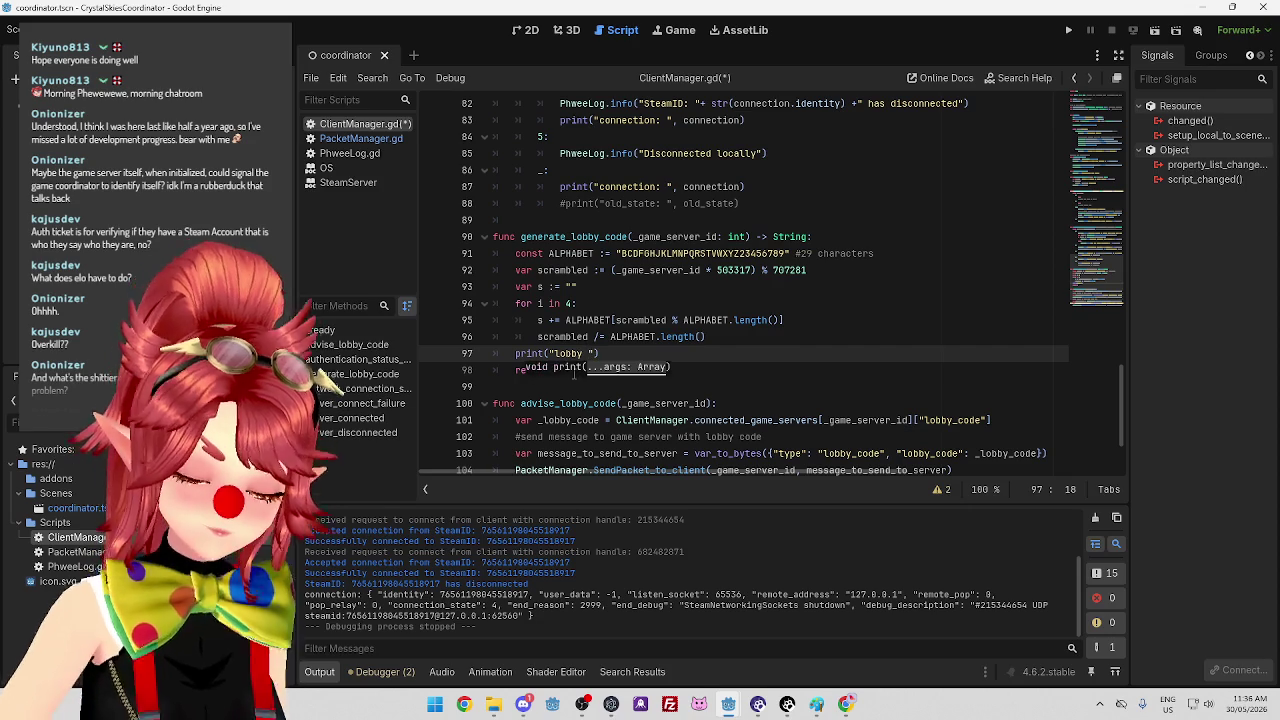
{"action": "type", "text": " is: \" "}
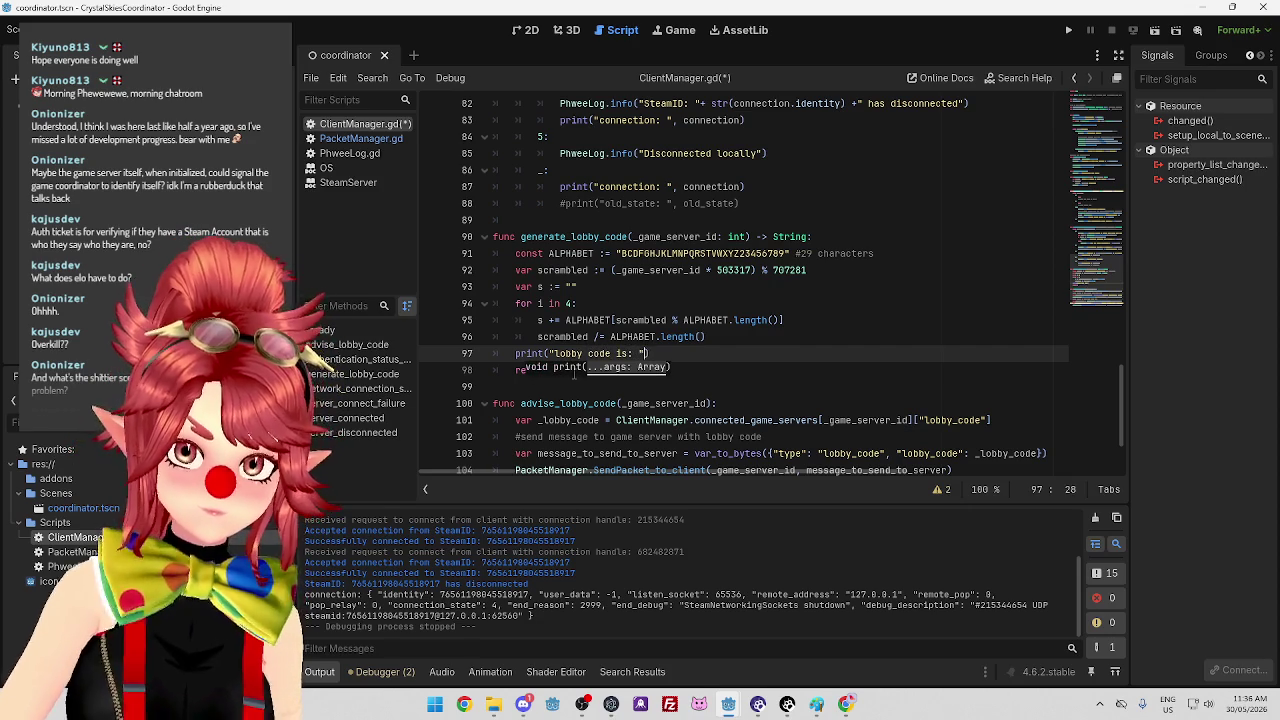
{"action": "type", "text": "+ s"}
{"action": "key", "text": "ctrl+s"}
{"action": "left_click", "coordinate": [611, 270]}
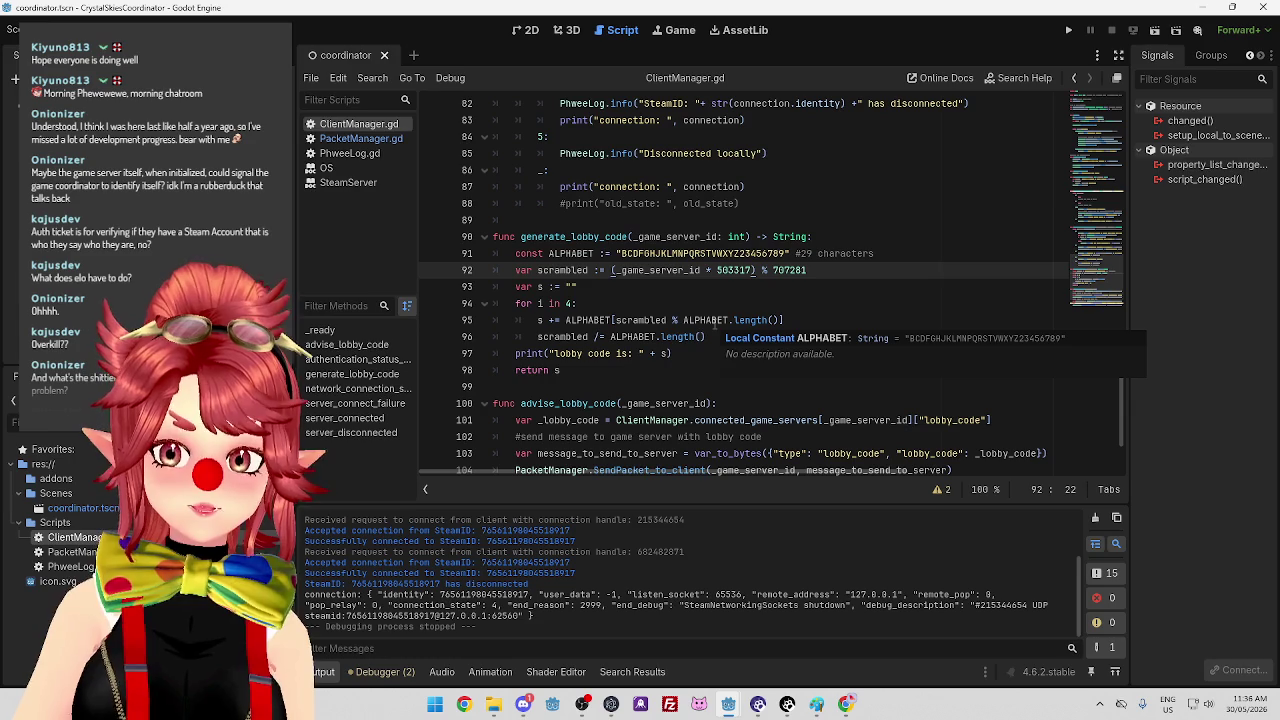
{"action": "key", "text": "ctrl+s"}
{"action": "scroll", "coordinate": [1124, 335], "scroll_direction": "up", "scroll_amount": 5}
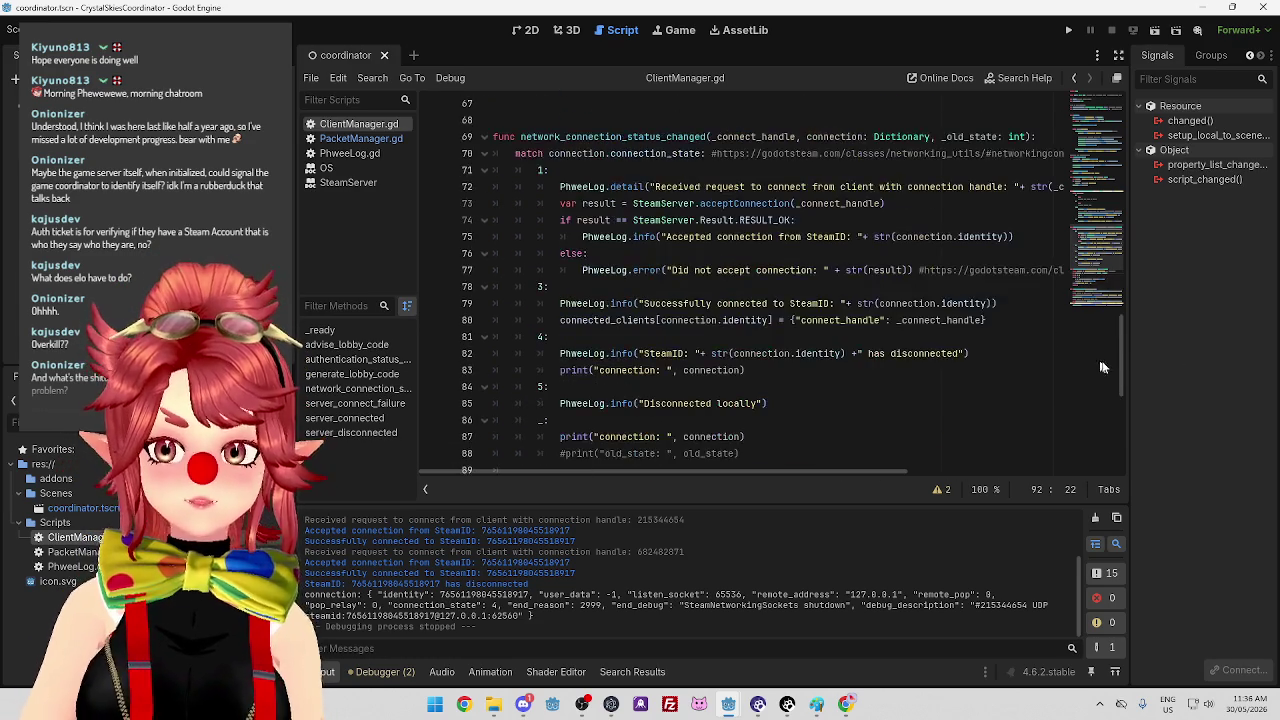
Run the coordinator project once, then close its game window.
{"action": "scroll", "coordinate": [1124, 335], "scroll_direction": "up", "scroll_amount": 15}
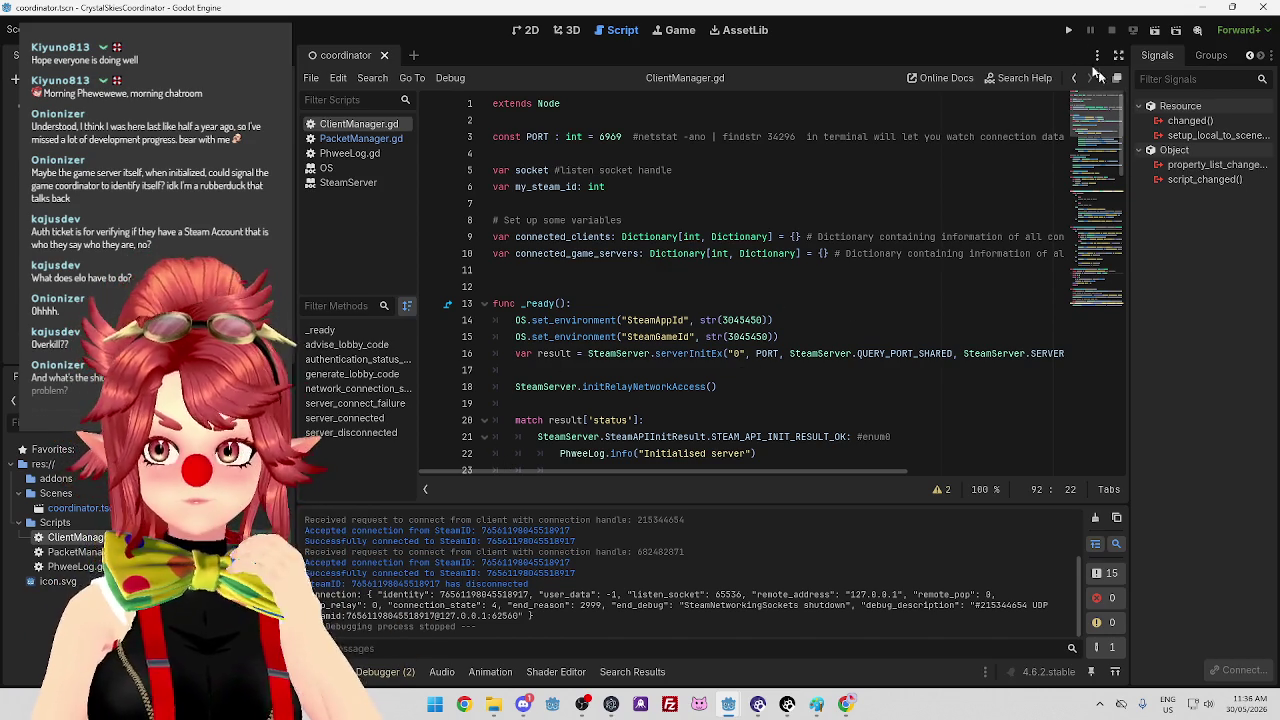
{"action": "left_click", "coordinate": [1069, 31]}
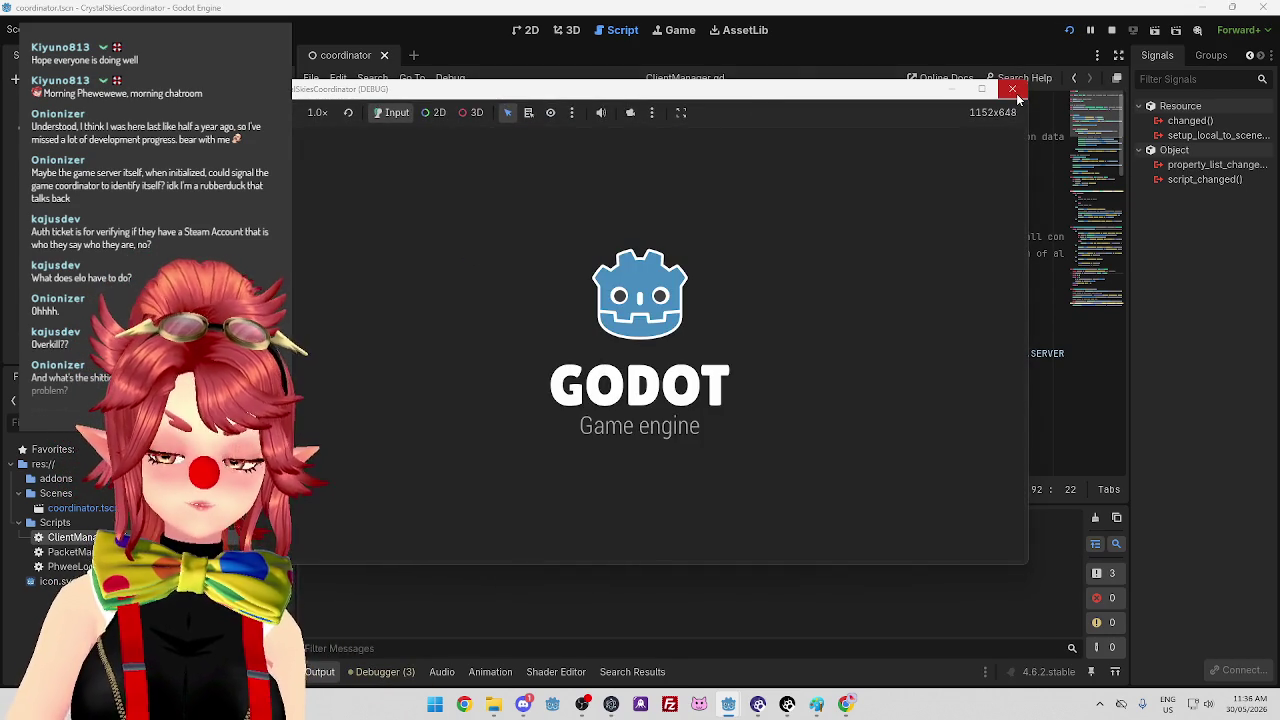
{"action": "left_click", "coordinate": [1016, 94]}
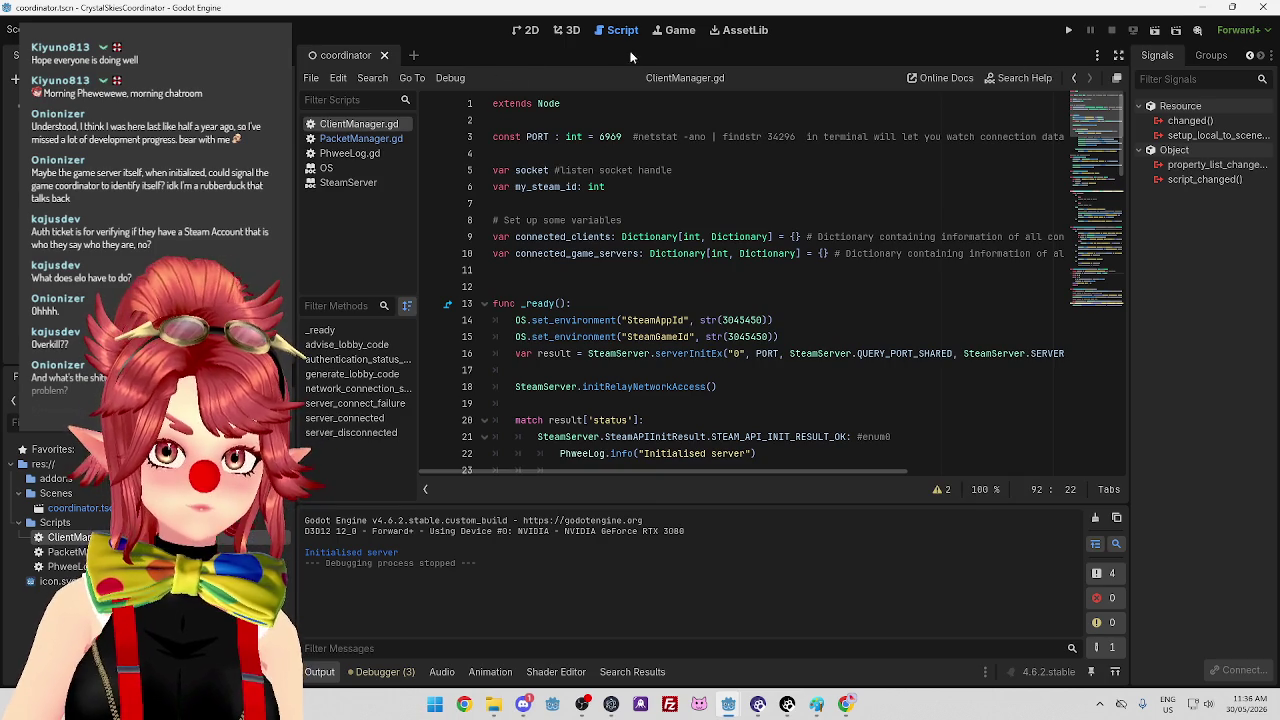
Enable 'Make Game Workspace Floating on Next Play' in the Game embedding options, then rerun the coordinator.
{"action": "left_click", "coordinate": [674, 31]}
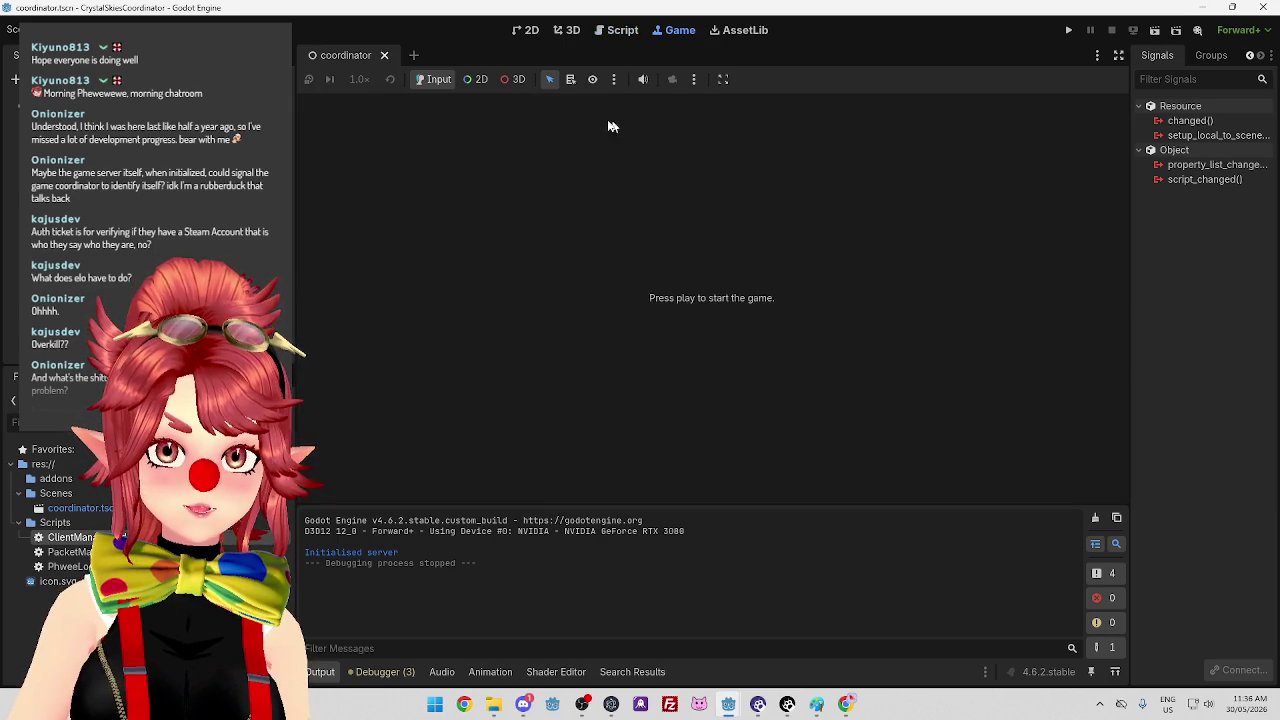
{"action": "left_click", "coordinate": [721, 80]}
{"action": "left_click", "coordinate": [731, 118]}
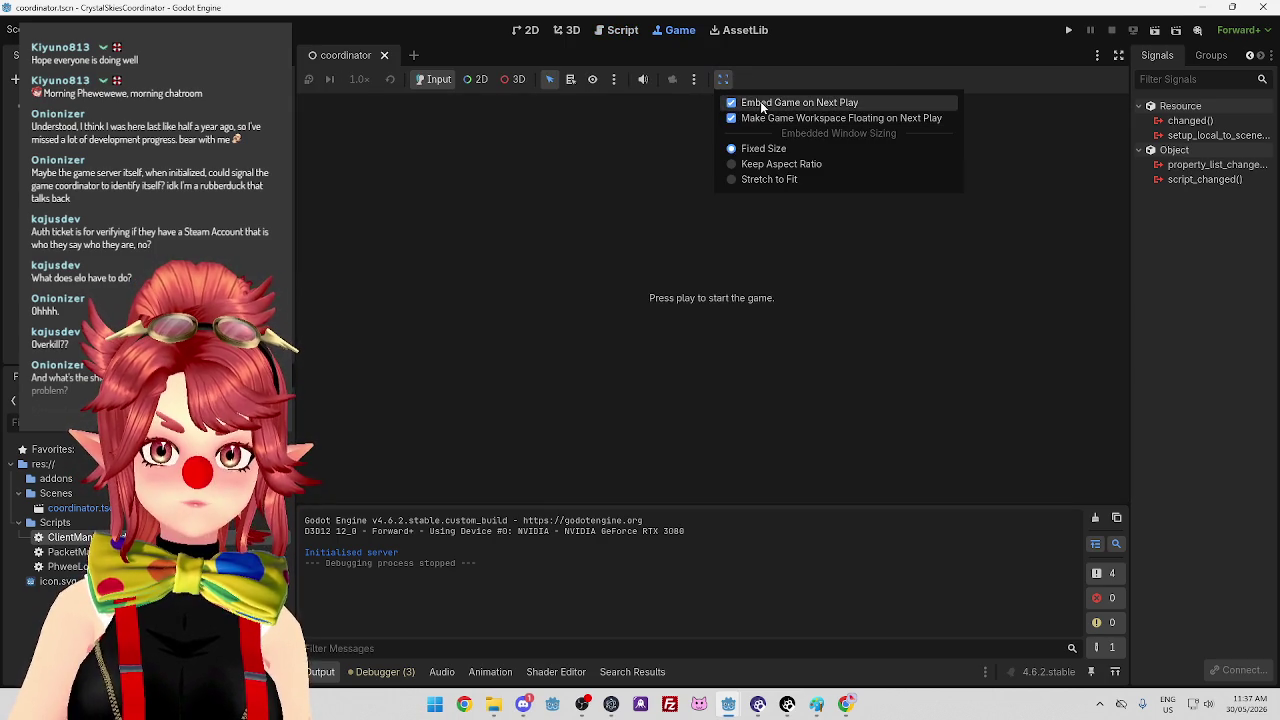
{"action": "left_click", "coordinate": [846, 96]}
{"action": "left_click", "coordinate": [1068, 30]}
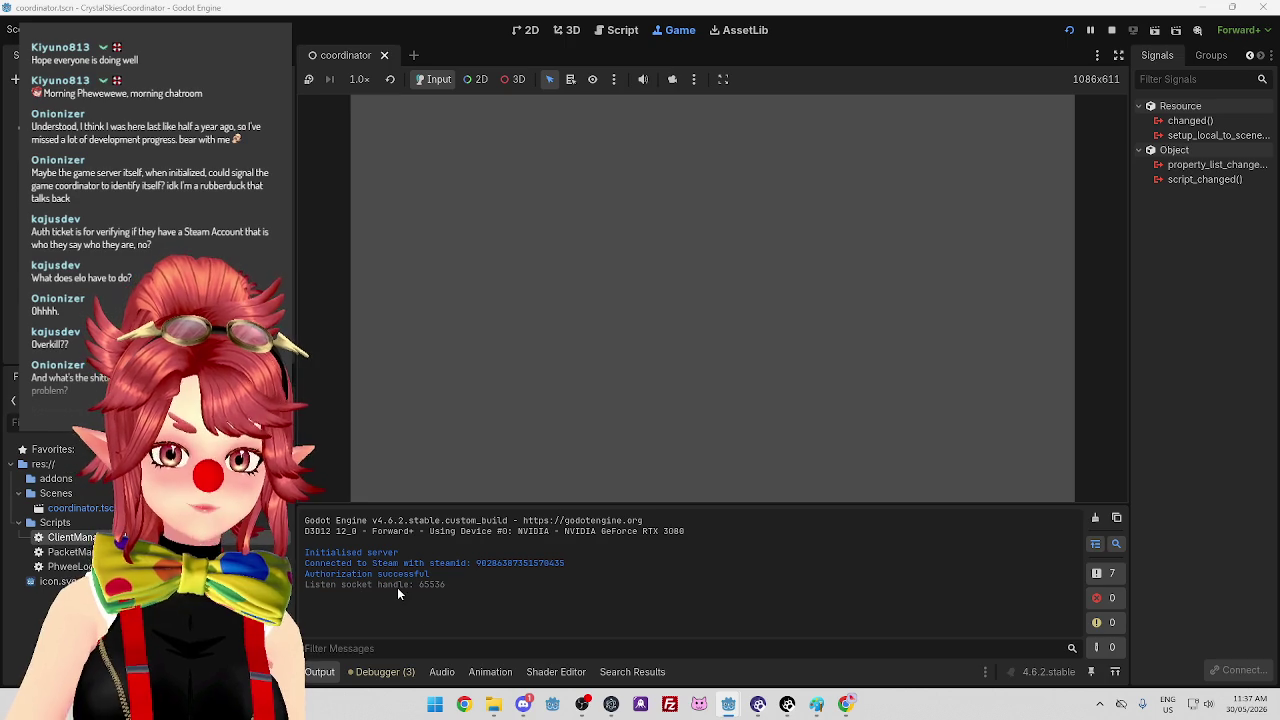
In the client project, turn on multiple run instances with a count of 1, then launch CrystalSkies.
{"action": "mouse_move", "coordinate": [728, 704]}
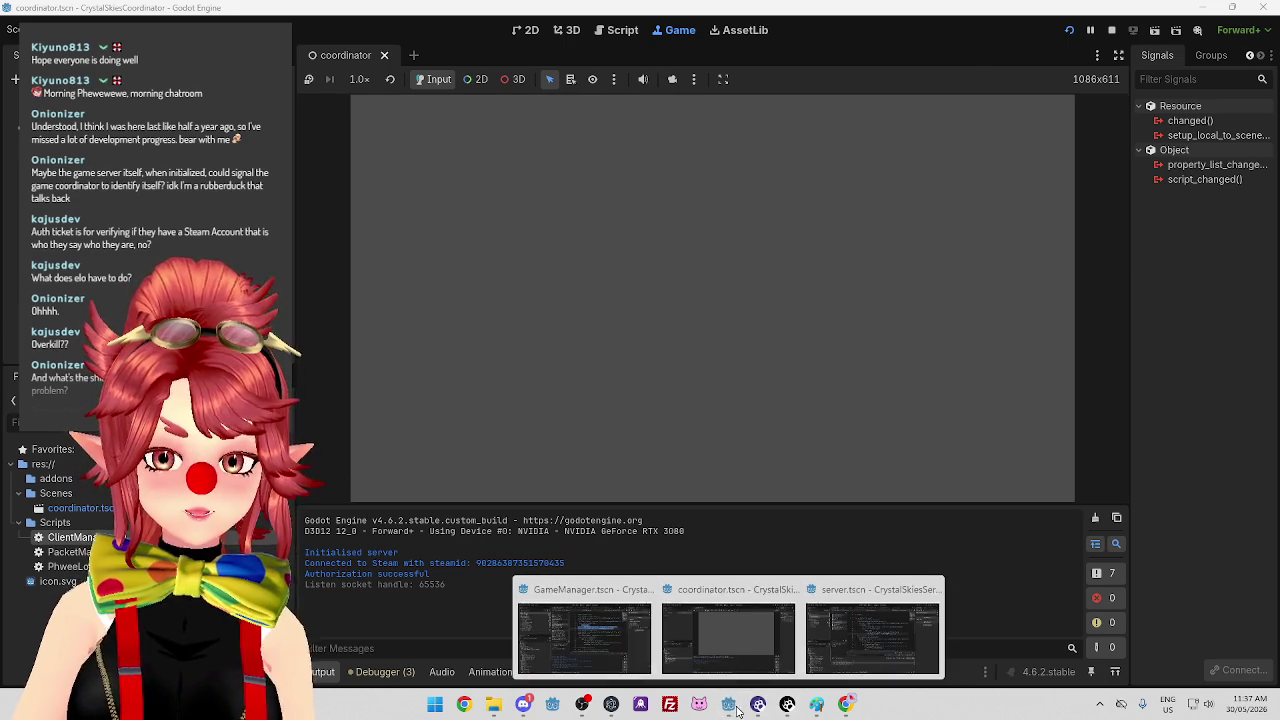
{"action": "left_click", "coordinate": [563, 644]}
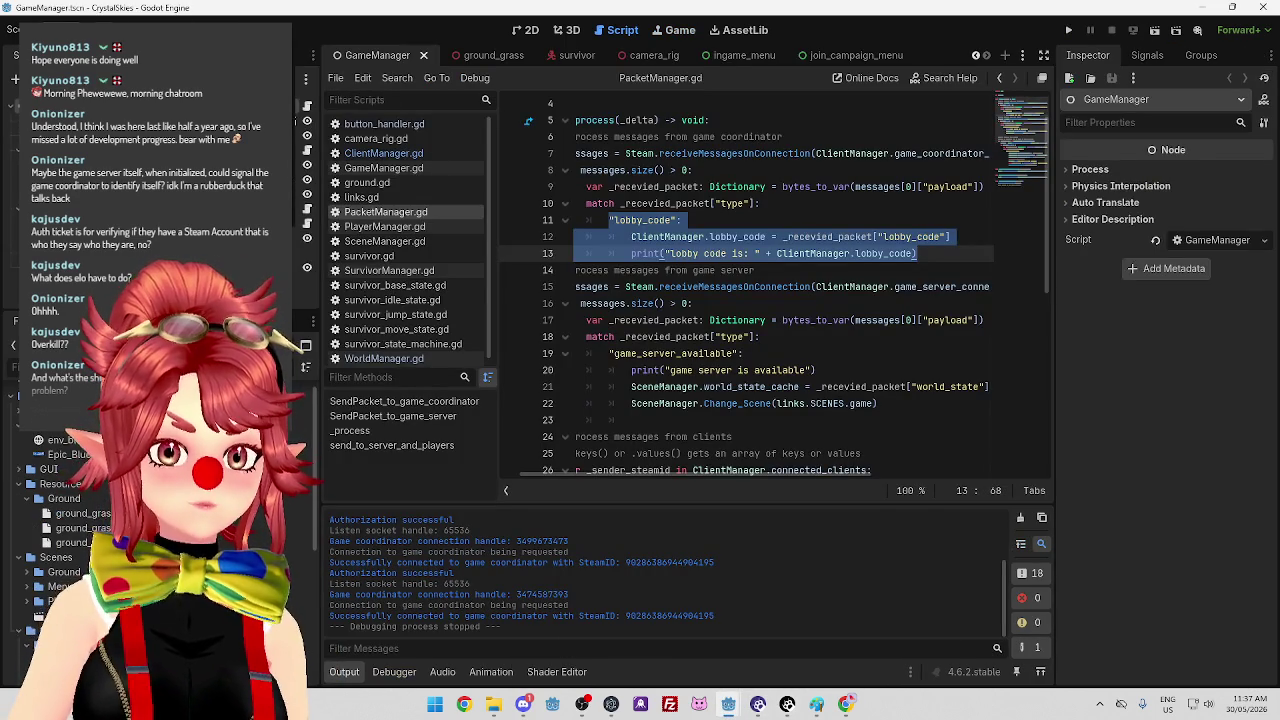
{"action": "left_click", "coordinate": [180, 300]}
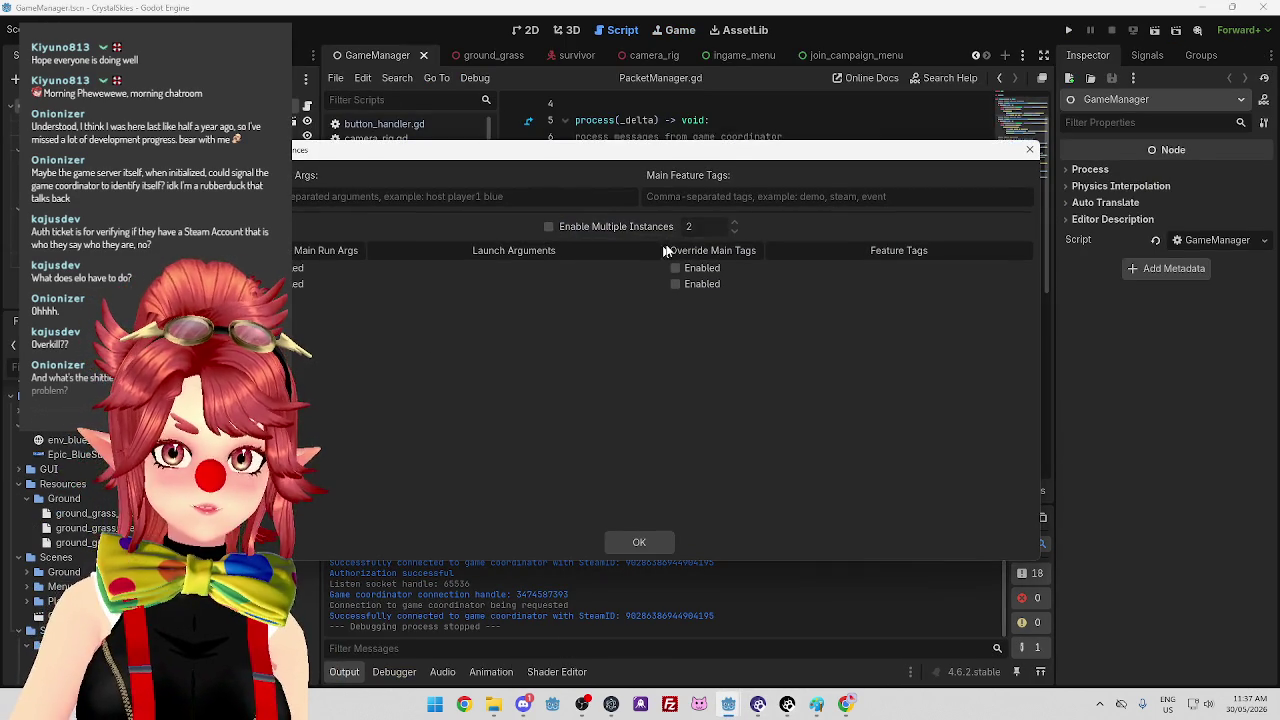
{"action": "left_click", "coordinate": [548, 226]}
{"action": "left_click", "coordinate": [733, 223]}
{"action": "left_click", "coordinate": [733, 231]}
{"action": "left_click", "coordinate": [733, 232]}
{"action": "left_click", "coordinate": [669, 548]}
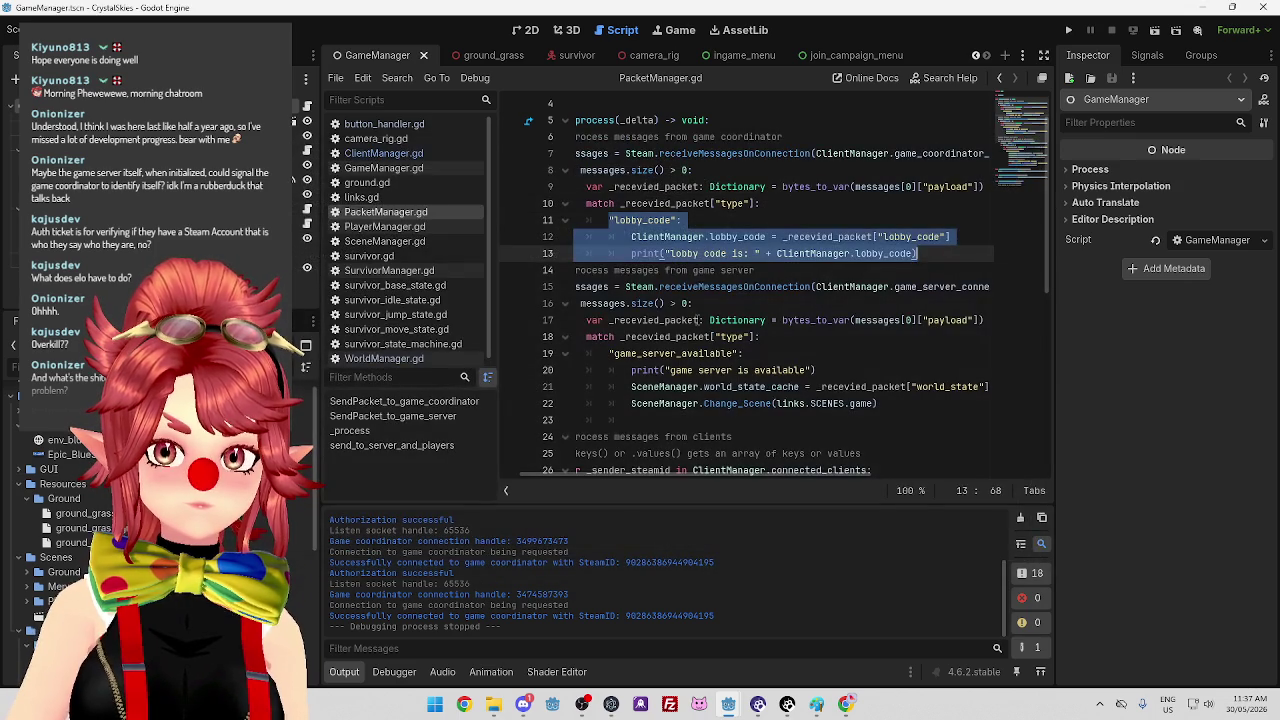
{"action": "left_click", "coordinate": [716, 287]}
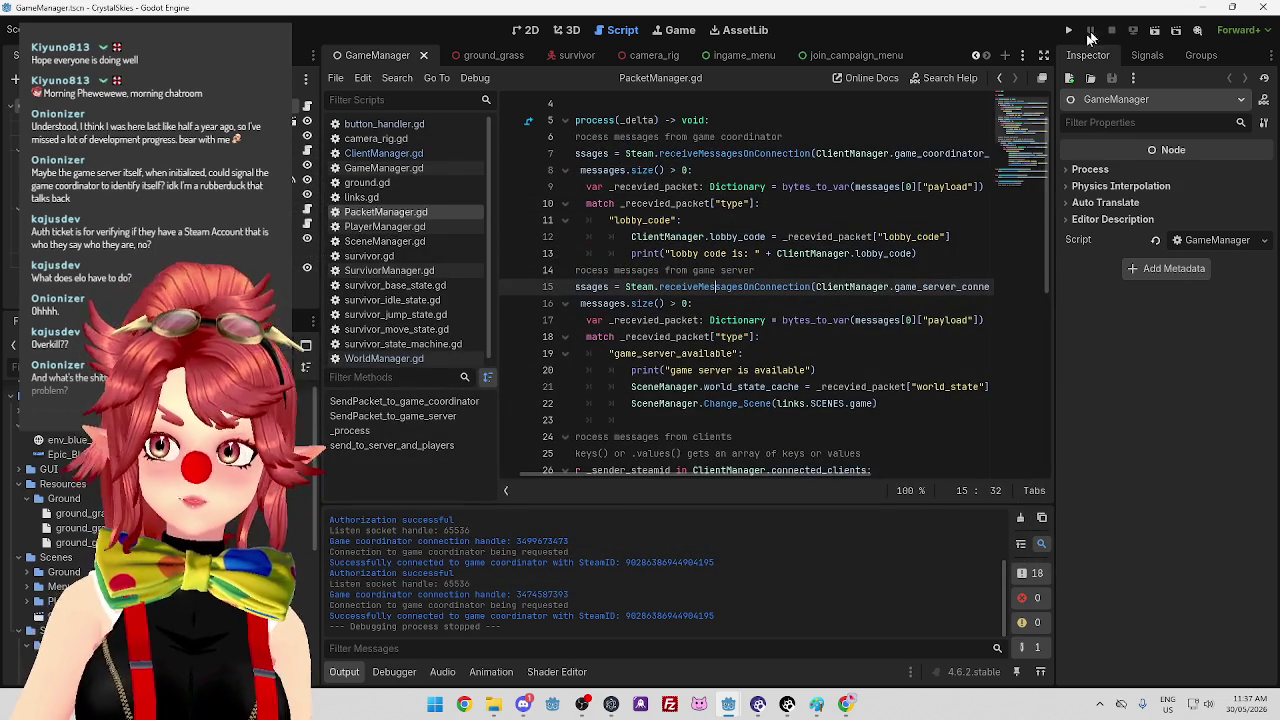
{"action": "left_click", "coordinate": [1095, 32]}
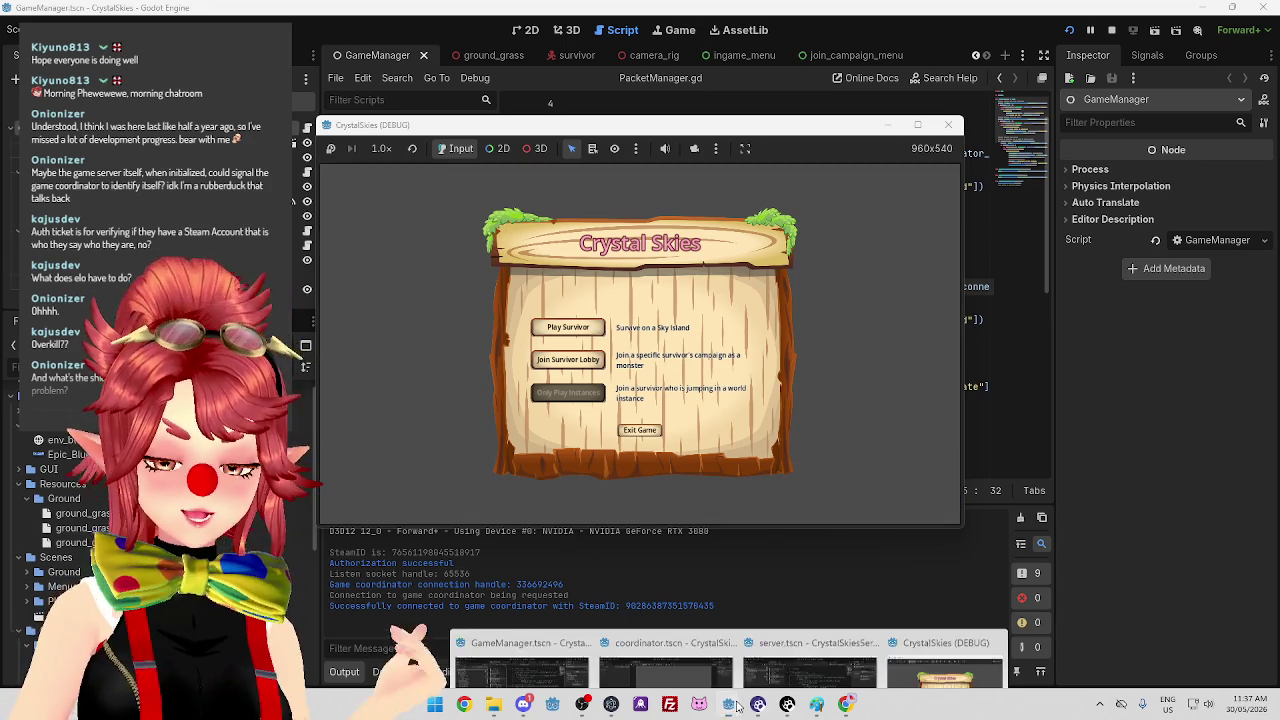
Bring the CrystalSkies client window forward and start the survivor campaign from its campaign screen.
{"action": "mouse_move", "coordinate": [737, 707]}
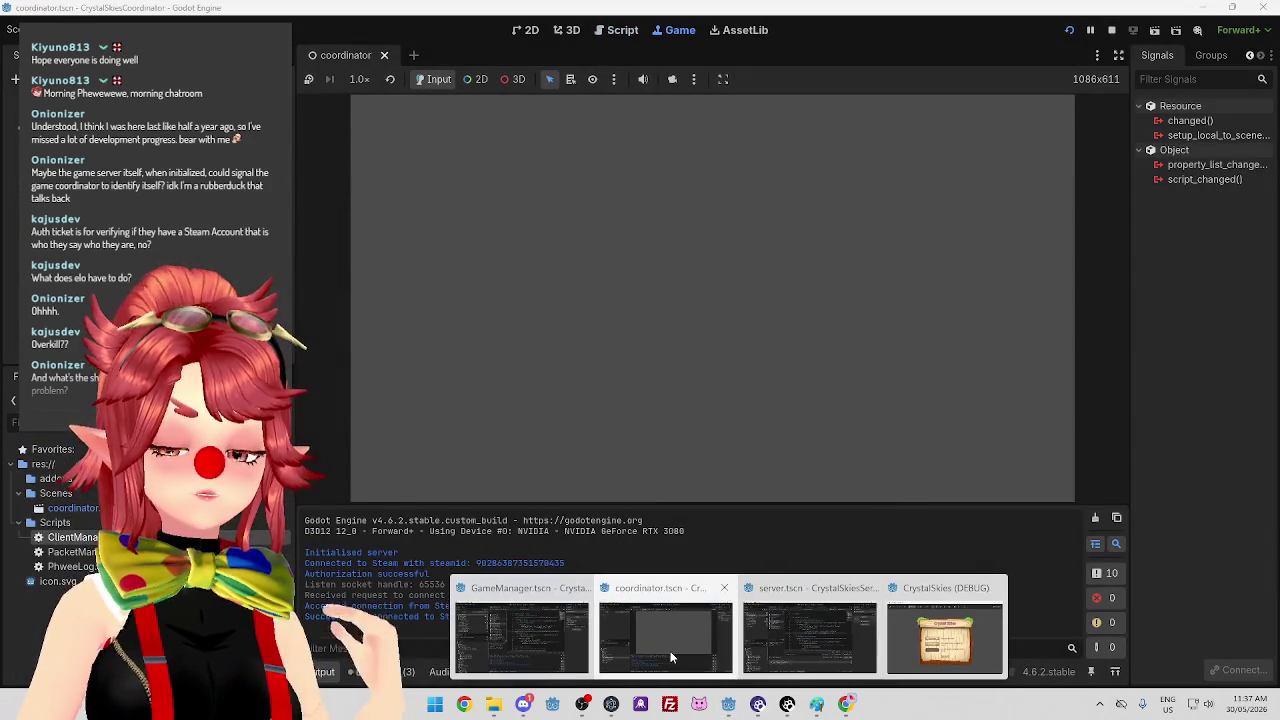
{"action": "left_click", "coordinate": [671, 657]}
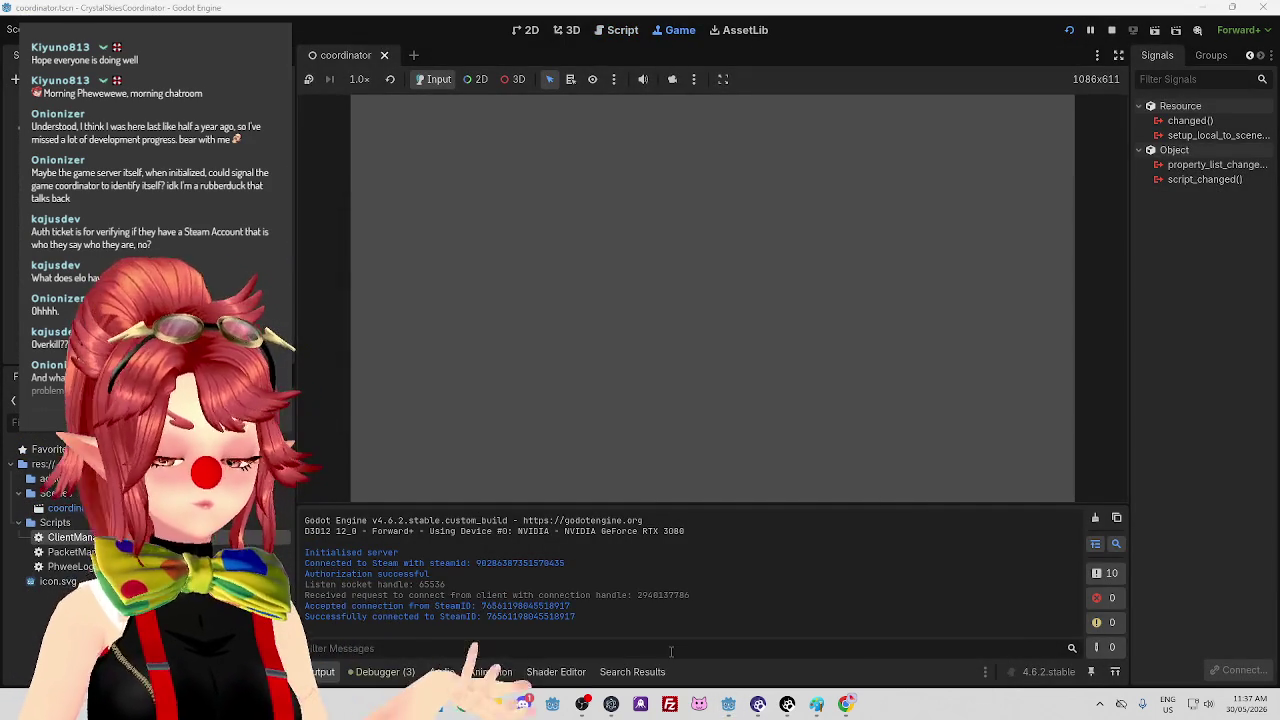
{"action": "mouse_move", "coordinate": [729, 702]}
{"action": "left_click", "coordinate": [535, 655]}
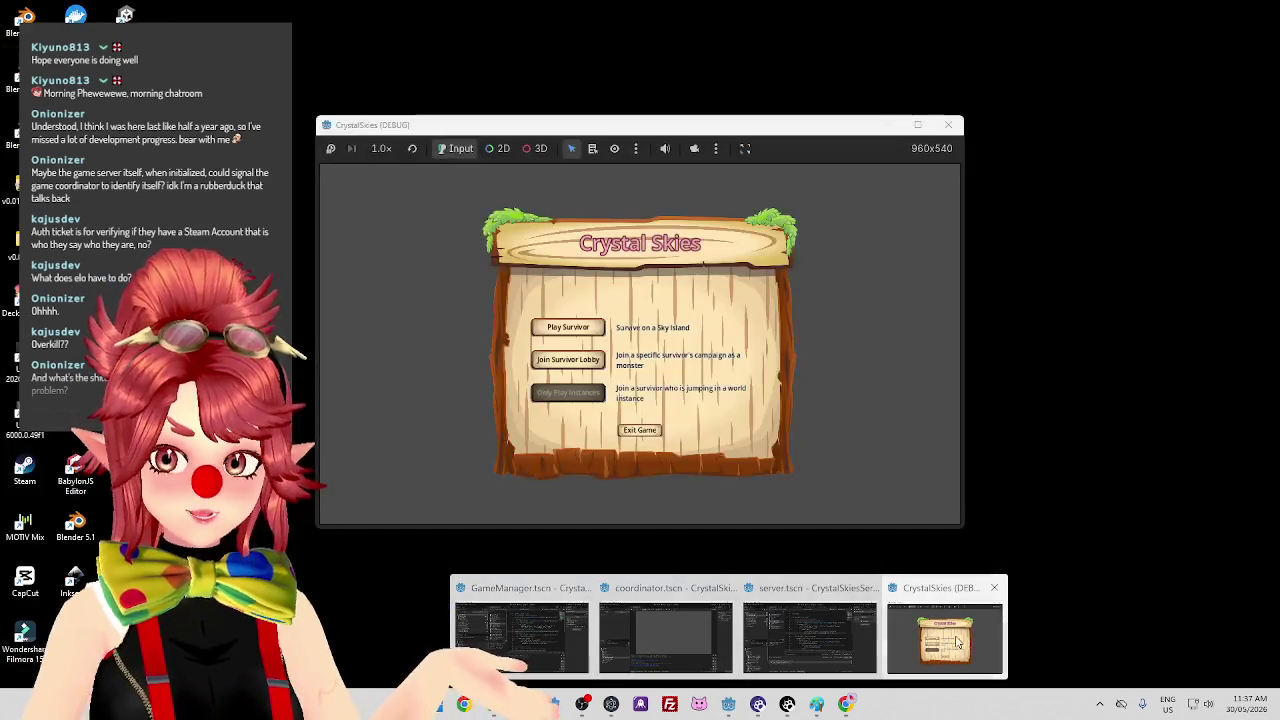
{"action": "left_click", "coordinate": [974, 638]}
{"action": "left_click", "coordinate": [575, 334]}
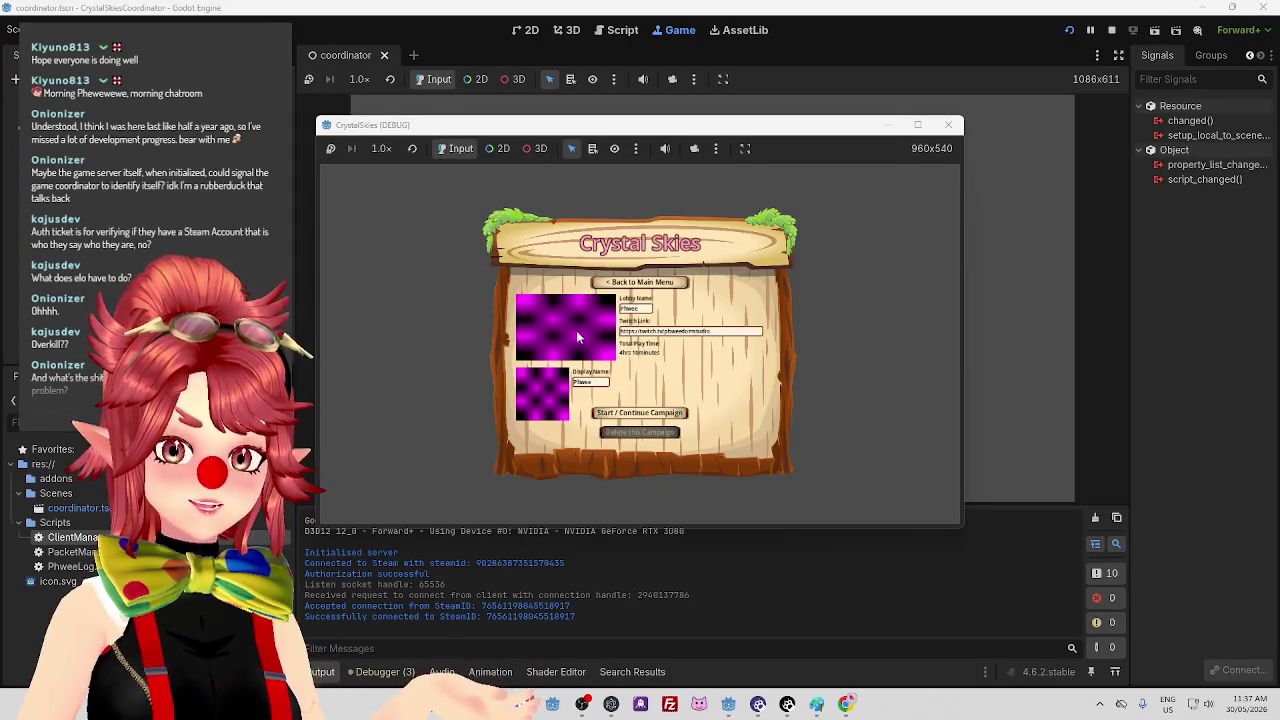
{"action": "left_click", "coordinate": [654, 420]}
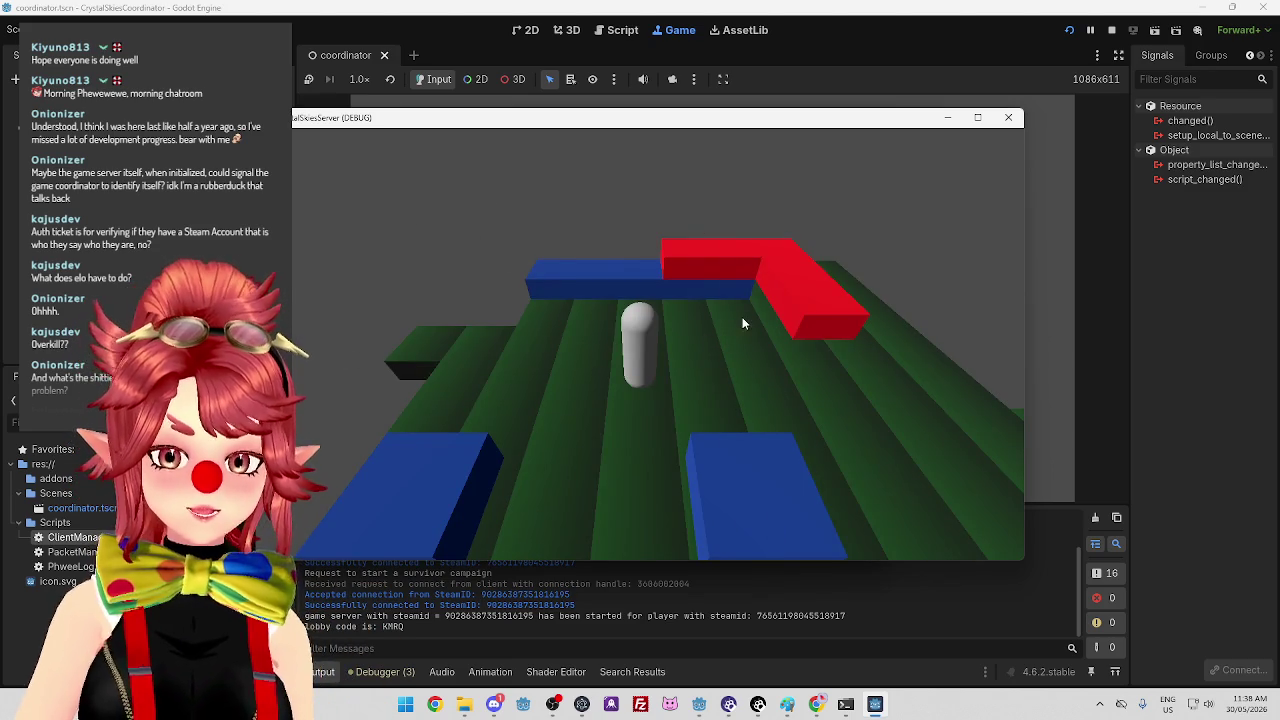
Arrange the server game window top-left and the client window beside it.
{"action": "key", "text": "alt+Tab"}
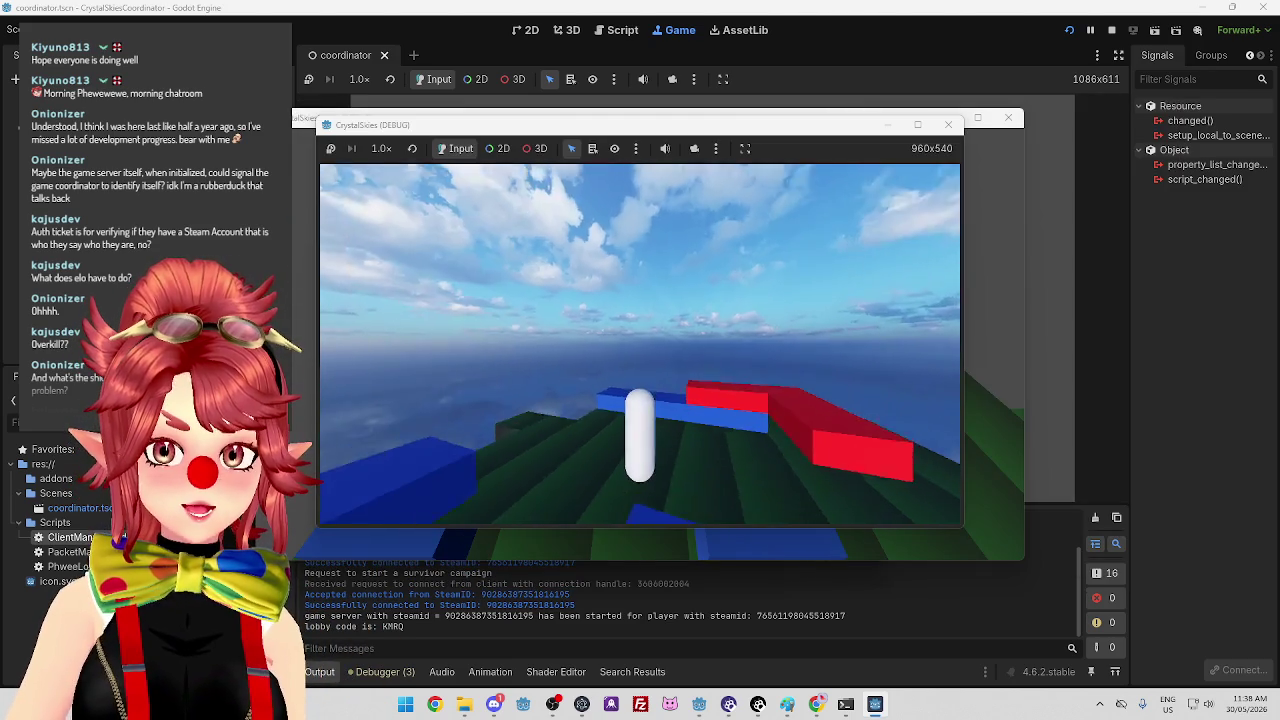
{"action": "mouse_move", "coordinate": [640, 344]}
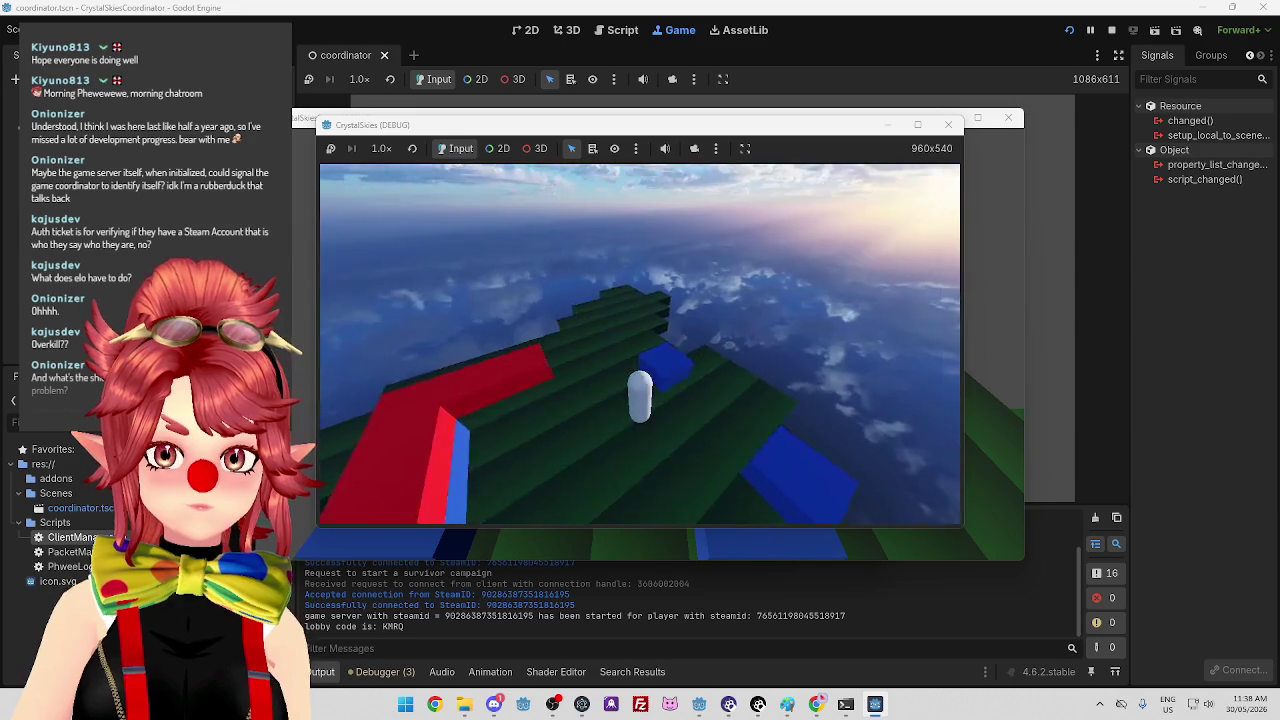
{"action": "key", "text": "Escape"}
{"action": "mouse_move", "coordinate": [723, 128]}
{"action": "left_mouse_down"}
{"action": "mouse_move", "coordinate": [945, 275]}
{"action": "mouse_move", "coordinate": [1000, 272]}
{"action": "left_mouse_up"}
{"action": "left_click", "coordinate": [768, 120]}
{"action": "mouse_move", "coordinate": [768, 120]}
{"action": "left_mouse_down"}
{"action": "mouse_move", "coordinate": [560, 32]}
{"action": "mouse_move", "coordinate": [517, 28]}
{"action": "left_mouse_up"}
{"action": "left_click_drag", "start_coordinate": [1018, 268], "coordinate": [833, 231]}
Resume play, walk the player forward across the platform with W, then quit with F8.
{"action": "key", "text": "Escape"}
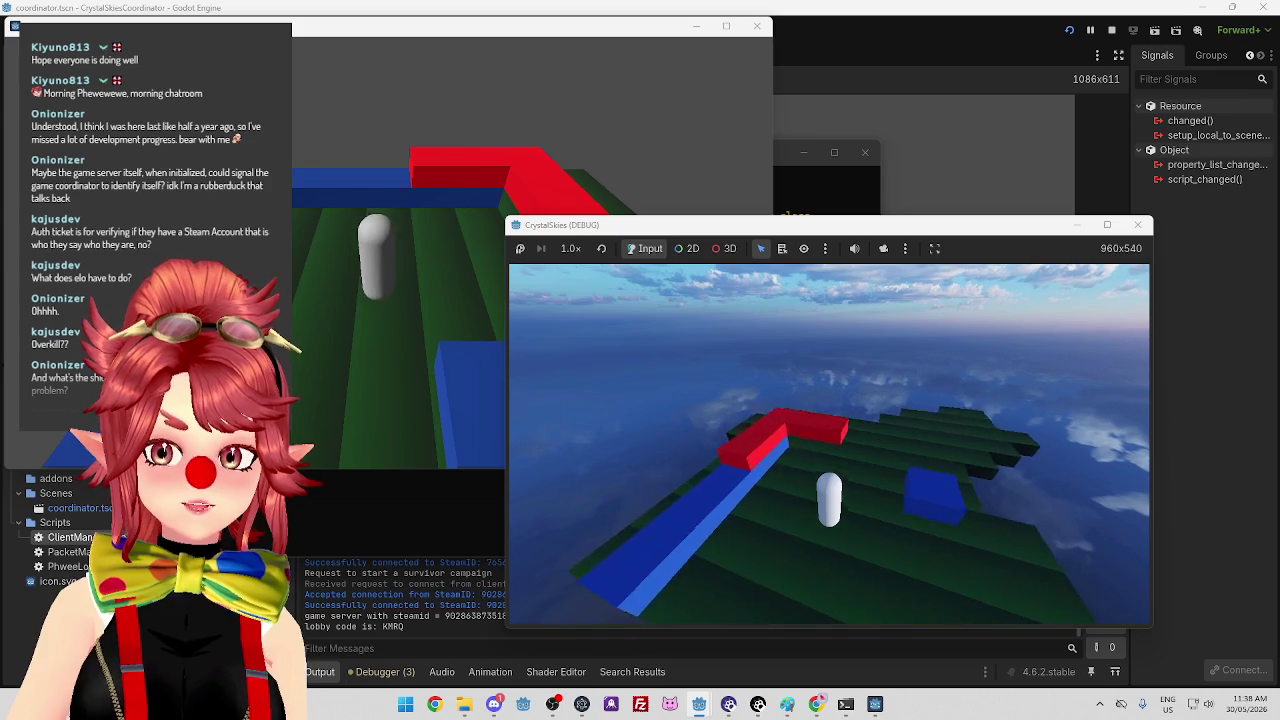
{"action": "key", "text": "w"}
{"action": "key", "text": "w"}
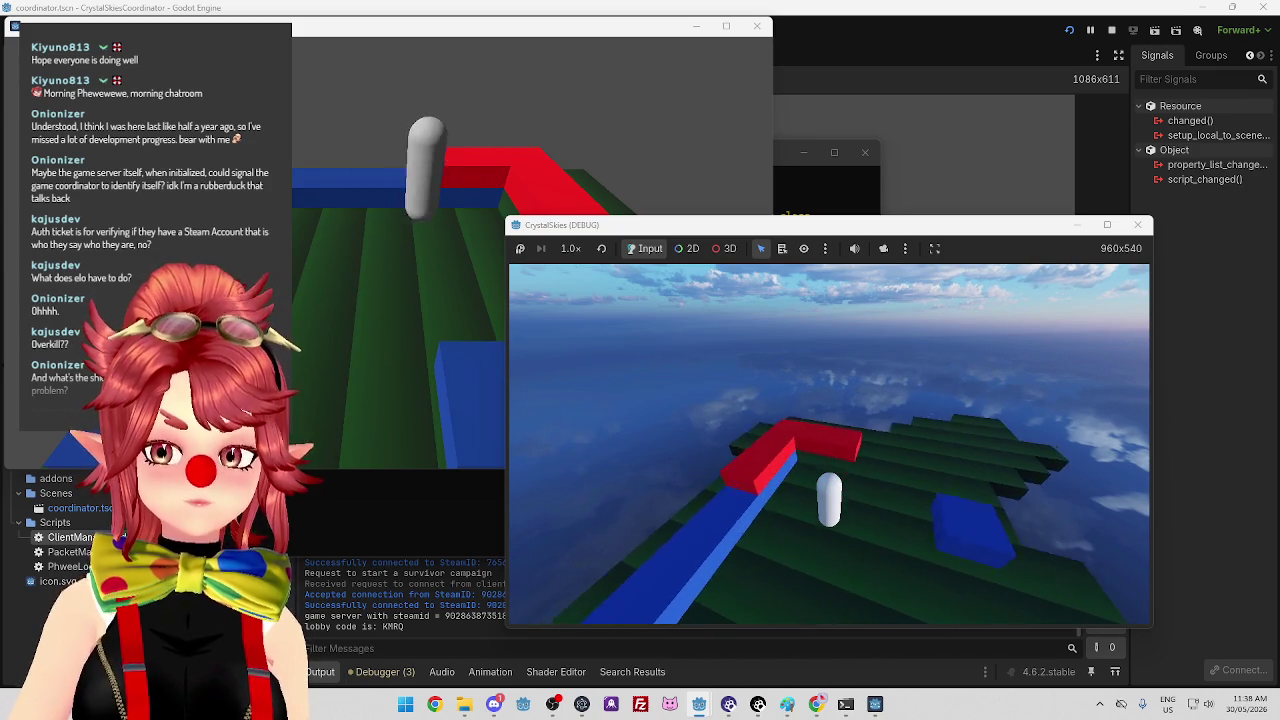
{"action": "key", "text": "w"}
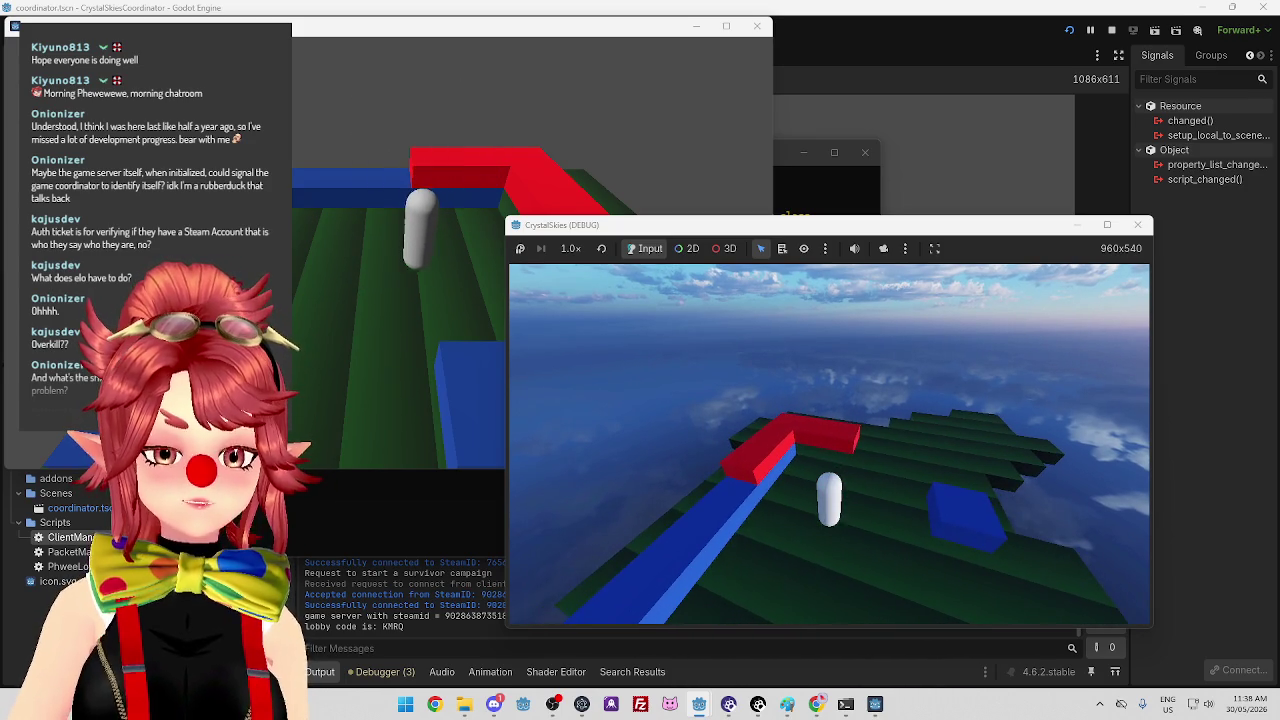
{"action": "key", "text": "F8"}
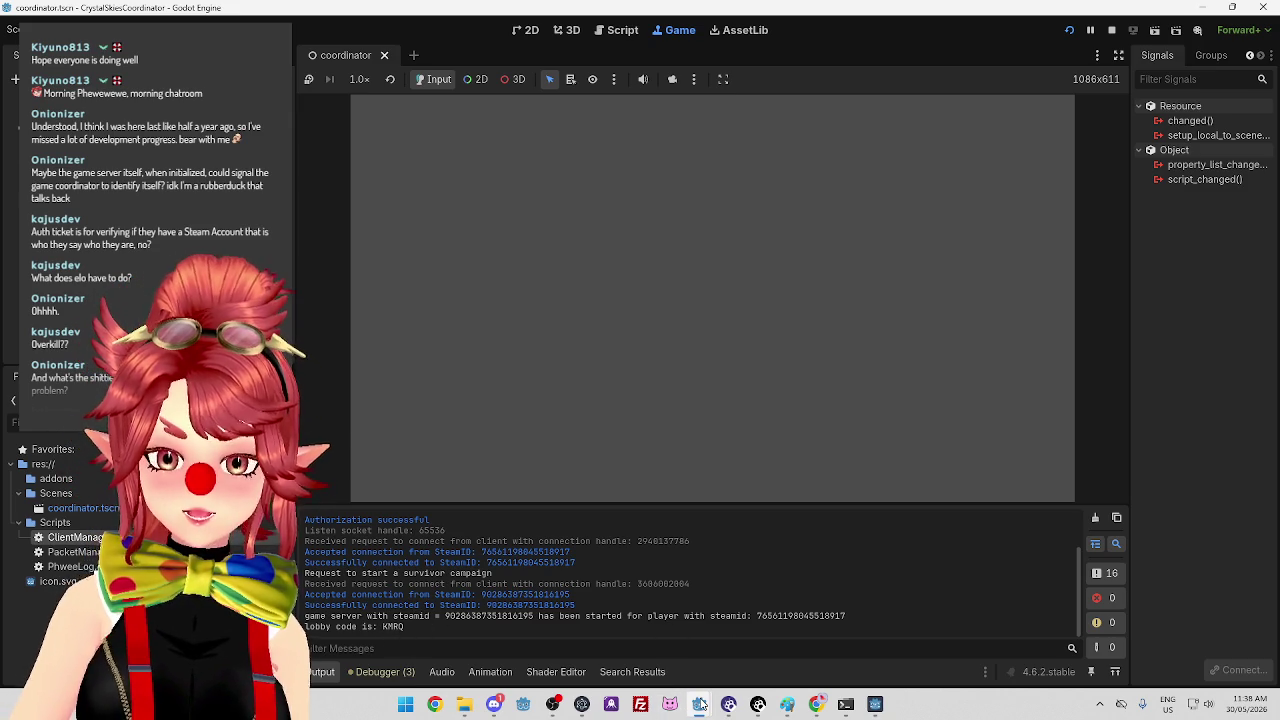
{"action": "mouse_move", "coordinate": [701, 705]}
{"action": "left_click", "coordinate": [536, 644]}
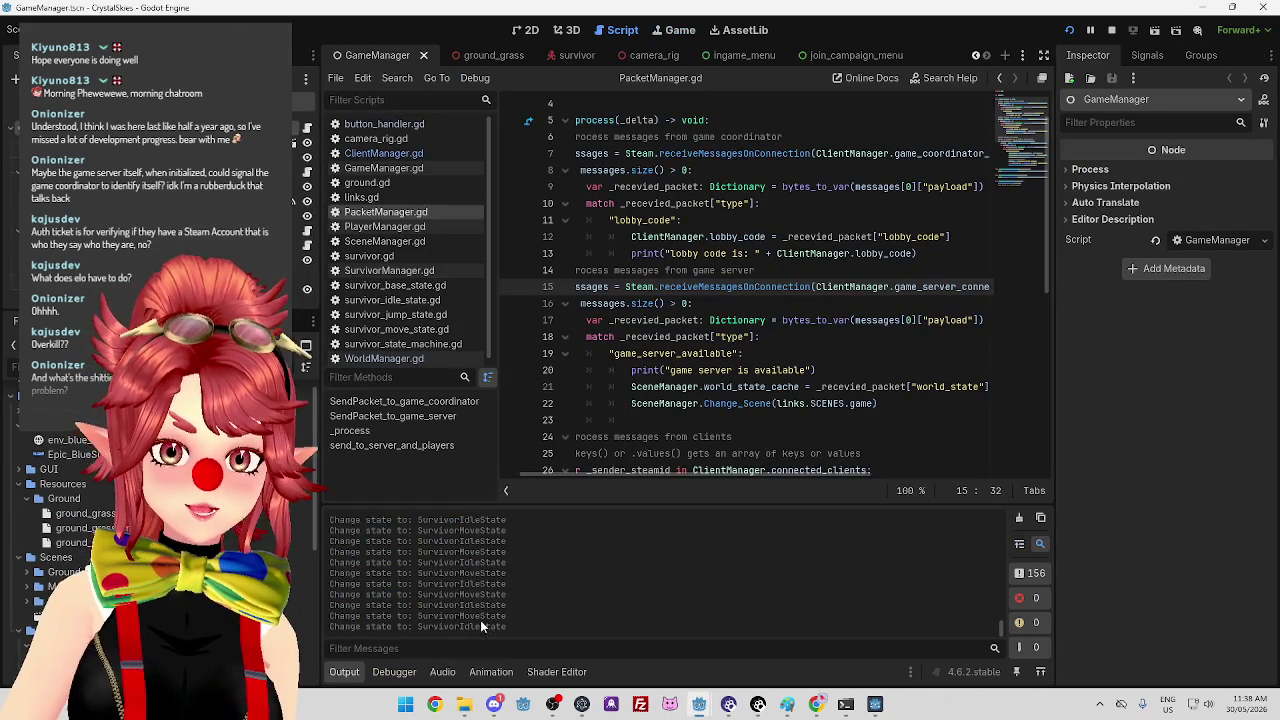
{"action": "left_click", "coordinate": [1003, 602]}
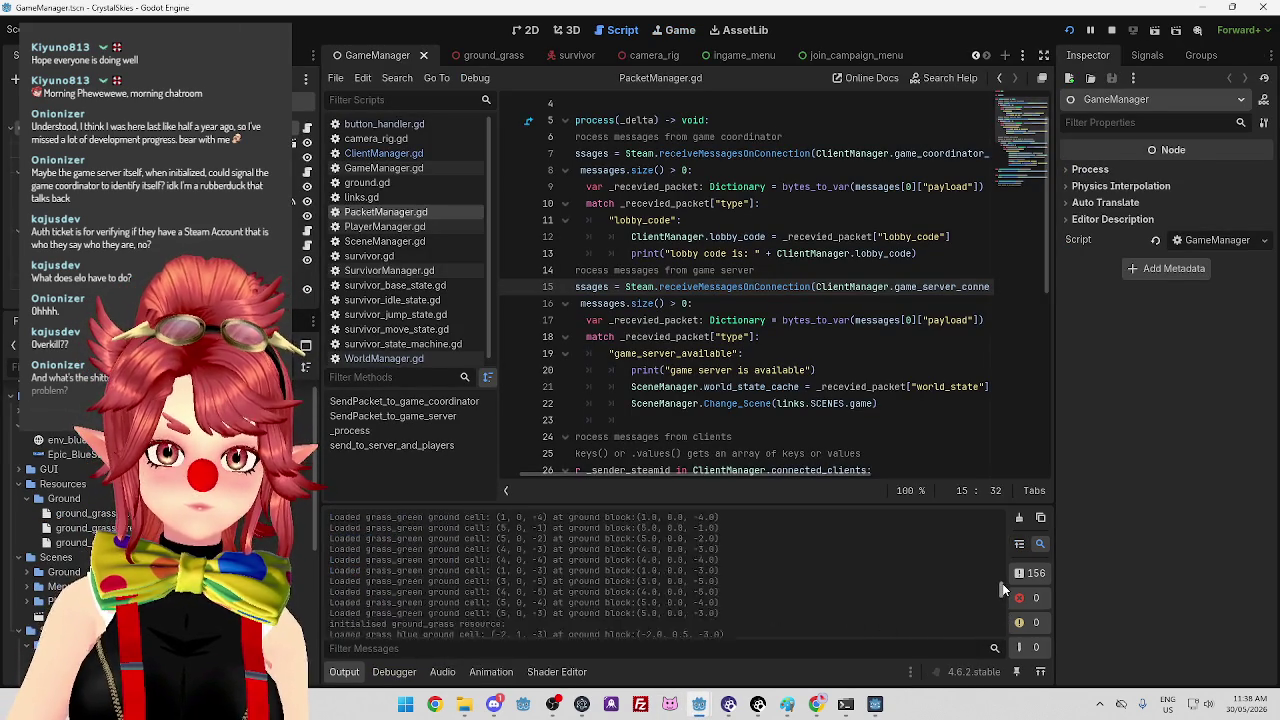
{"action": "mouse_move", "coordinate": [1002, 600]}
{"action": "left_mouse_down"}
{"action": "mouse_move", "coordinate": [995, 522]}
{"action": "mouse_move", "coordinate": [984, 631]}
{"action": "left_mouse_up"}
{"action": "mouse_move", "coordinate": [699, 704]}
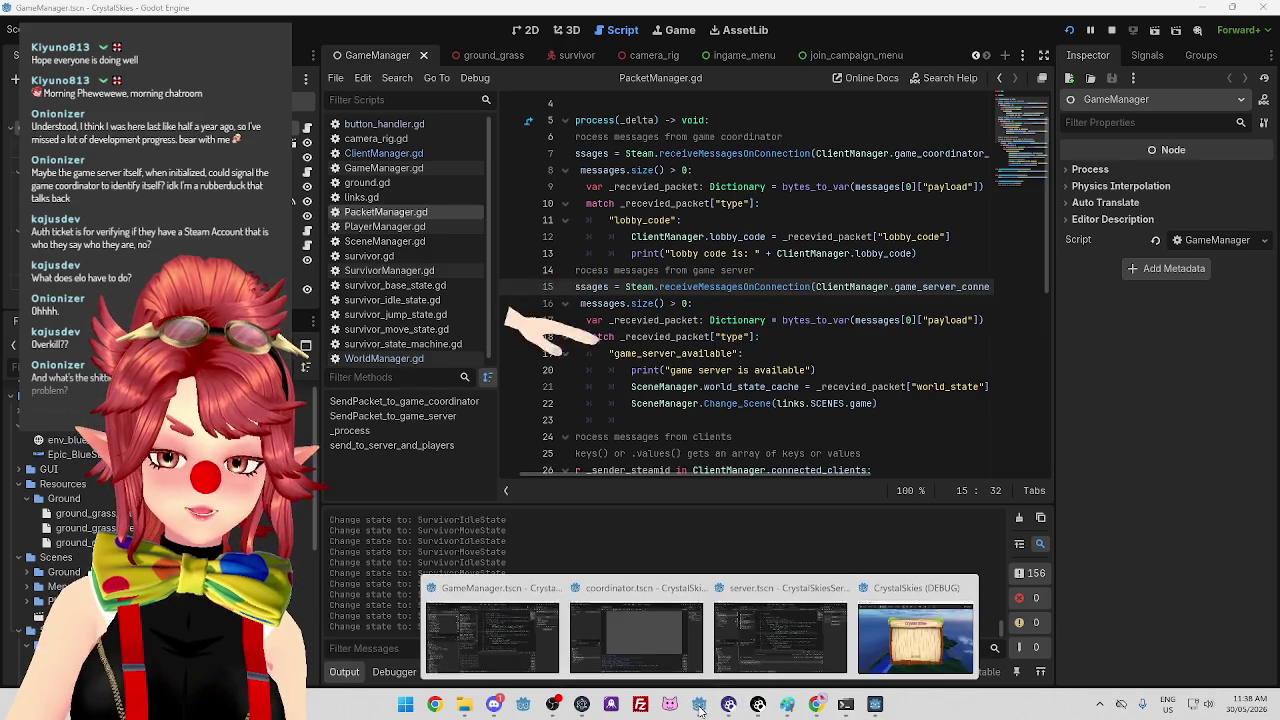
{"action": "left_click", "coordinate": [774, 642]}
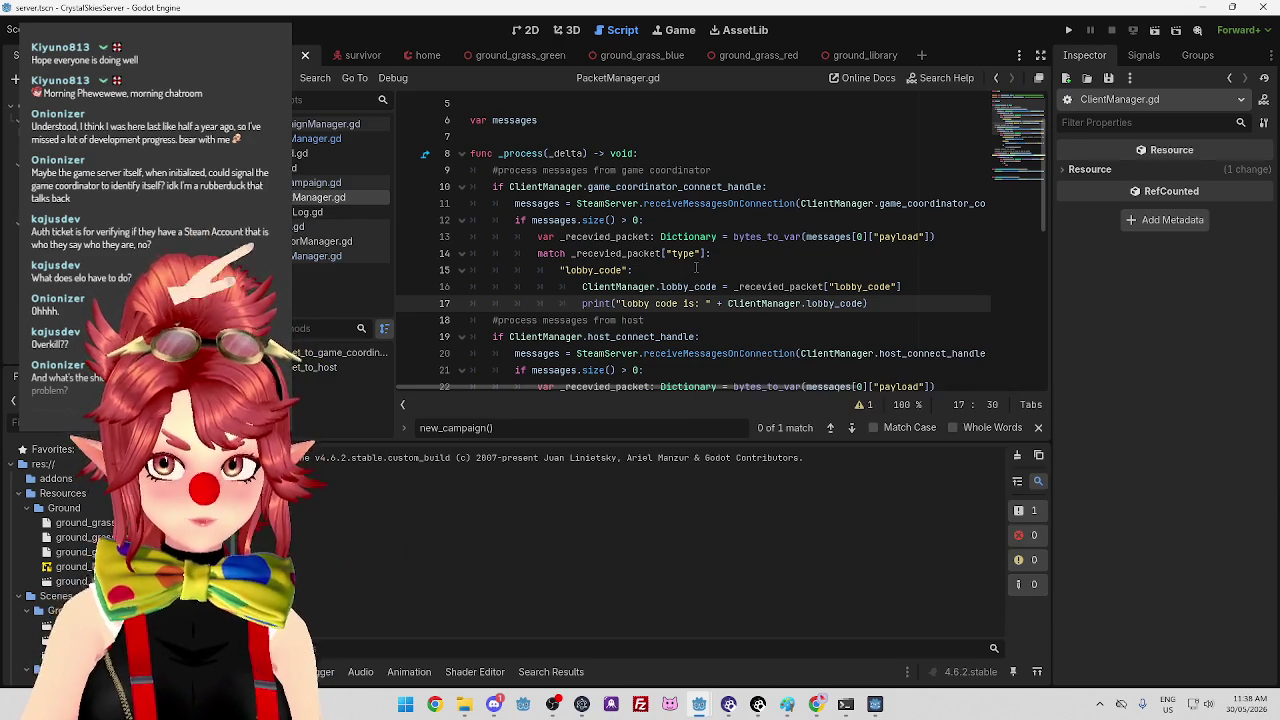
{"action": "mouse_move", "coordinate": [697, 708]}
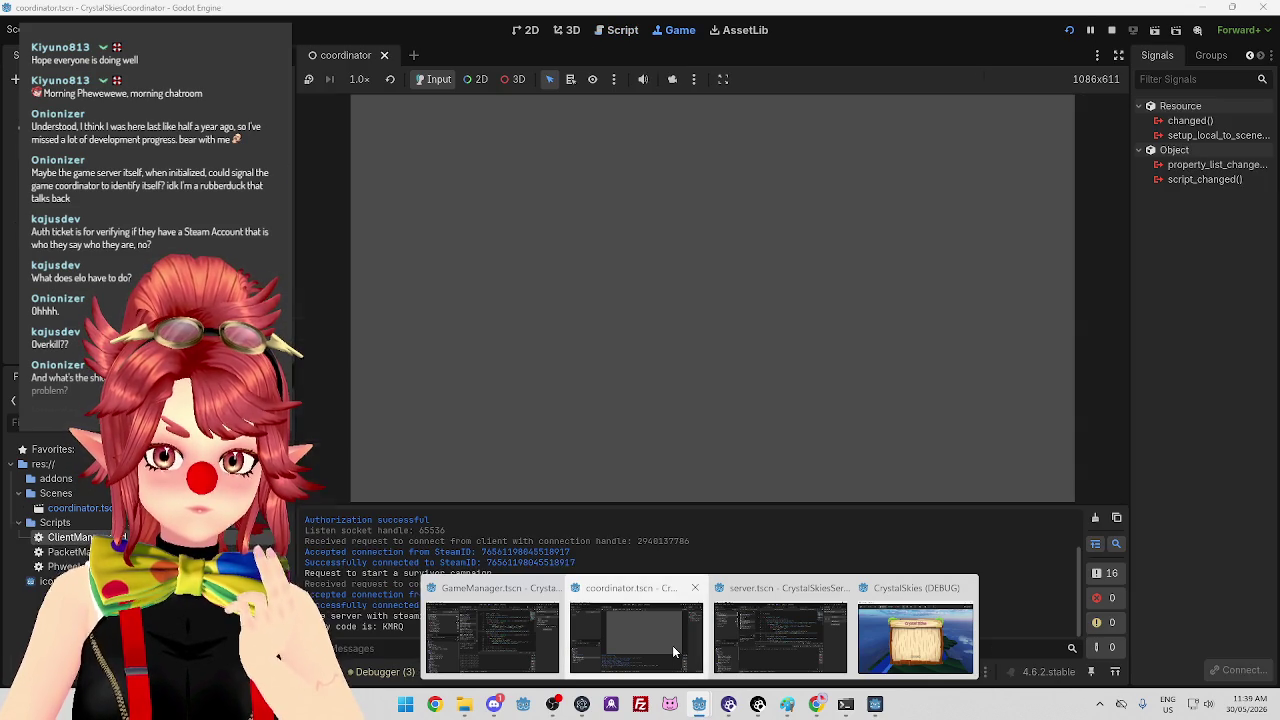
{"action": "left_click", "coordinate": [672, 645]}
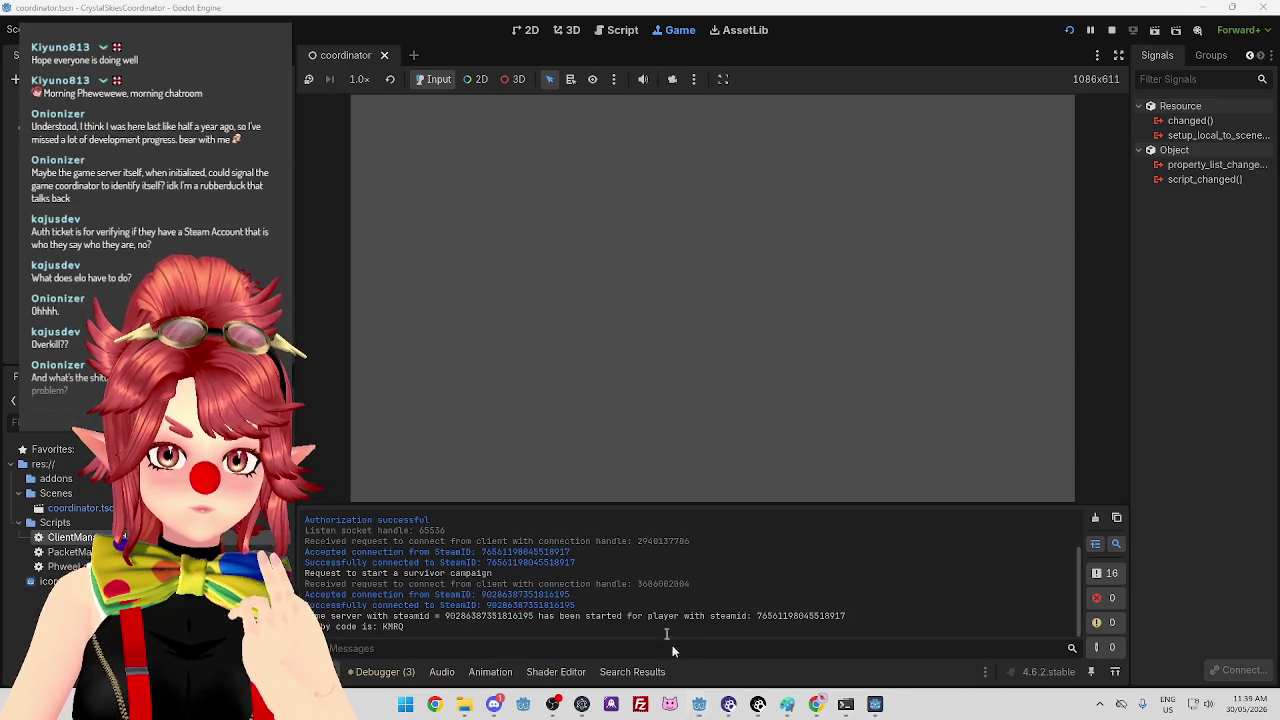
Open the coordinator's PacketManager.gd, check the advise_lobby_code definition, then switch to the GameManager window.
{"action": "left_click", "coordinate": [615, 30]}
{"action": "scroll", "coordinate": [720, 363], "scroll_direction": "down", "scroll_amount": 5}
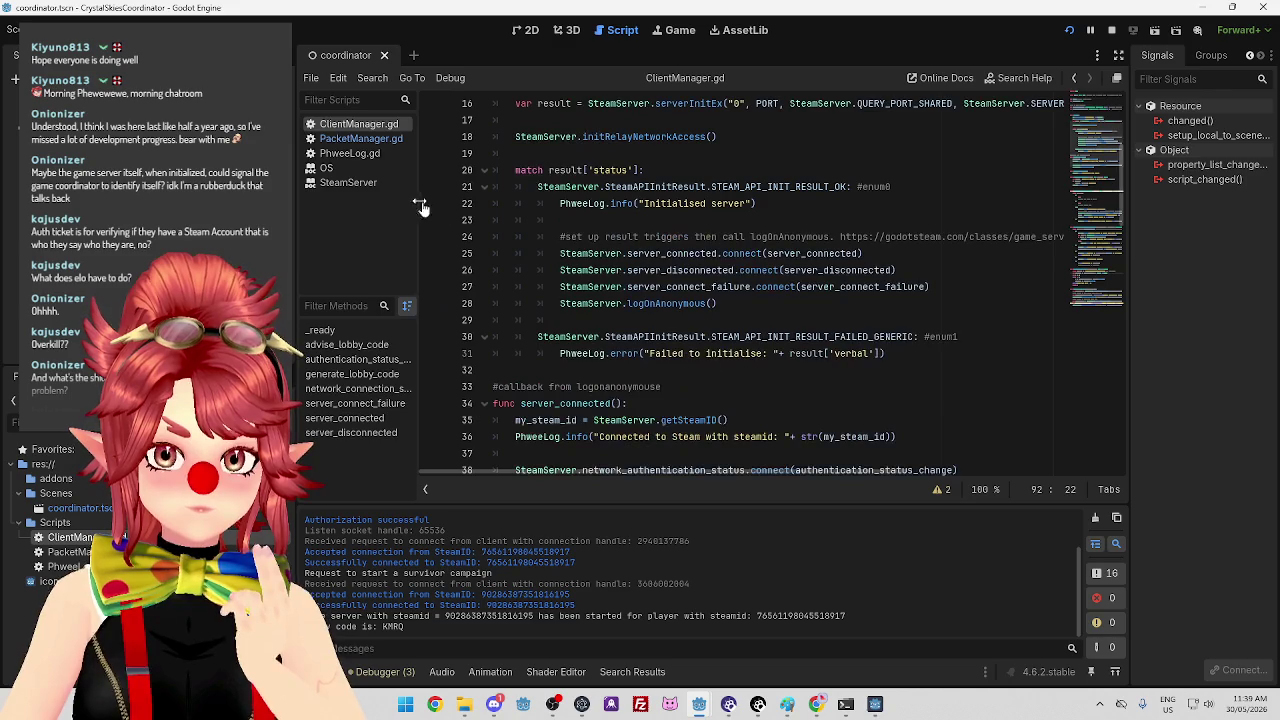
{"action": "left_click", "coordinate": [361, 138]}
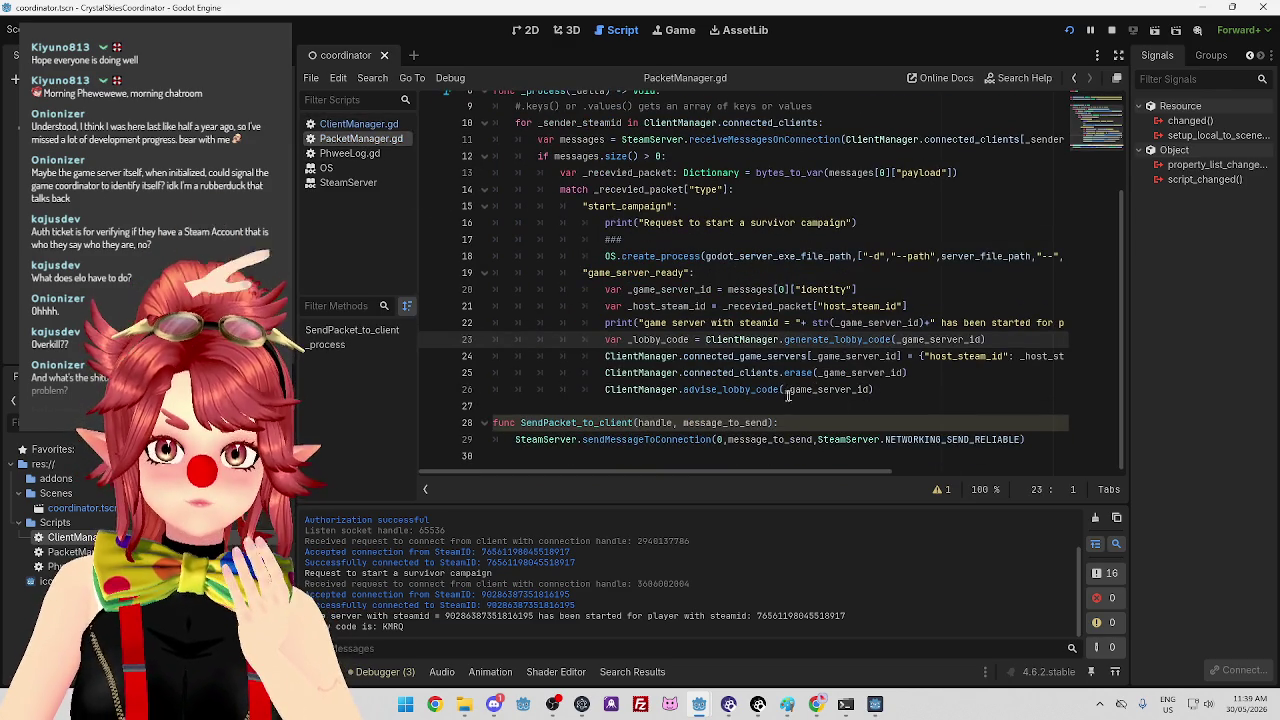
{"action": "left_click", "coordinate": [749, 390], "text": "ctrl"}
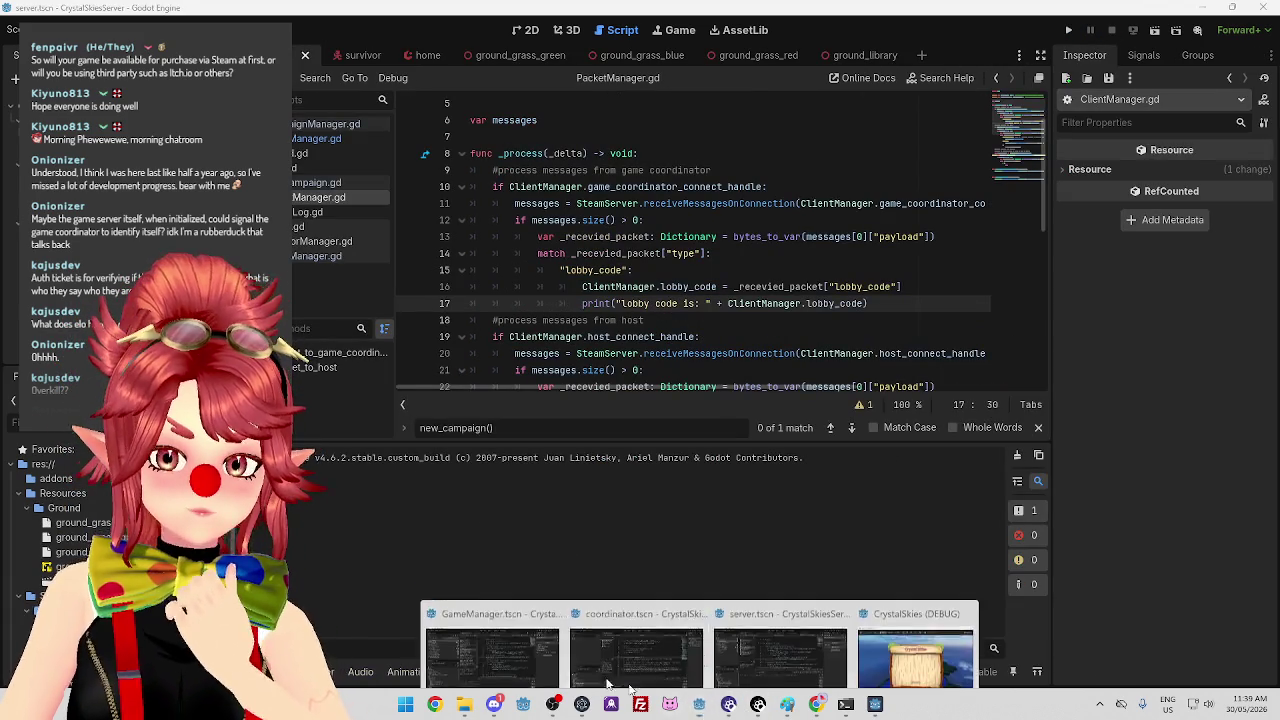
{"action": "left_click", "coordinate": [525, 637]}
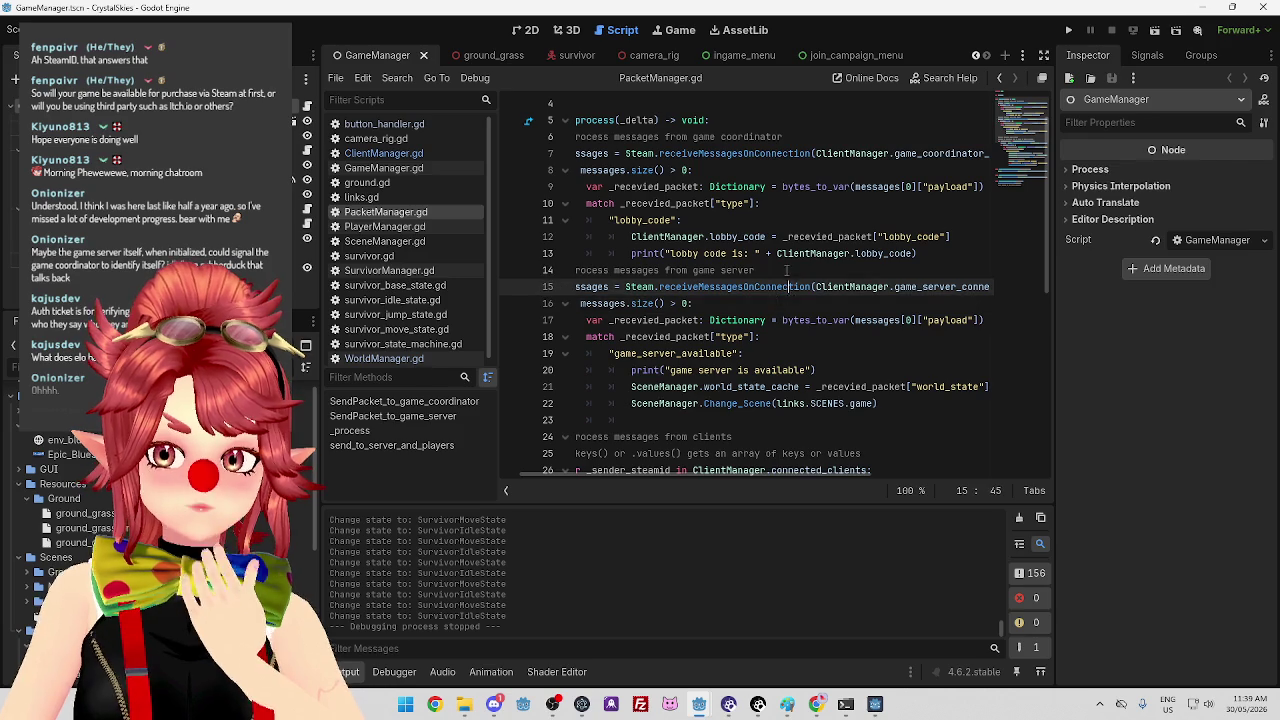
Review the client PacketManager.gd's lobby_code handling around the lobby code print line.
{"action": "left_click", "coordinate": [932, 255]}
{"action": "scroll", "coordinate": [812, 300], "scroll_direction": "down", "scroll_amount": 1}
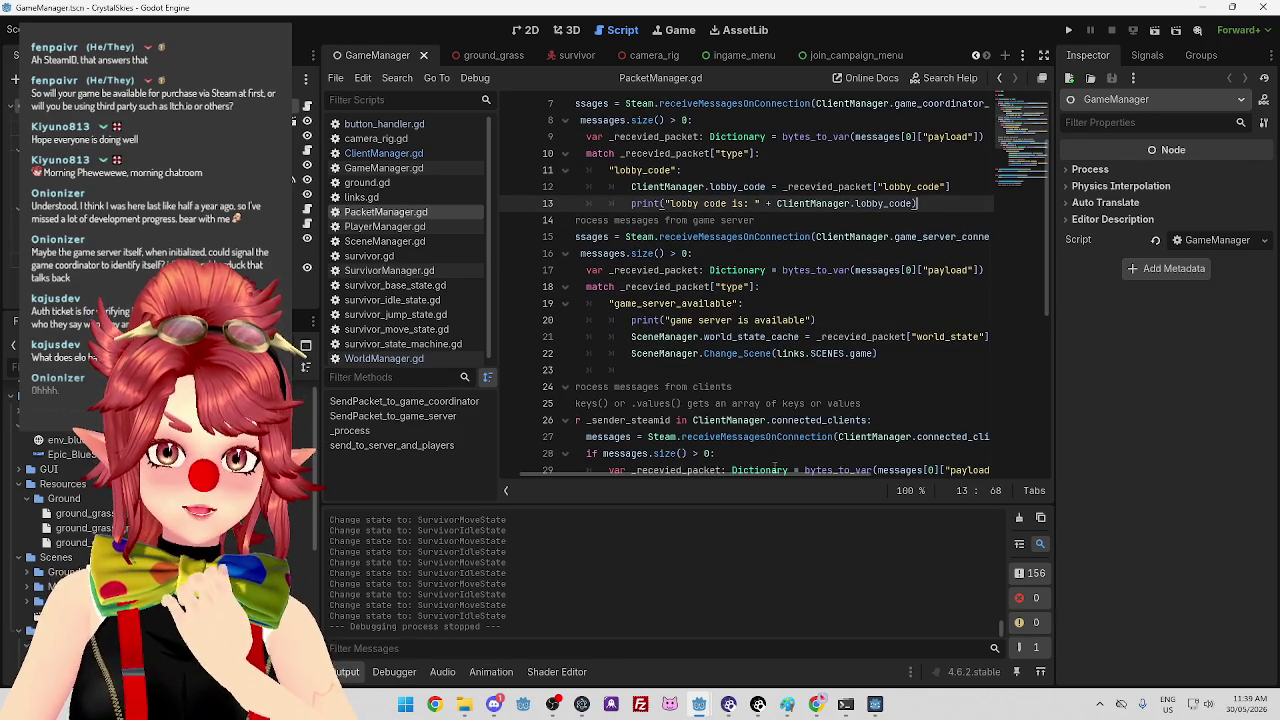
{"action": "scroll", "coordinate": [769, 476], "scroll_direction": "left", "scroll_amount": 1}
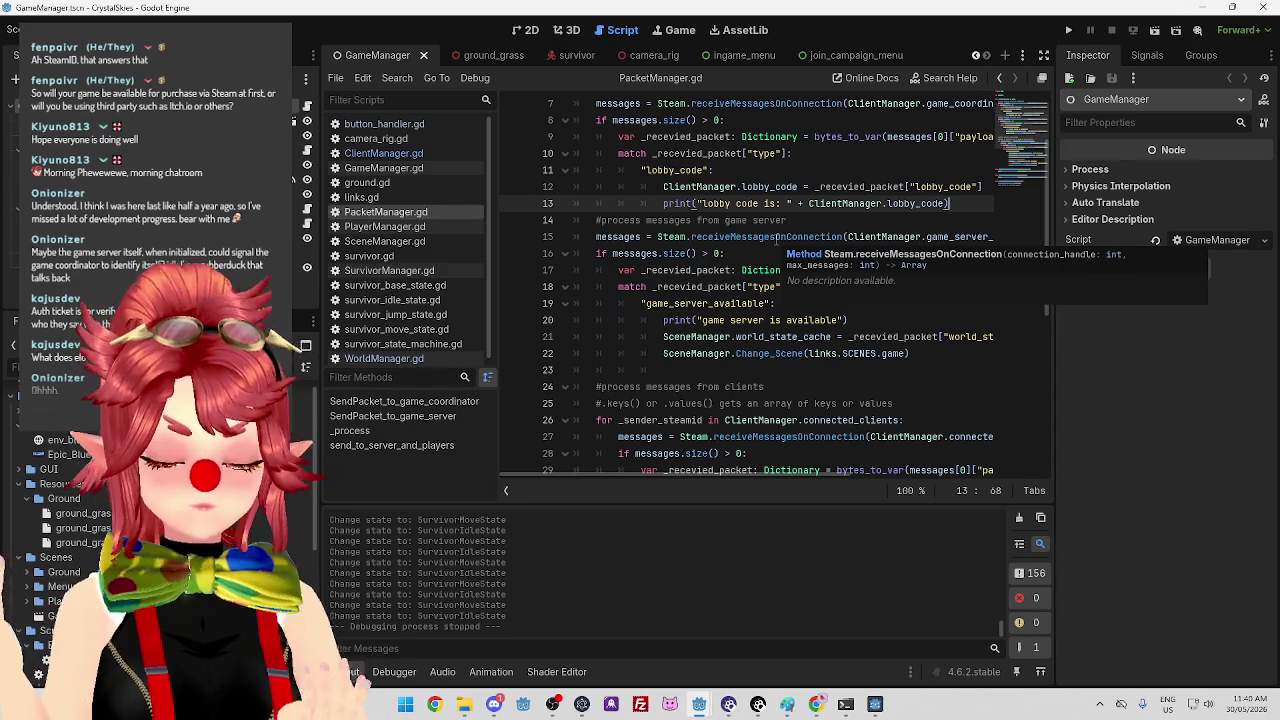
{"action": "left_click", "coordinate": [821, 219]}
{"action": "scroll", "coordinate": [808, 243], "scroll_direction": "down", "scroll_amount": 5}
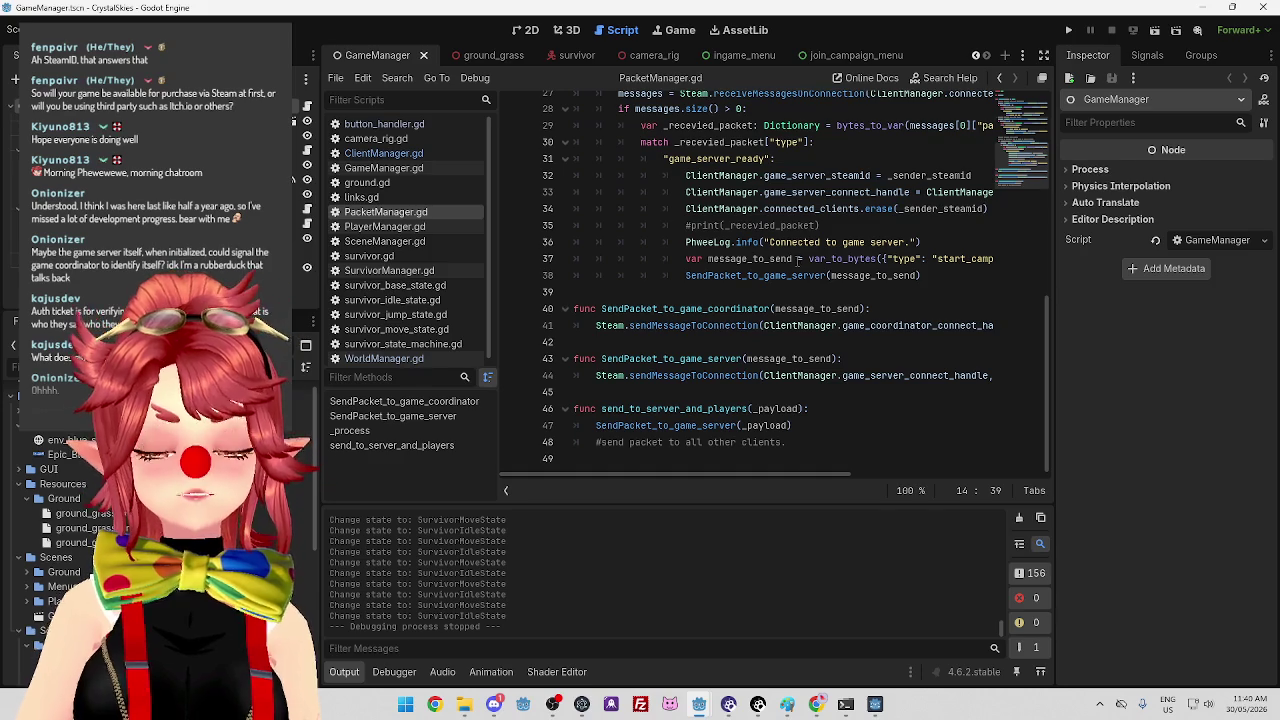
{"action": "mouse_move", "coordinate": [746, 476]}
{"action": "left_mouse_down"}
{"action": "mouse_move", "coordinate": [890, 465]}
{"action": "mouse_move", "coordinate": [632, 452]}
{"action": "left_mouse_up"}
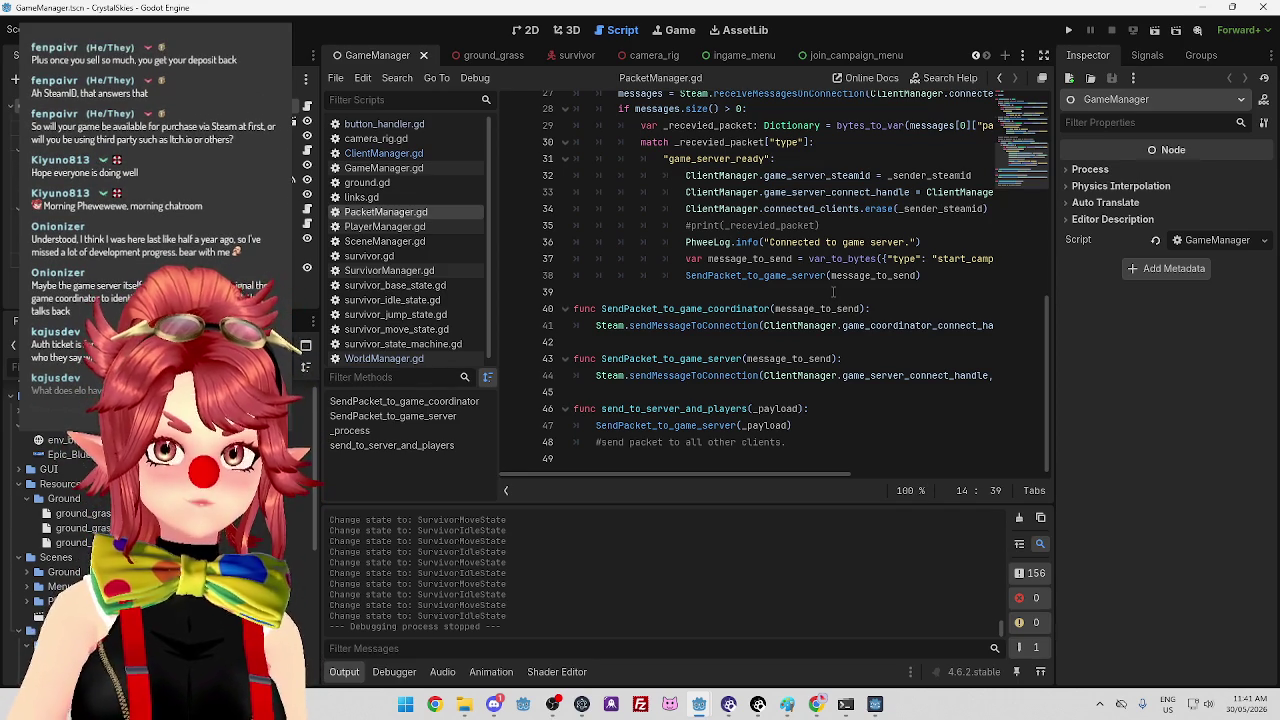
{"action": "left_click", "coordinate": [833, 291]}
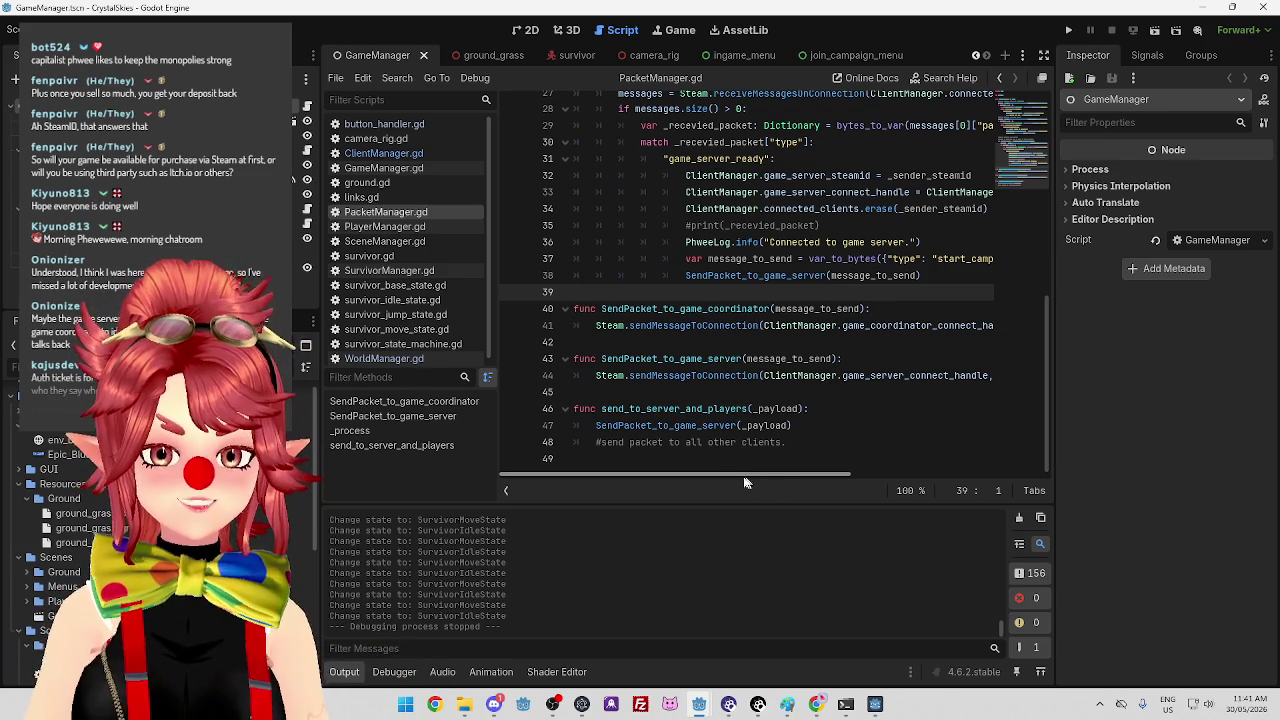
{"action": "mouse_move", "coordinate": [700, 478]}
{"action": "left_mouse_down"}
{"action": "mouse_move", "coordinate": [920, 490]}
{"action": "mouse_move", "coordinate": [614, 491]}
{"action": "left_mouse_up"}
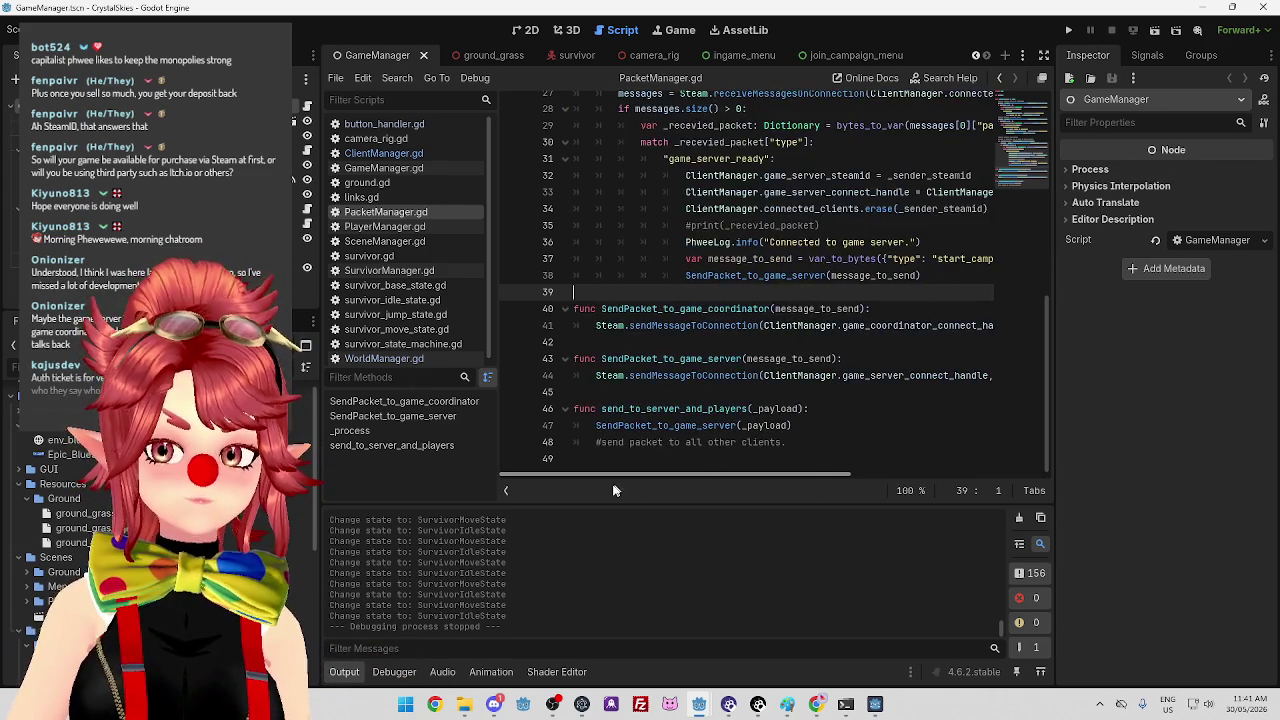
{"action": "left_click", "coordinate": [848, 343]}
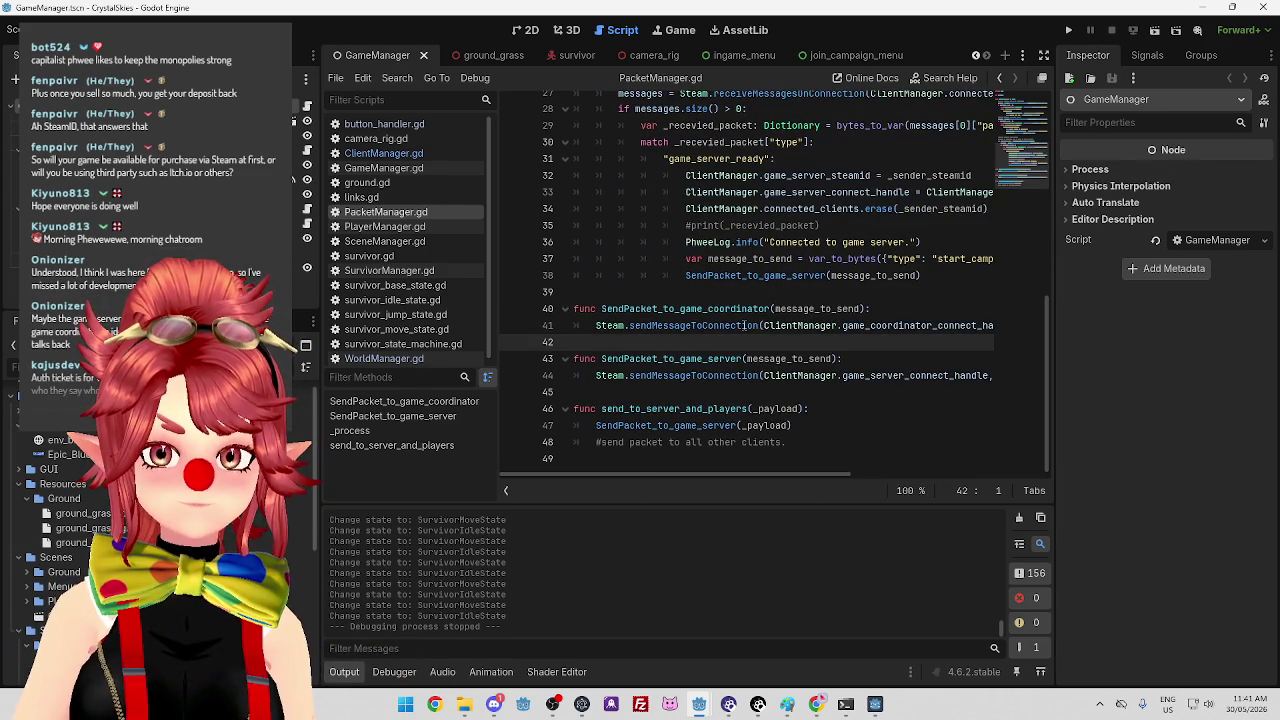
{"action": "mouse_move", "coordinate": [760, 474]}
{"action": "left_mouse_down"}
{"action": "mouse_move", "coordinate": [900, 474]}
{"action": "mouse_move", "coordinate": [697, 466]}
{"action": "left_mouse_up"}
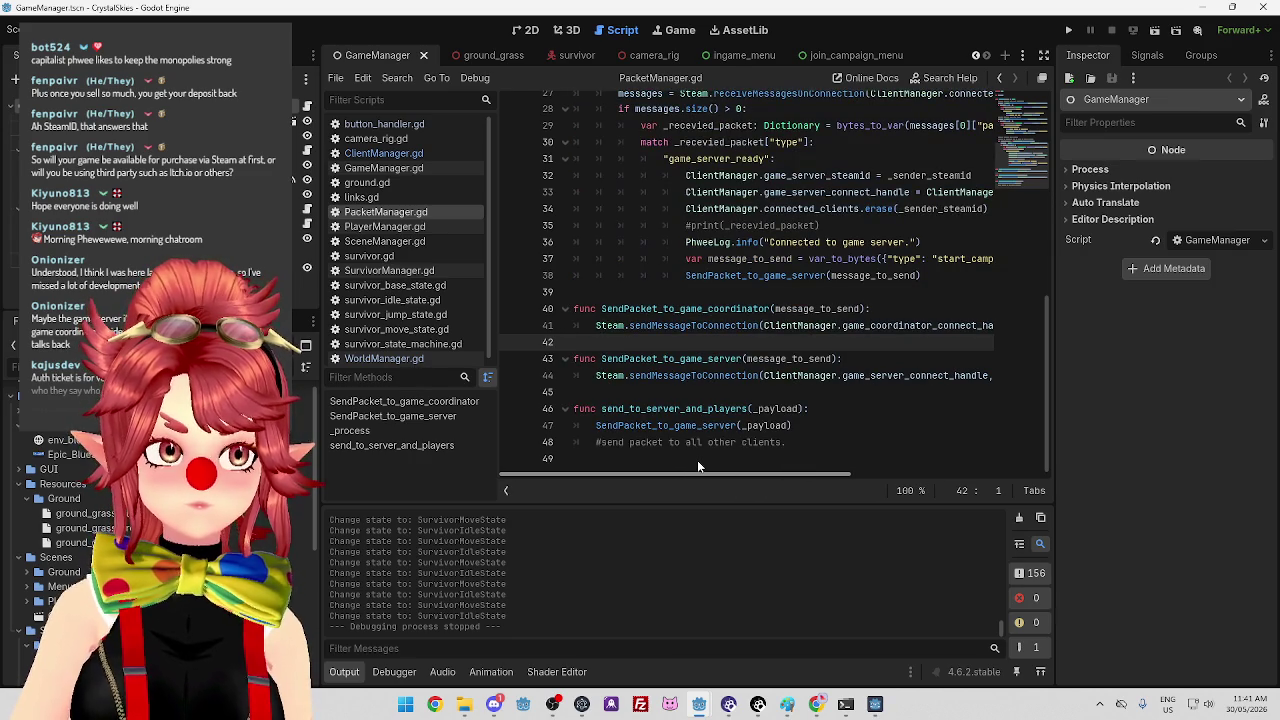
{"action": "mouse_move", "coordinate": [697, 466]}
{"action": "left_mouse_down"}
{"action": "mouse_move", "coordinate": [855, 458]}
{"action": "mouse_move", "coordinate": [730, 447]}
{"action": "left_mouse_up"}
{"action": "mouse_move", "coordinate": [705, 712]}
{"action": "left_click", "coordinate": [699, 625]}
Review advise_lobby_code in ClientManager.gd, including the _game_server_id argument and host message lines.
{"action": "left_click", "coordinate": [756, 405]}
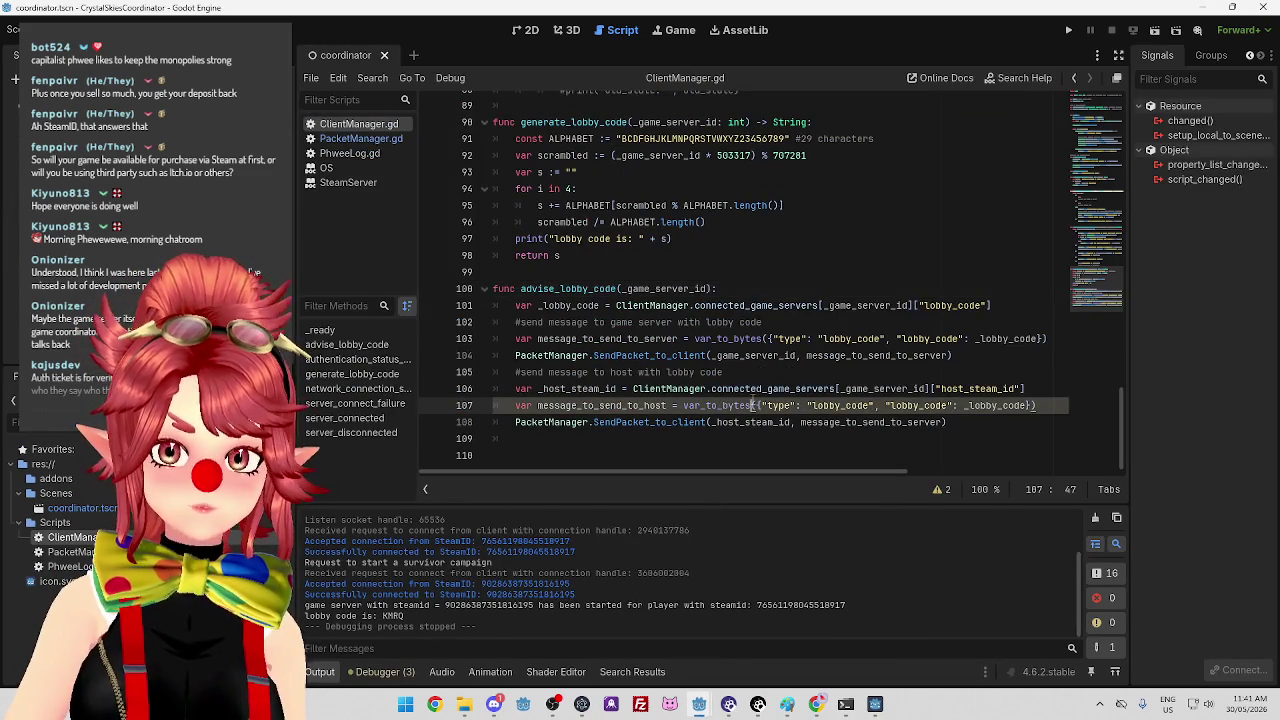
{"action": "left_click_drag", "start_coordinate": [711, 355], "coordinate": [799, 357]}
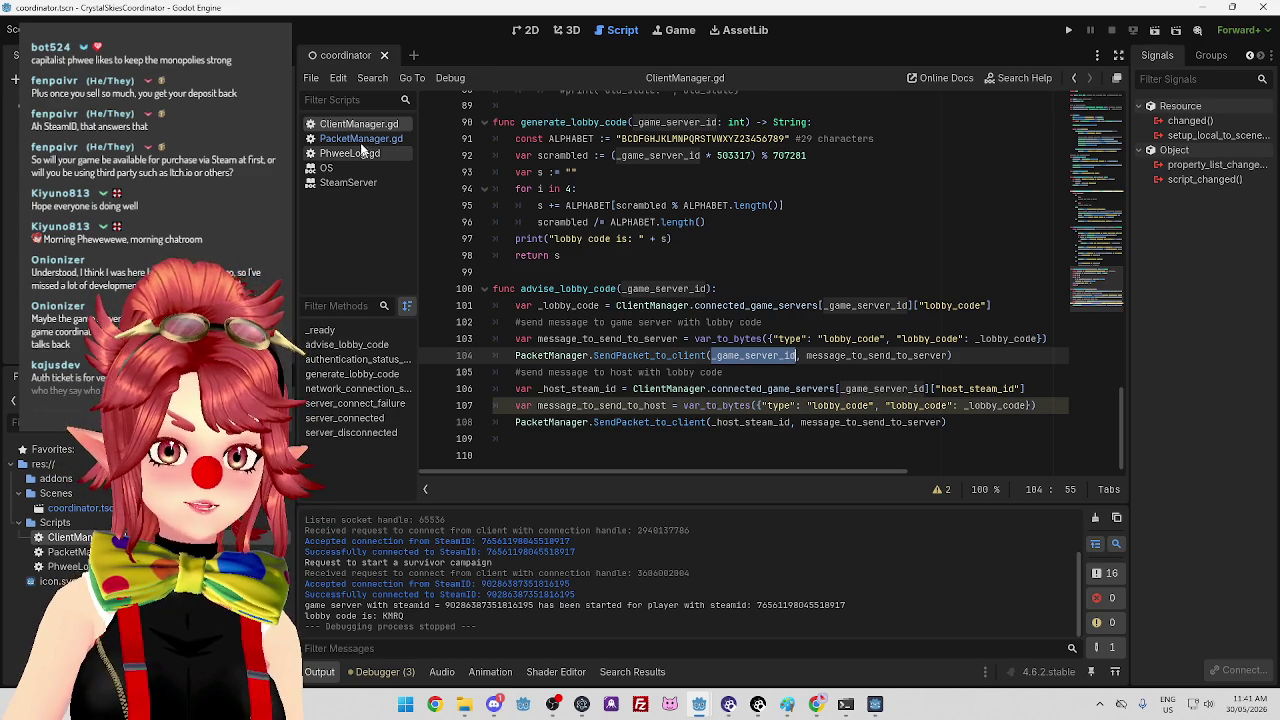
{"action": "scroll", "coordinate": [618, 318], "scroll_direction": "up", "scroll_amount": 8}
{"action": "scroll", "coordinate": [618, 320], "scroll_direction": "up", "scroll_amount": 20}
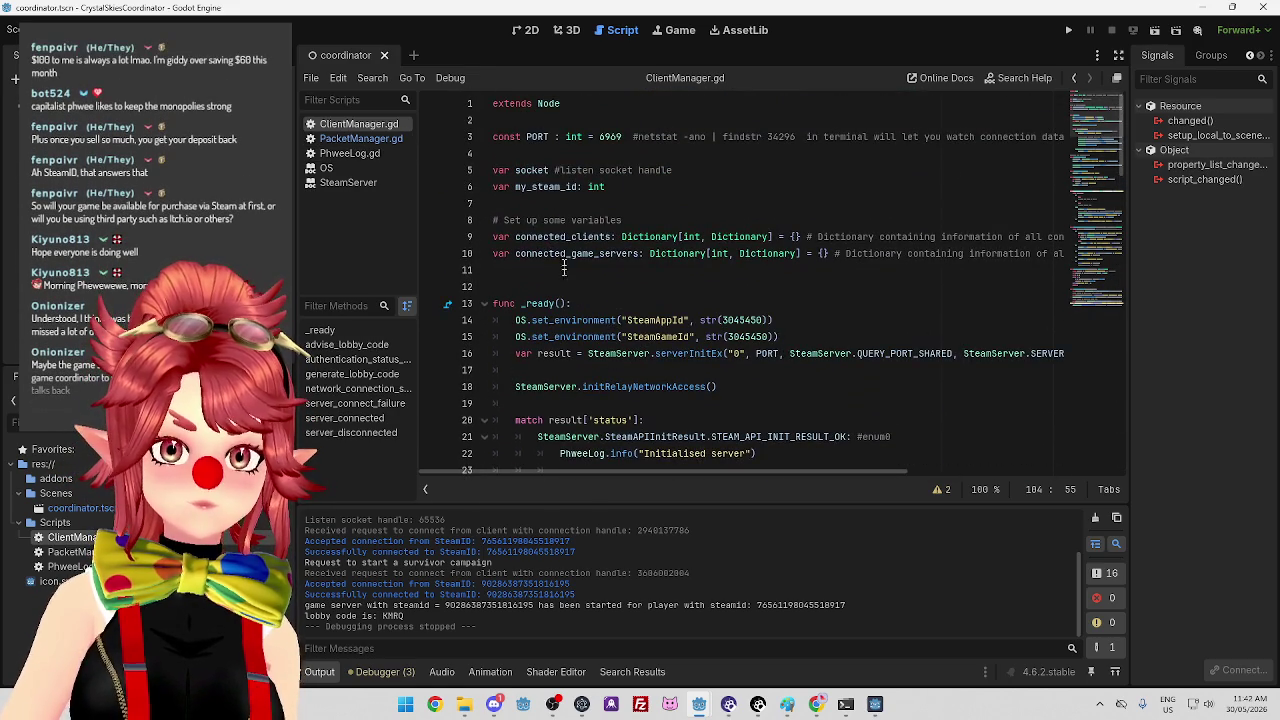
{"action": "scroll", "coordinate": [760, 300], "scroll_direction": "down", "scroll_amount": 3}
{"action": "scroll", "coordinate": [777, 306], "scroll_direction": "down", "scroll_amount": 3}
{"action": "scroll", "coordinate": [800, 310], "scroll_direction": "up", "scroll_amount": 4}
{"action": "scroll", "coordinate": [850, 320], "scroll_direction": "down", "scroll_amount": 8}
{"action": "scroll", "coordinate": [860, 320], "scroll_direction": "down", "scroll_amount": 5}
{"action": "scroll", "coordinate": [805, 290], "scroll_direction": "down", "scroll_amount": 5}
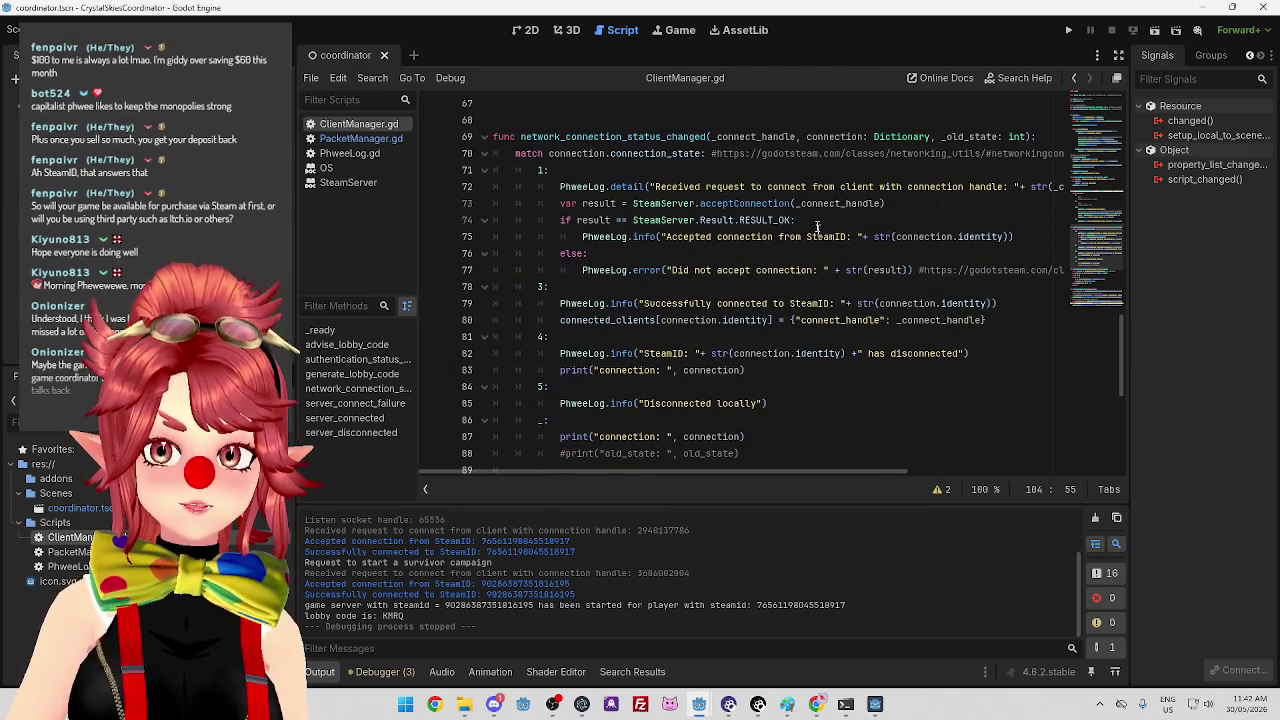
{"action": "scroll", "coordinate": [800, 260], "scroll_direction": "down", "scroll_amount": 8}
{"action": "scroll", "coordinate": [800, 300], "scroll_direction": "up", "scroll_amount": 1}
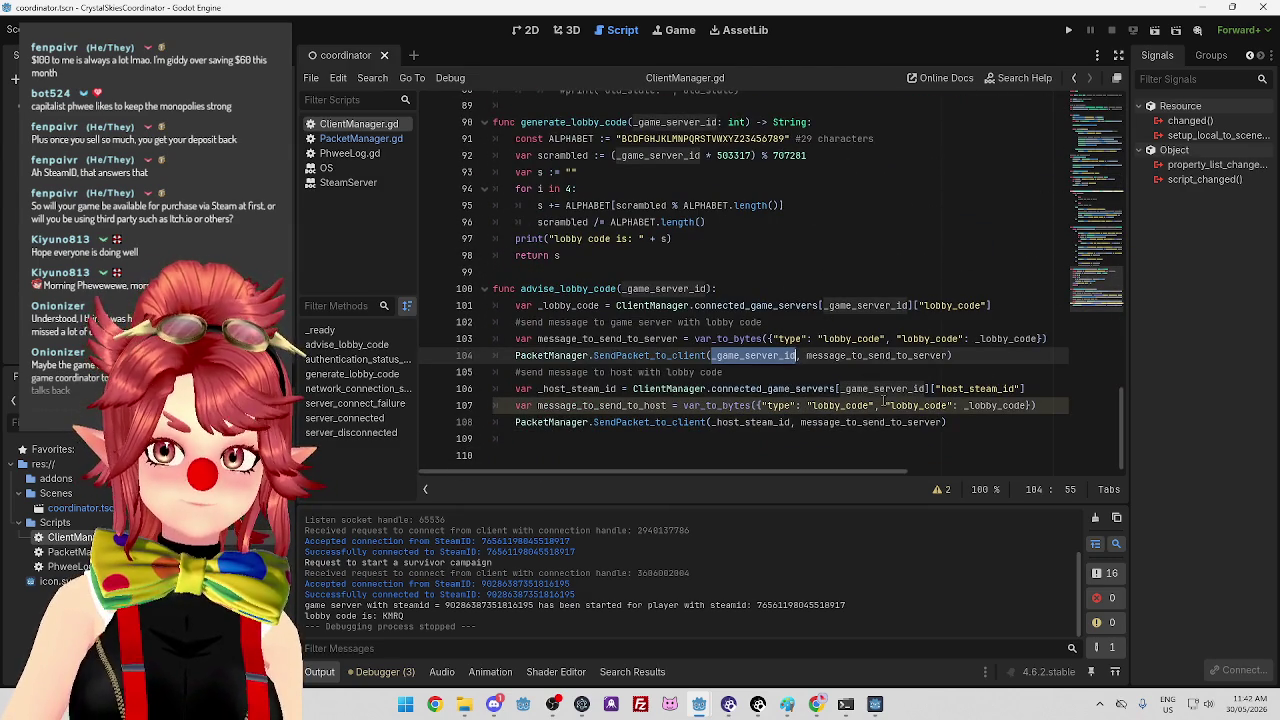
Search for 'connection_handl' and select line 80's connected_clients assignment to reuse near line 11.
{"action": "key", "text": "ctrl+f"}
{"action": "type", "text": "c"}
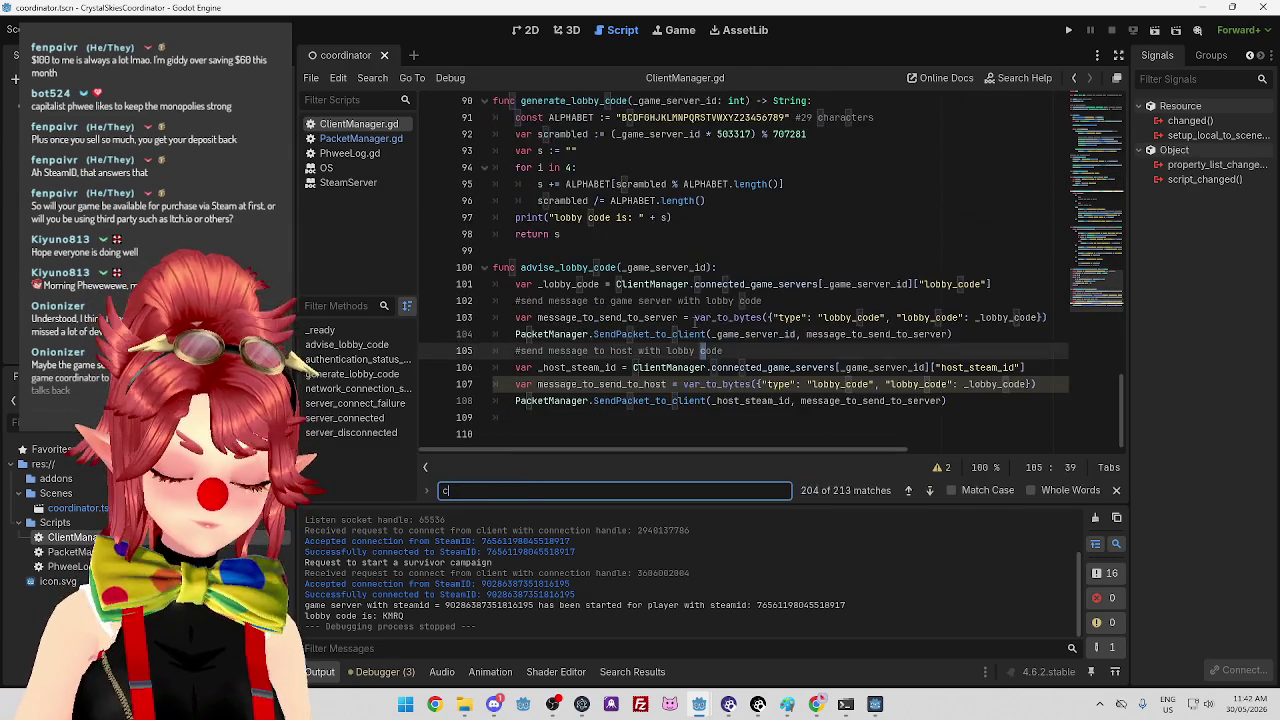
{"action": "type", "text": "onnection_handl"}
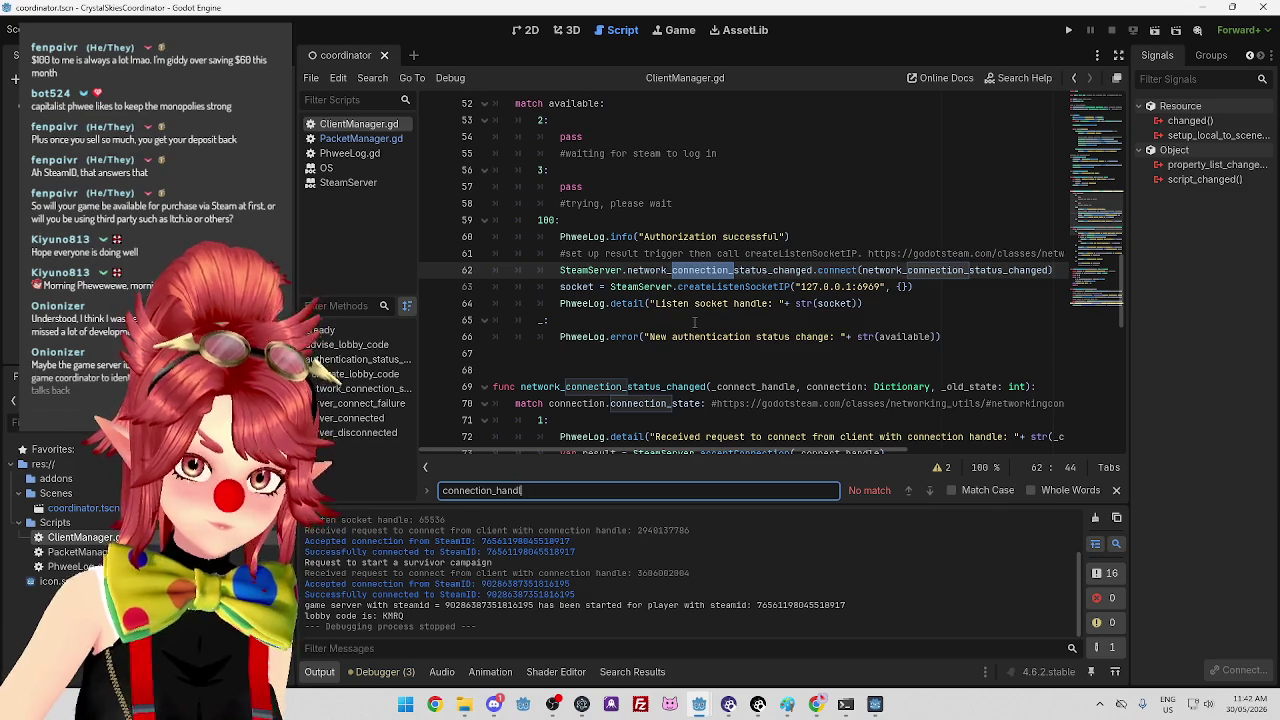
{"action": "scroll", "coordinate": [805, 345], "scroll_direction": "down", "scroll_amount": 3}
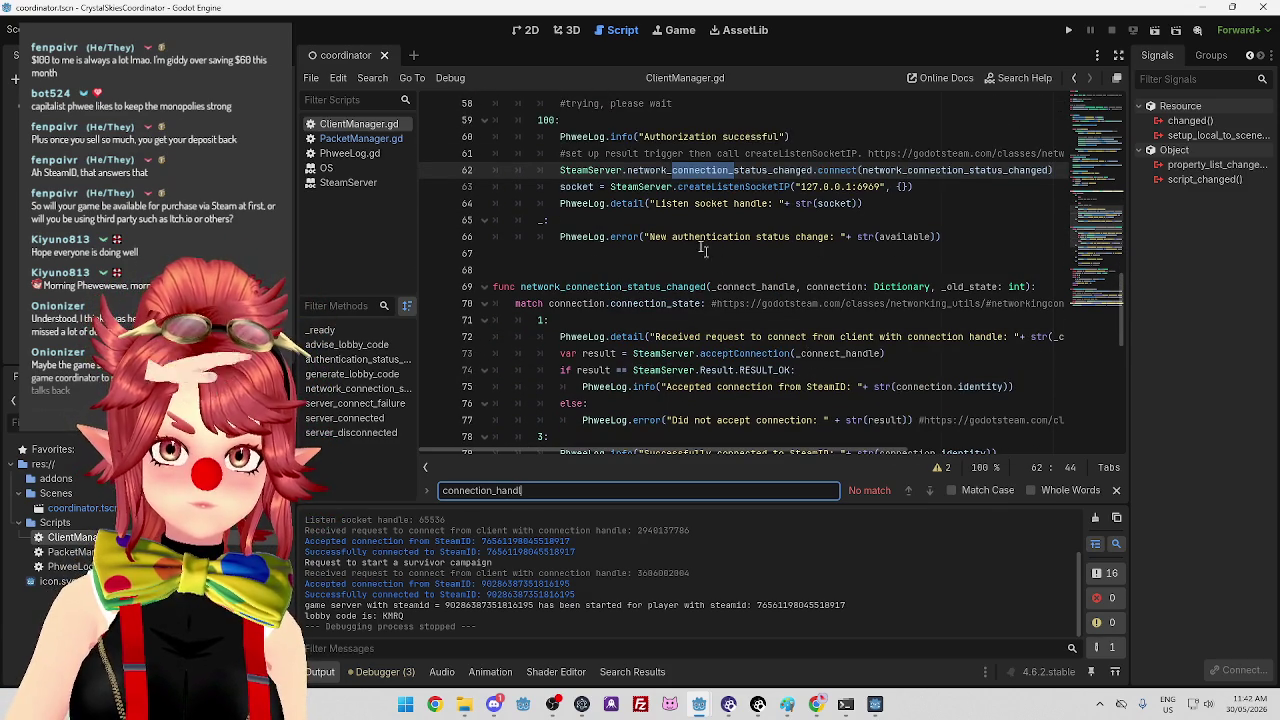
{"action": "scroll", "coordinate": [684, 218], "scroll_direction": "down", "scroll_amount": 1}
{"action": "scroll", "coordinate": [684, 218], "scroll_direction": "down", "scroll_amount": 2}
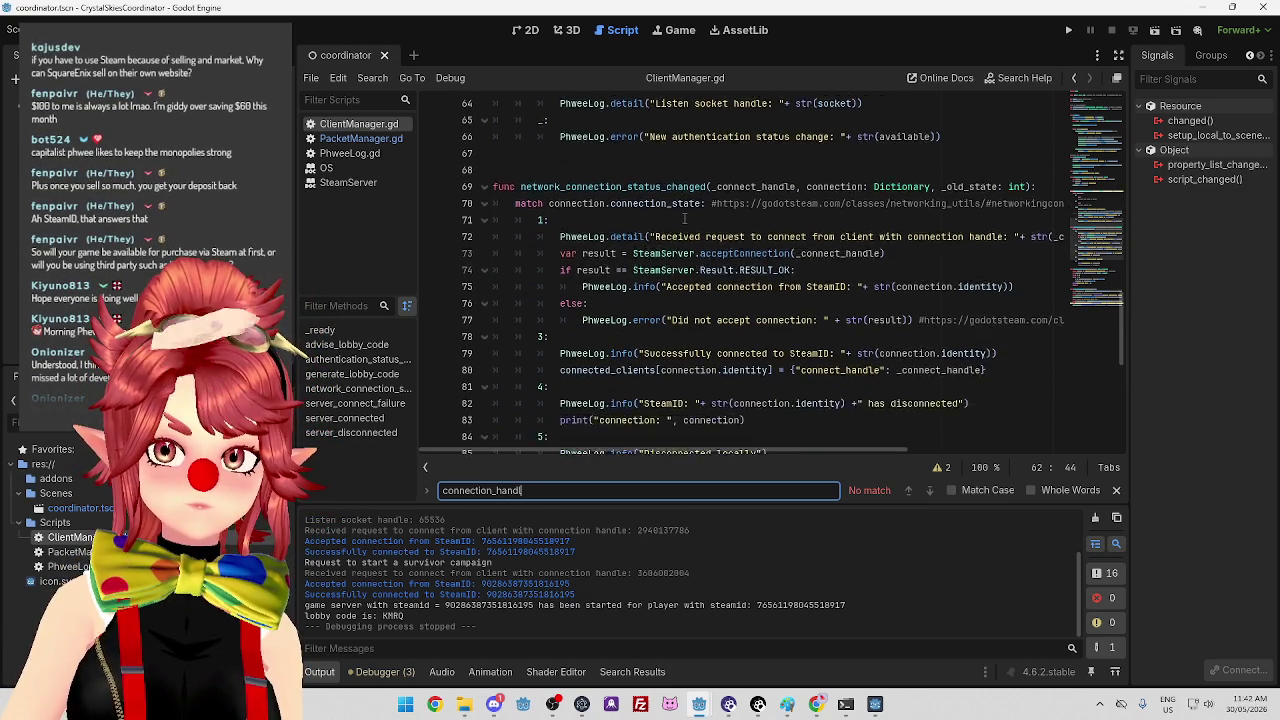
{"action": "left_click", "coordinate": [912, 320]}
{"action": "left_click_drag", "start_coordinate": [897, 320], "coordinate": [984, 320]}
{"action": "left_click", "coordinate": [836, 320]}
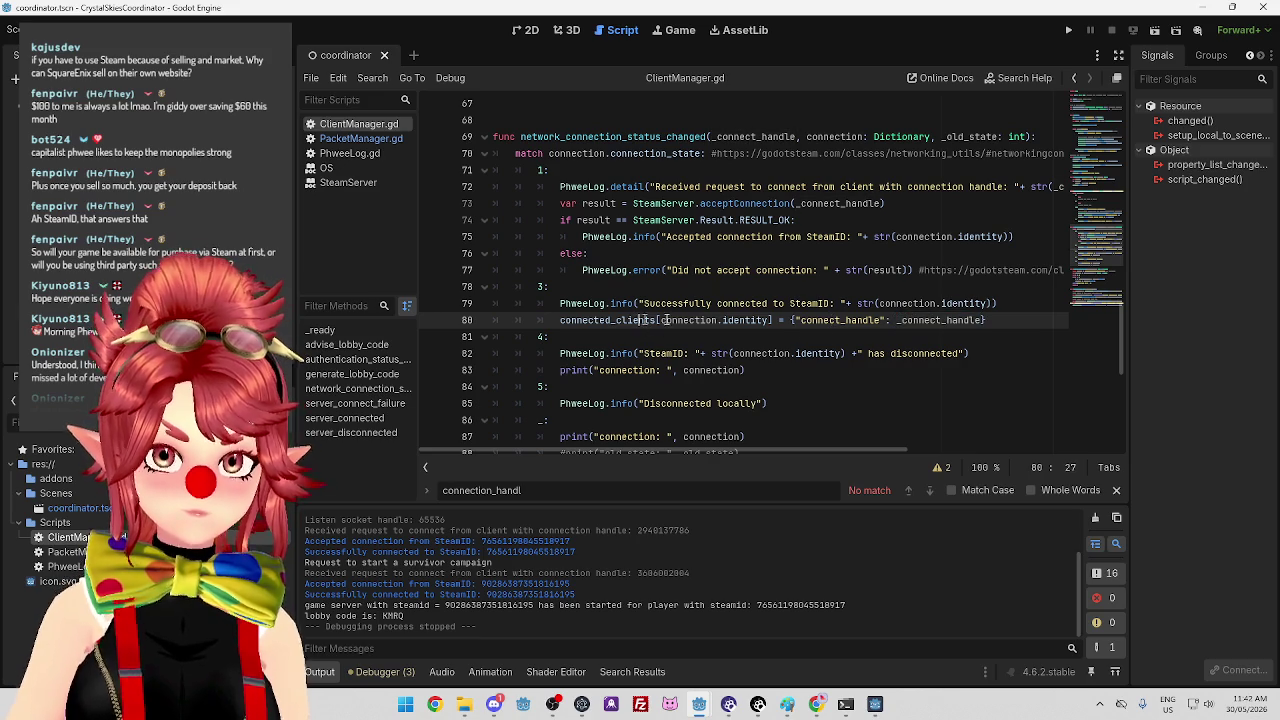
{"action": "left_click_drag", "start_coordinate": [795, 320], "coordinate": [884, 320]}
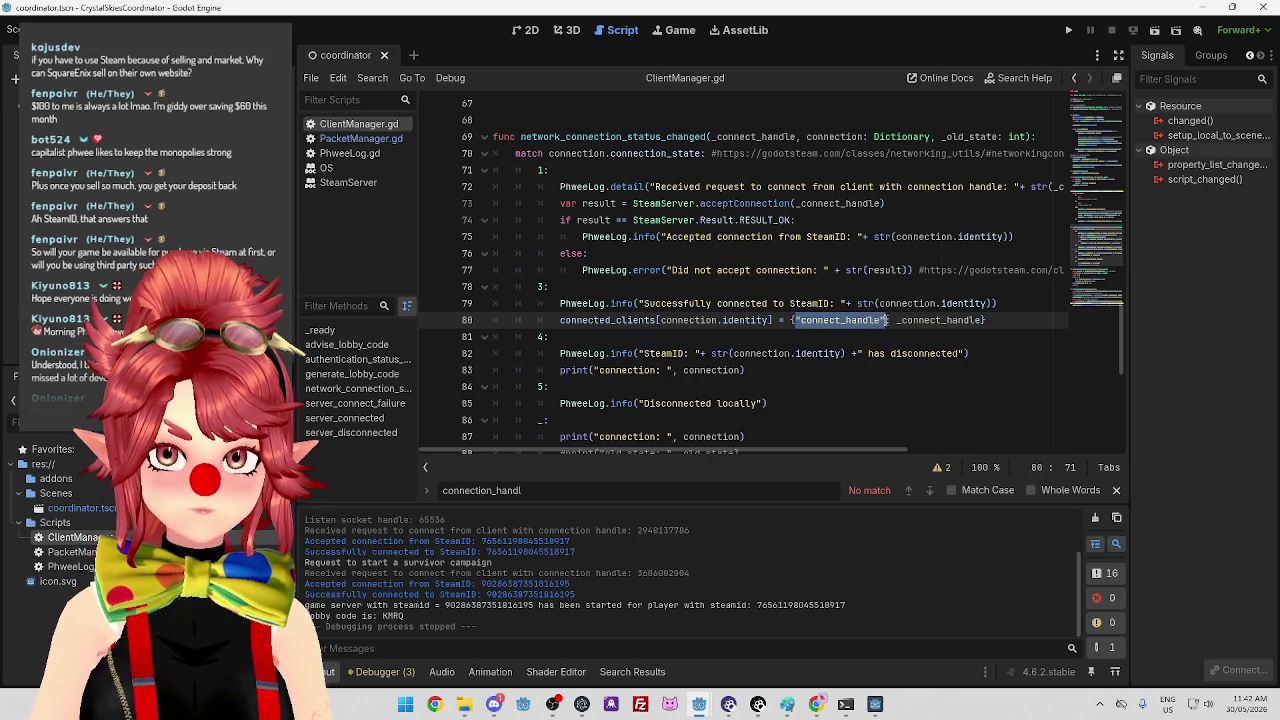
{"action": "left_click_drag", "start_coordinate": [985, 320], "coordinate": [560, 320]}
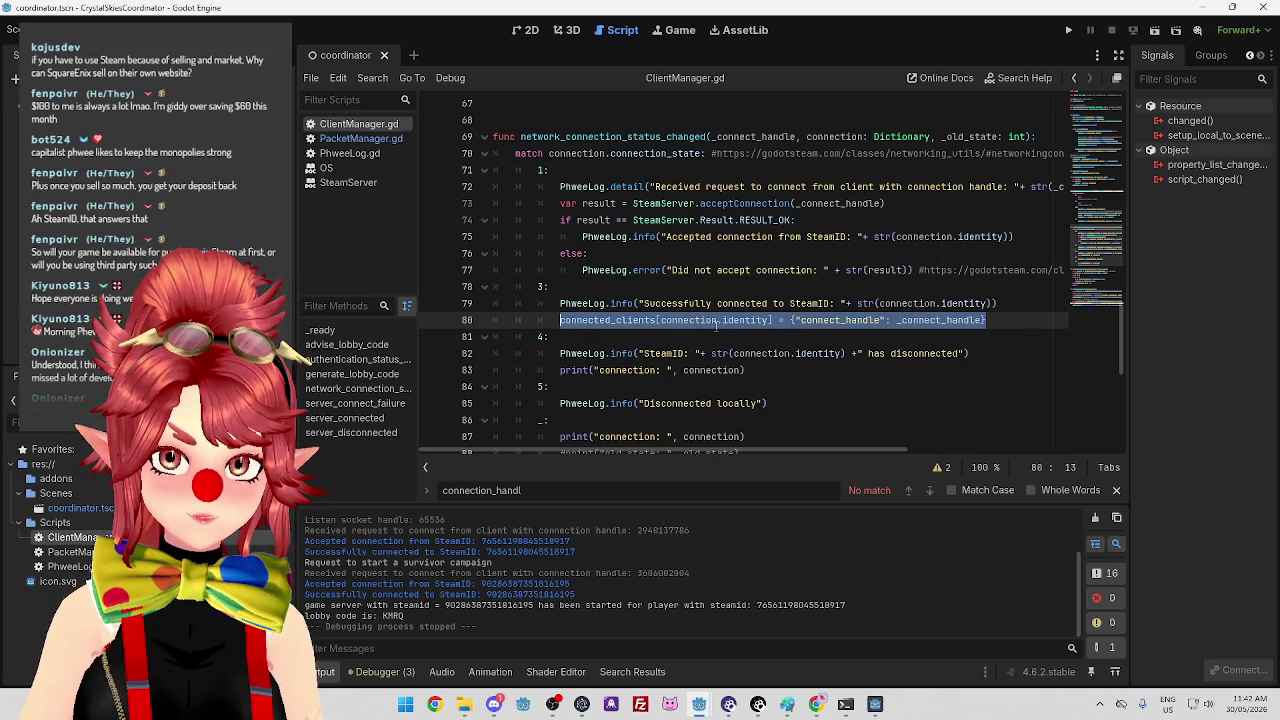
{"action": "scroll", "coordinate": [716, 326], "scroll_direction": "up", "scroll_amount": 15}
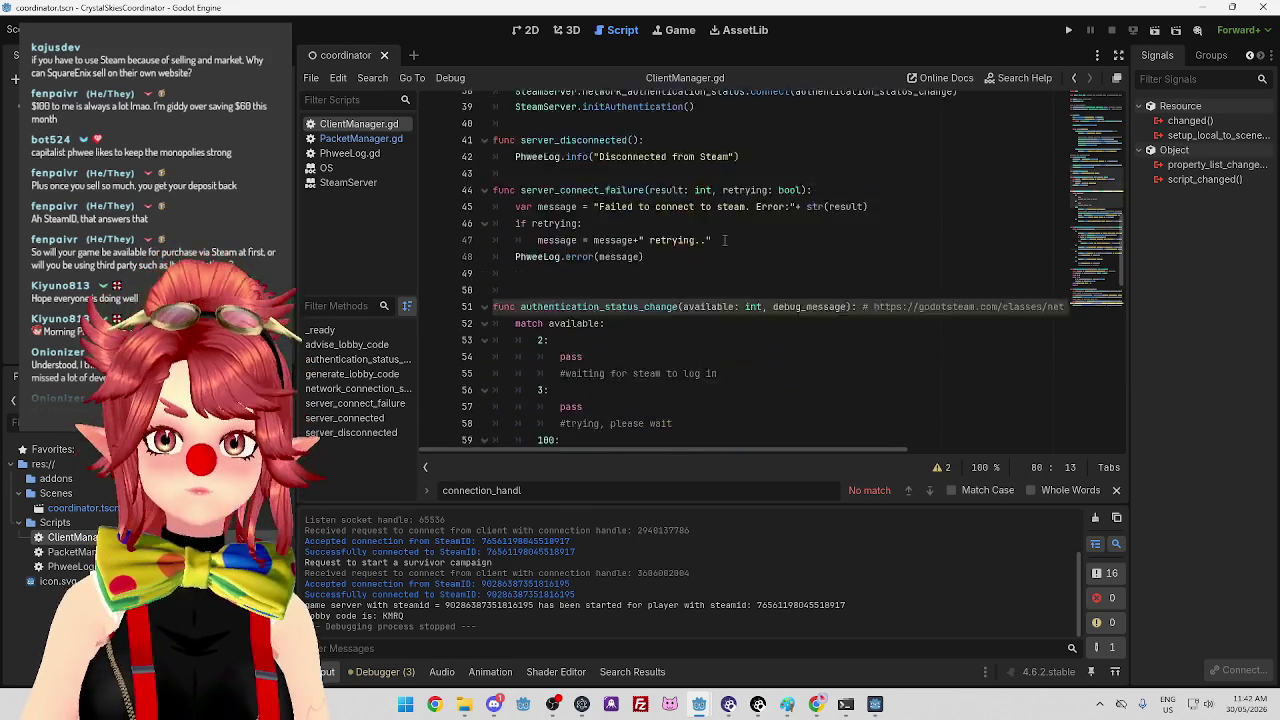
{"action": "left_click", "coordinate": [540, 270]}
Paste the connected_clients assignment above connected_game_servers as a comment, keyed by steamid.
{"action": "type", "text": "connected_clients[connection.identity] = {\"connect_handle\": _connect_handle}"}
{"action": "left_click", "coordinate": [494, 271]}
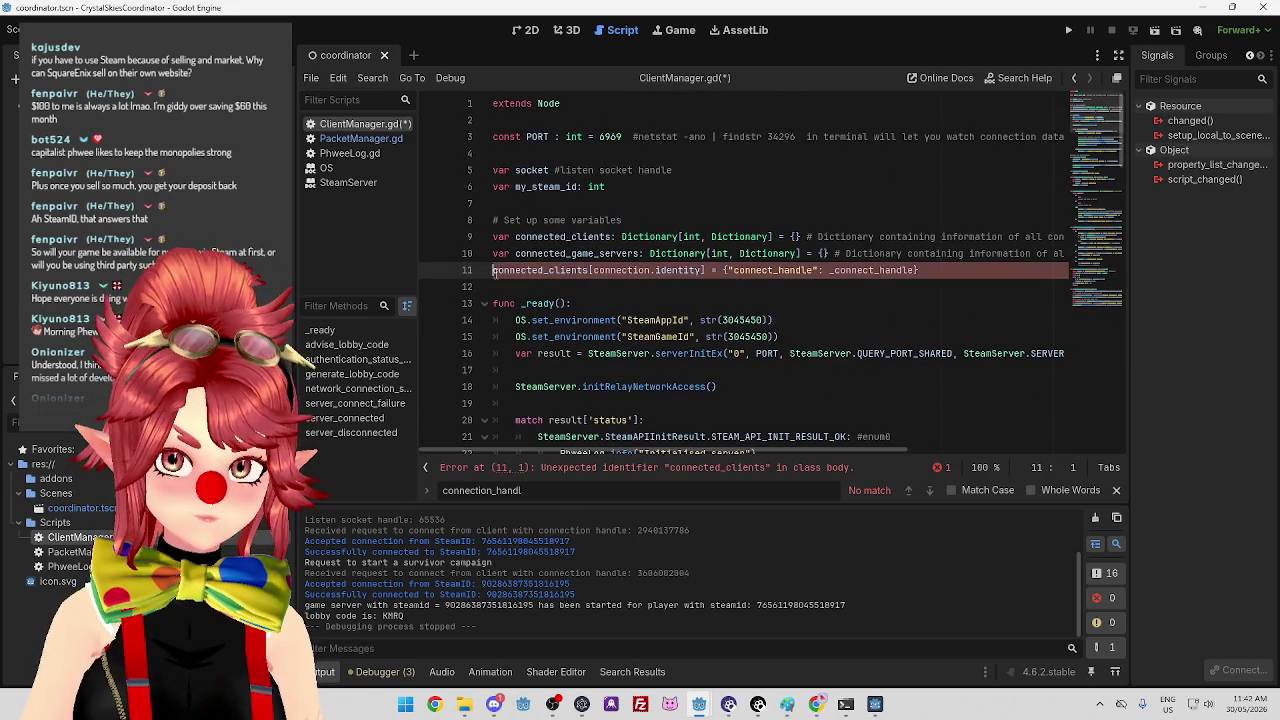
{"action": "key", "text": "alt+Up"}
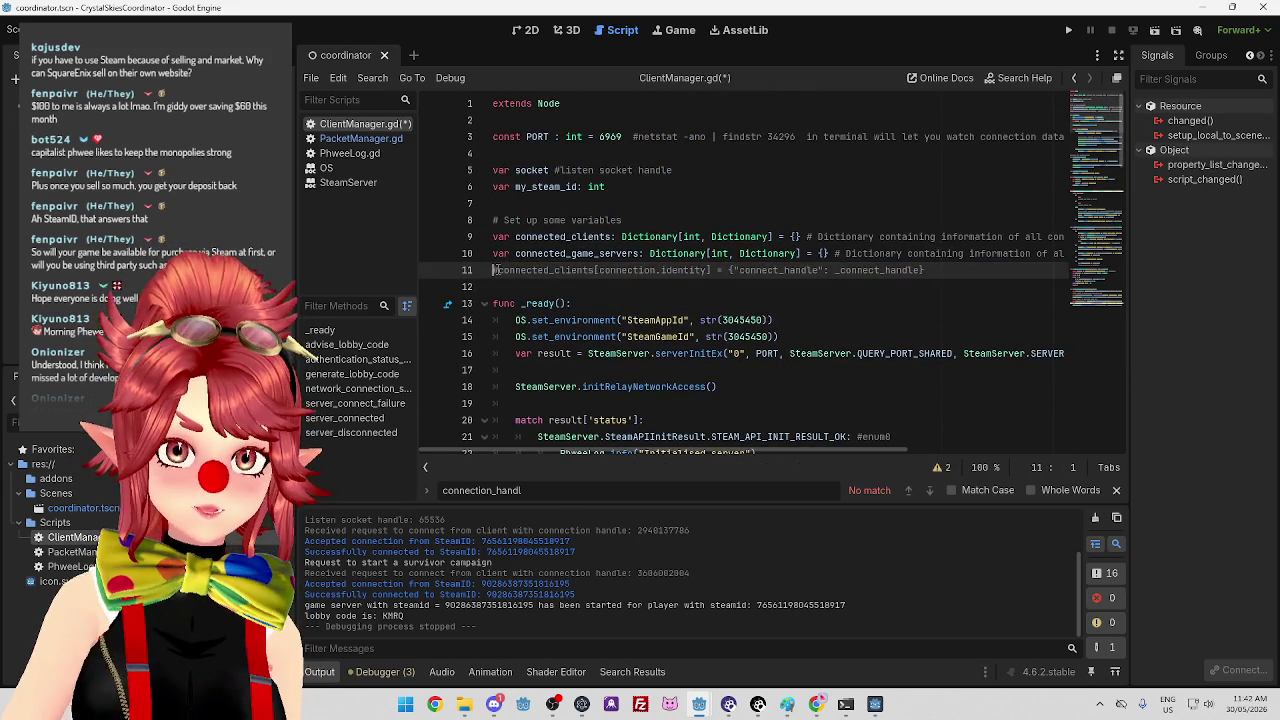
{"action": "key", "text": "ctrl+k"}
{"action": "left_click", "coordinate": [603, 253]}
{"action": "left_click_drag", "start_coordinate": [603, 253], "coordinate": [709, 253]}
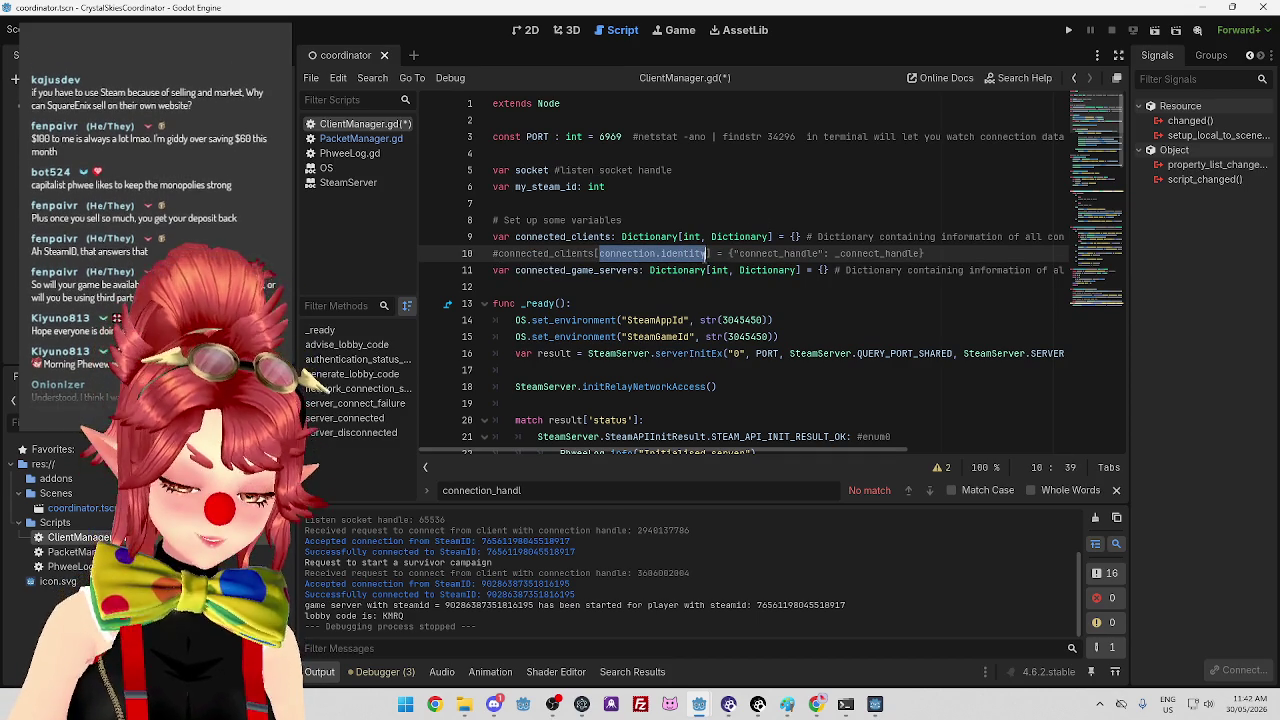
{"action": "type", "text": "steamid"}
Duplicate that commented line and append a "host_steam_id": _host_steam_id field, fixing the typo.
{"action": "left_click", "coordinate": [731, 270]}
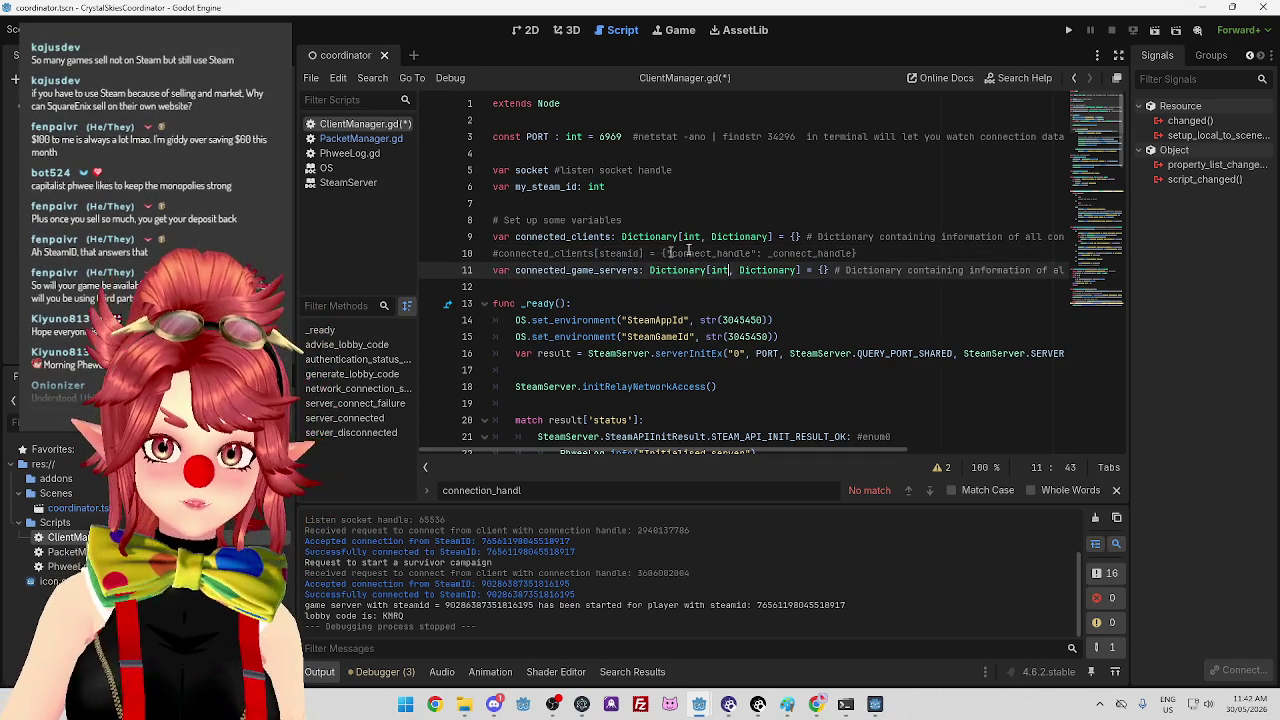
{"action": "left_click_drag", "start_coordinate": [853, 253], "coordinate": [494, 253]}
{"action": "left_click", "coordinate": [548, 287]}
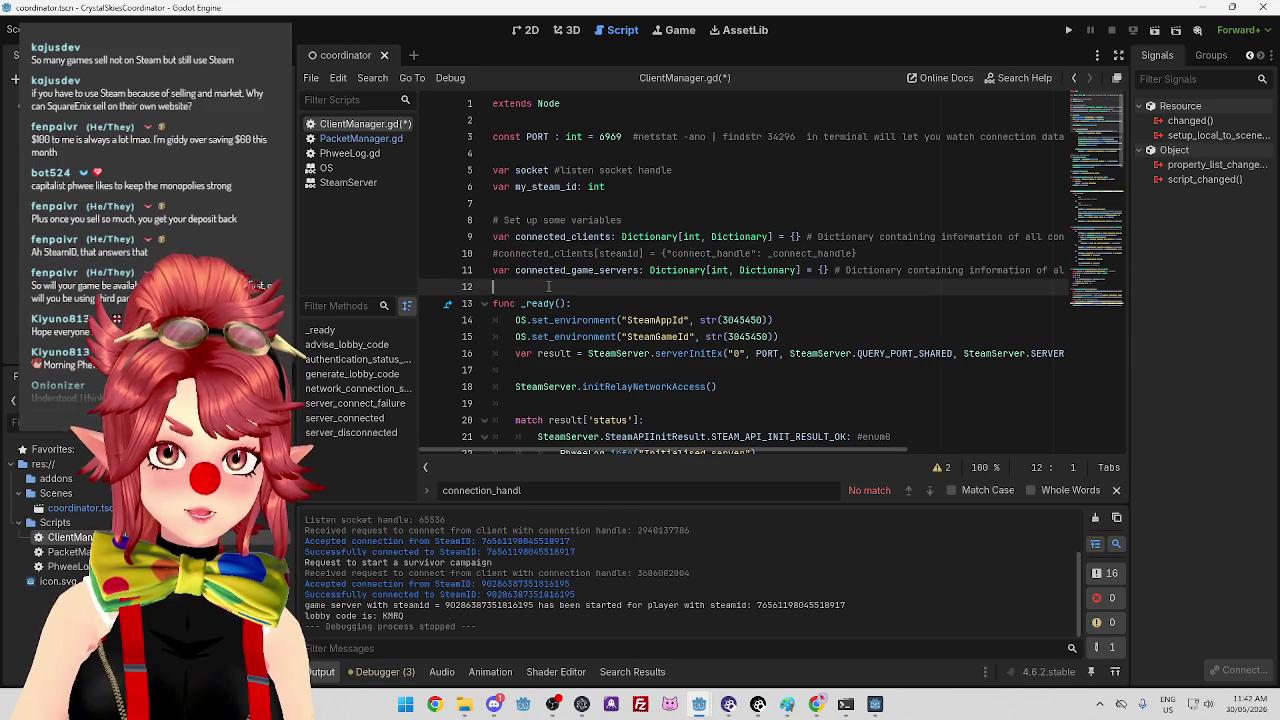
{"action": "type", "text": "#connected_clients[steamid] = {\"connect_handle\": _connect_handle}"}
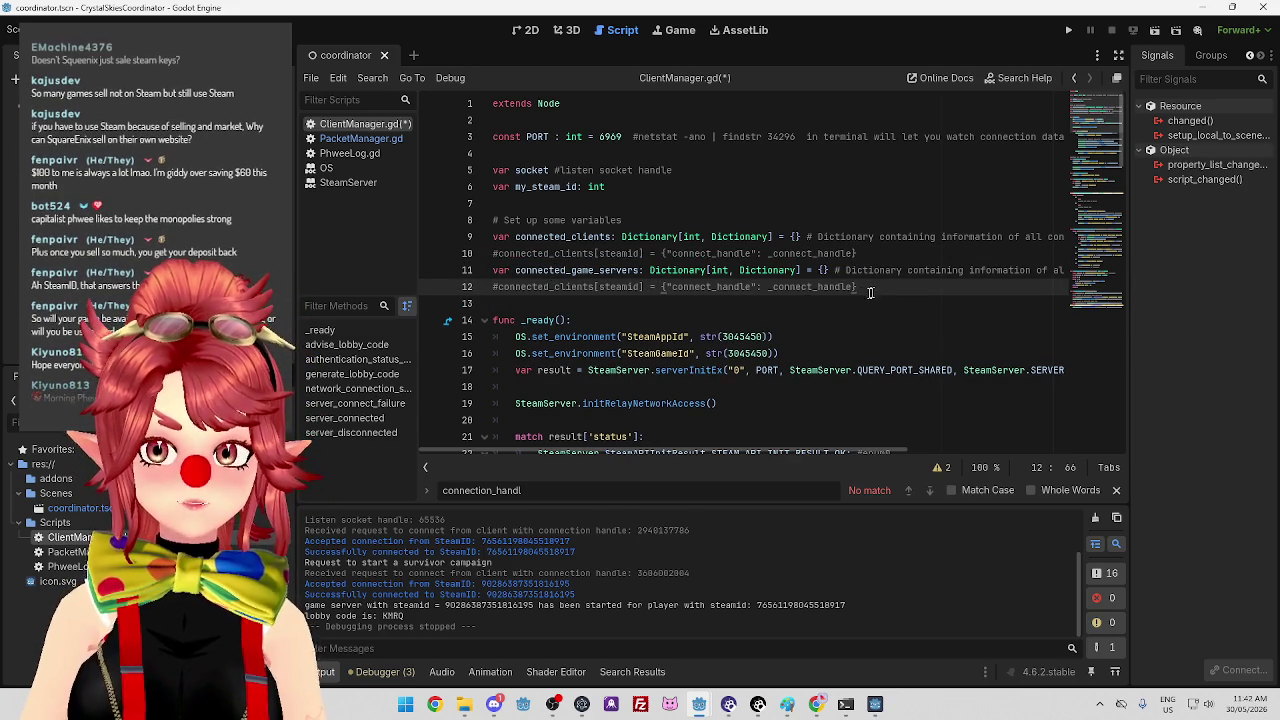
{"action": "key", "text": "Left"}
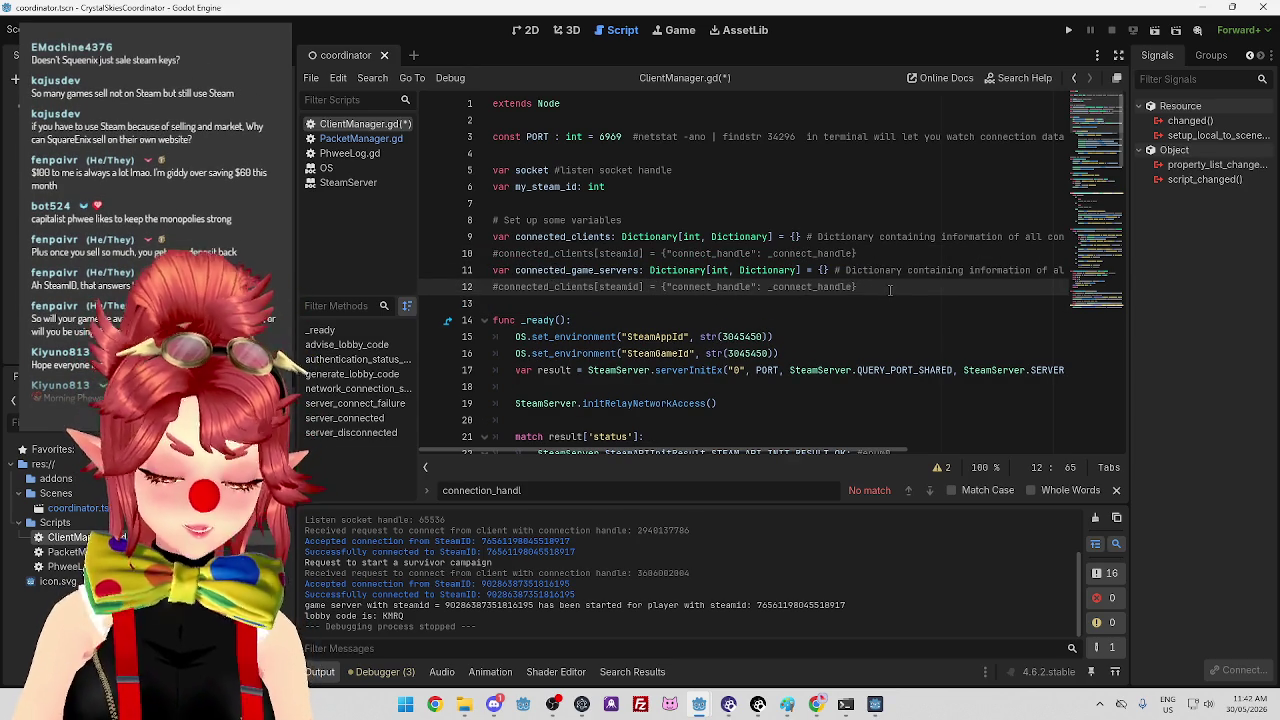
{"action": "type", "text": ", \"host_steam_id"}
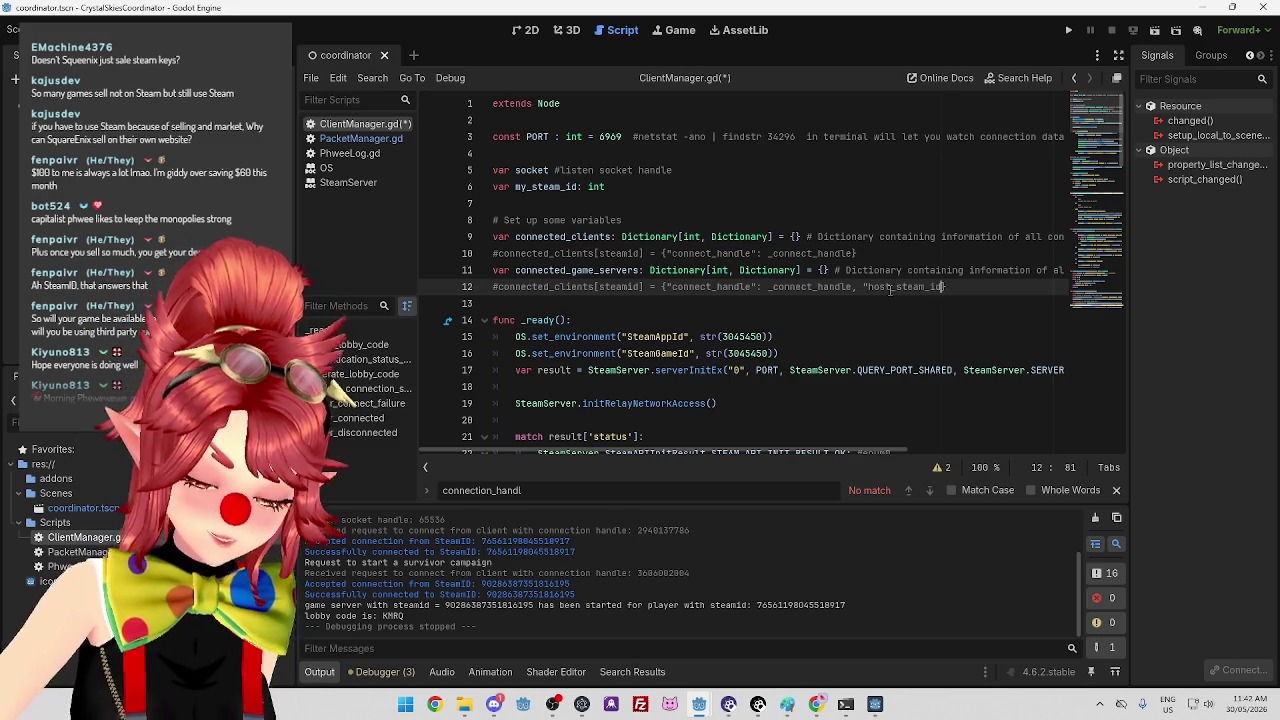
{"action": "type", "text": "\""}
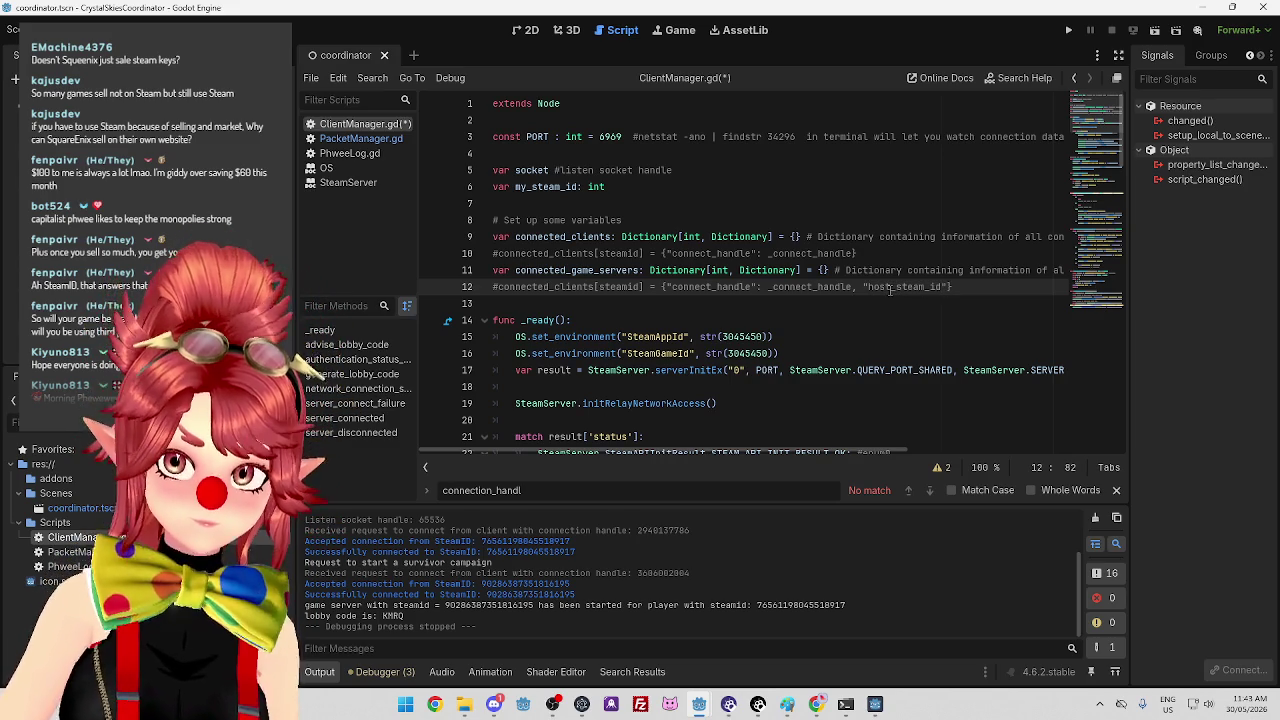
{"action": "type", "text": ": _host"}
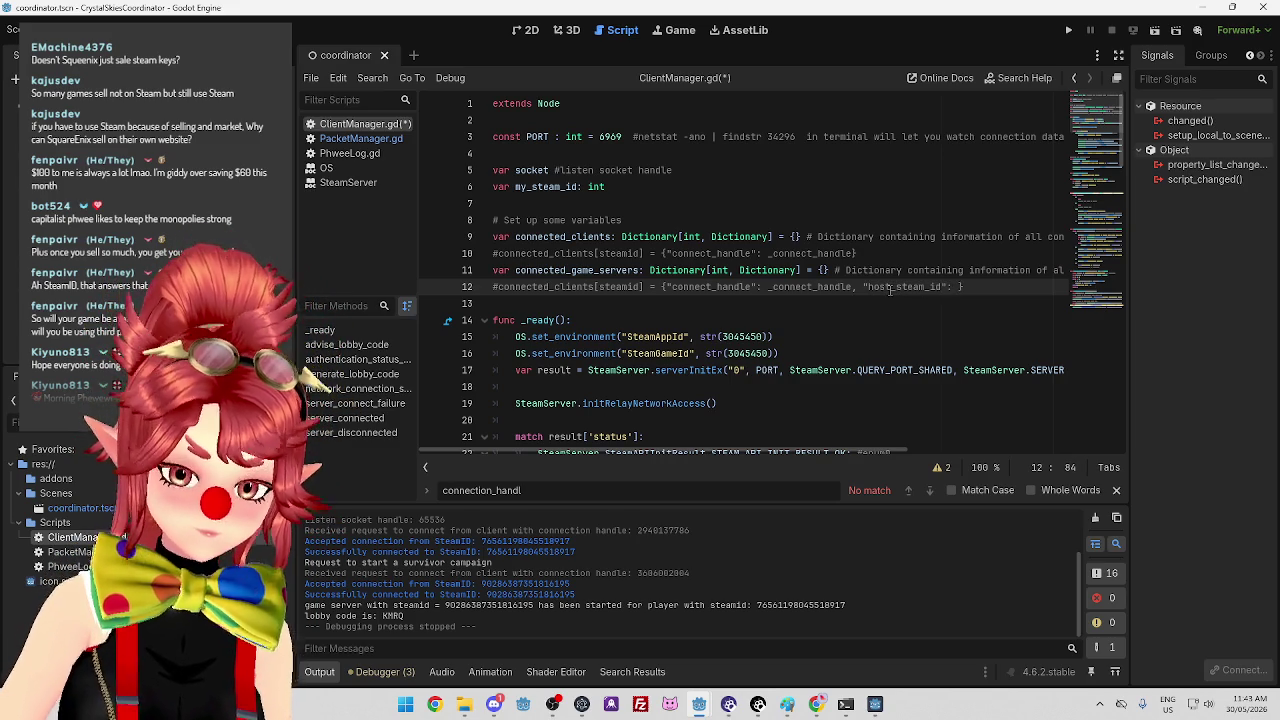
{"action": "type", "text": "_steamn_id"}
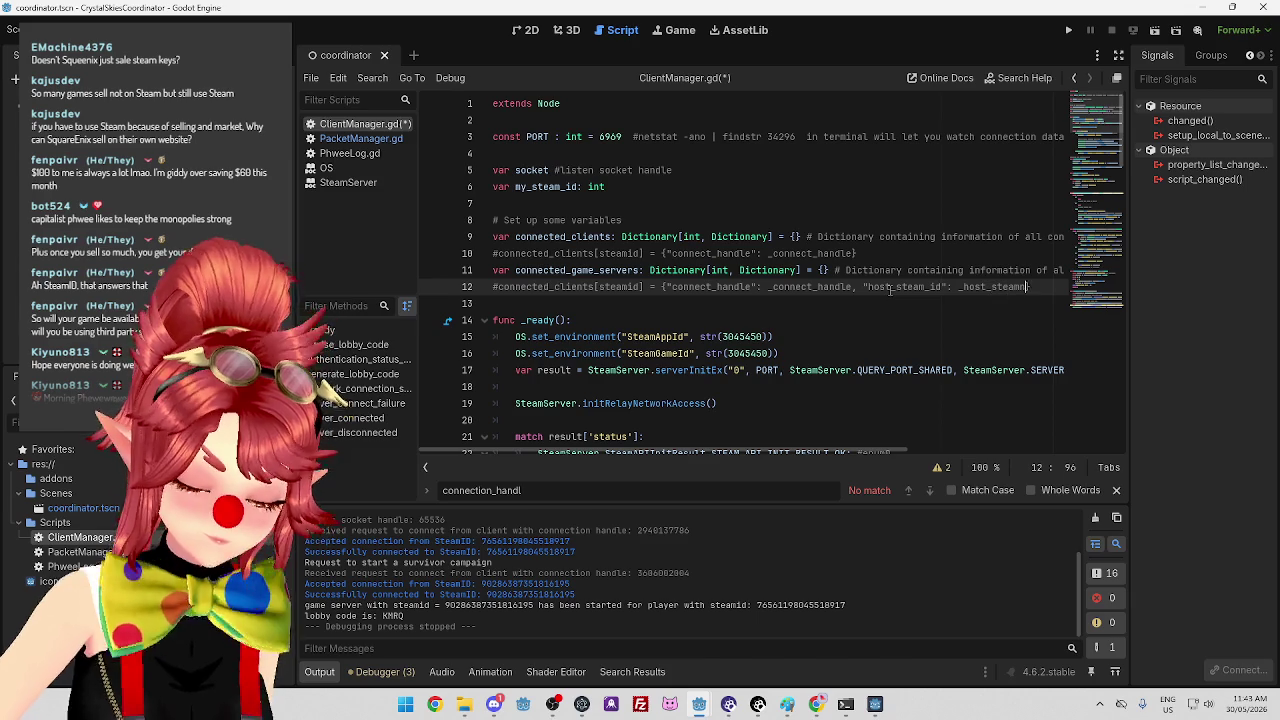
{"action": "key", "text": "Left"}
{"action": "key", "text": "Left"}
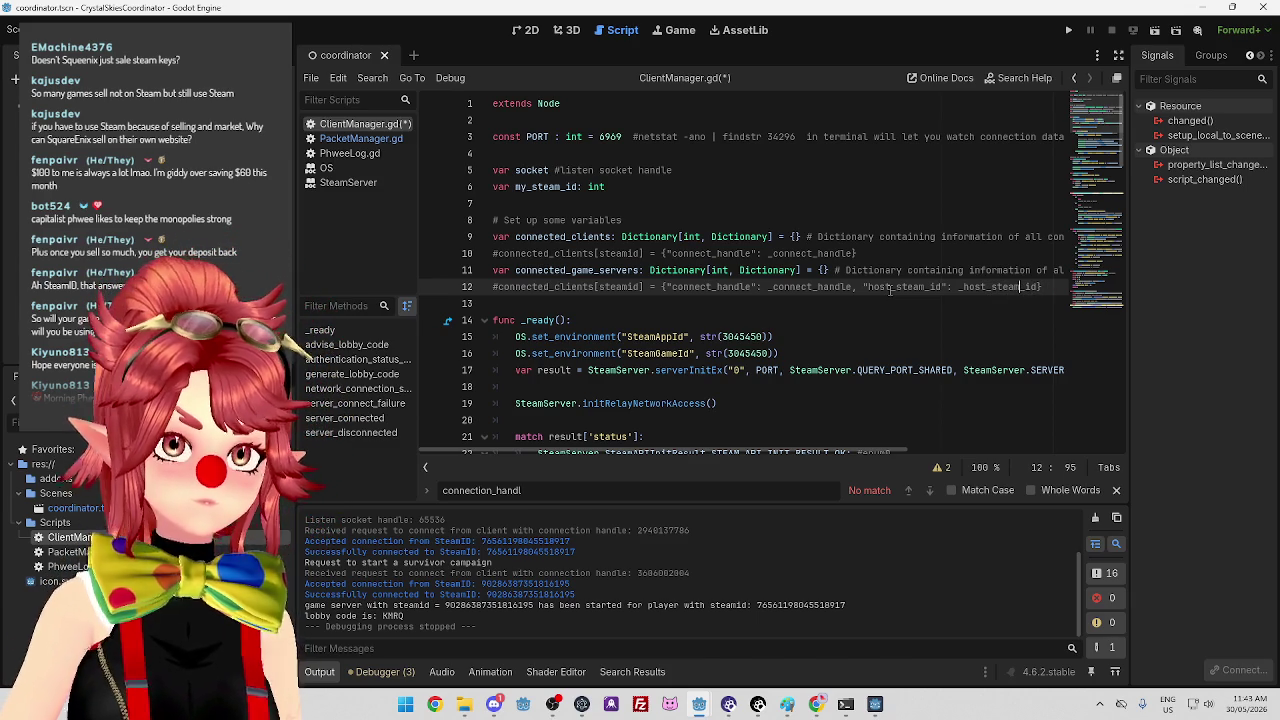
{"action": "key", "text": "BackSpace"}
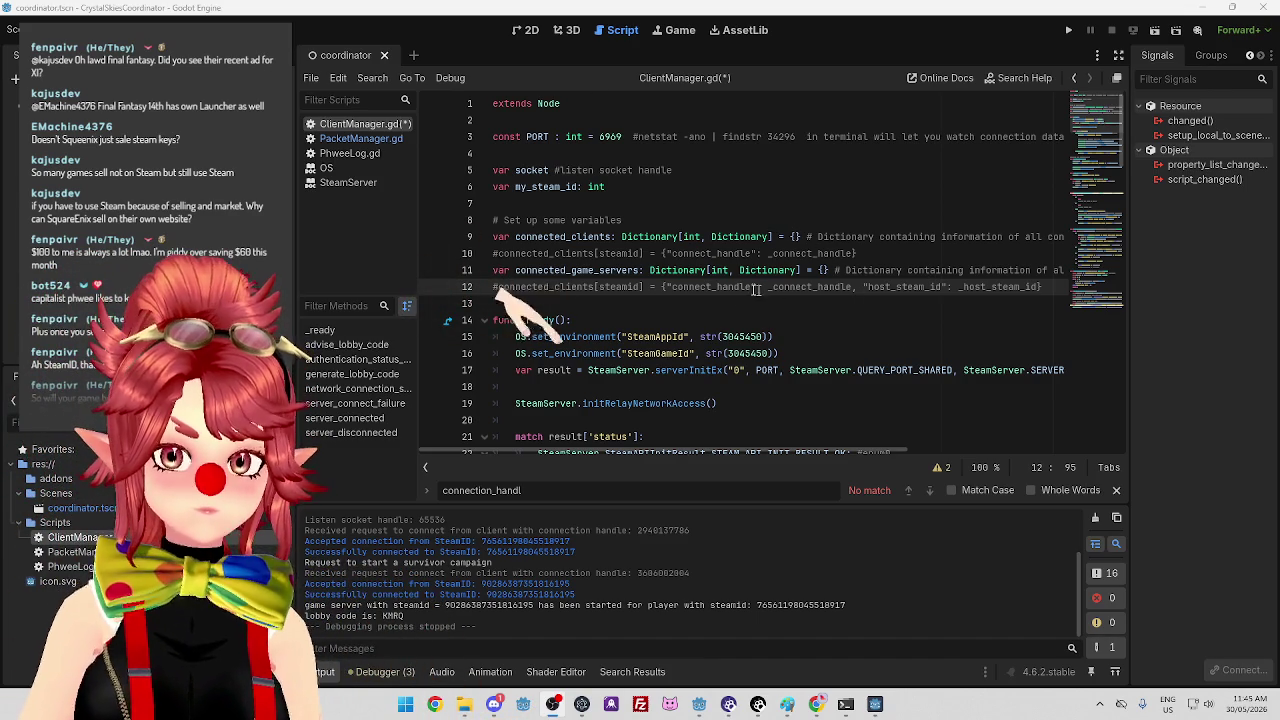
{"action": "key", "text": "Down"}
Scroll to advise_lobby_code and inspect its lines 102 to 108.
{"action": "scroll", "coordinate": [933, 270], "scroll_direction": "down", "scroll_amount": 2}
{"action": "scroll", "coordinate": [718, 303], "scroll_direction": "down", "scroll_amount": 20}
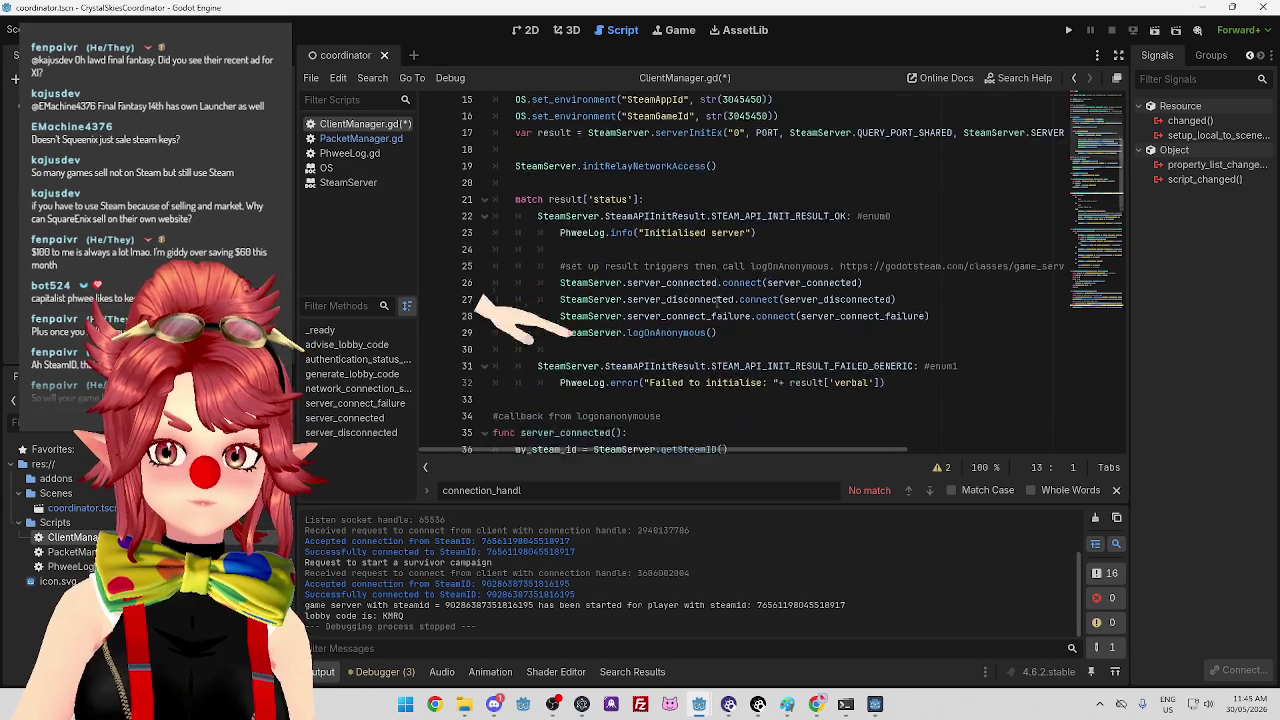
{"action": "scroll", "coordinate": [718, 303], "scroll_direction": "down", "scroll_amount": 5}
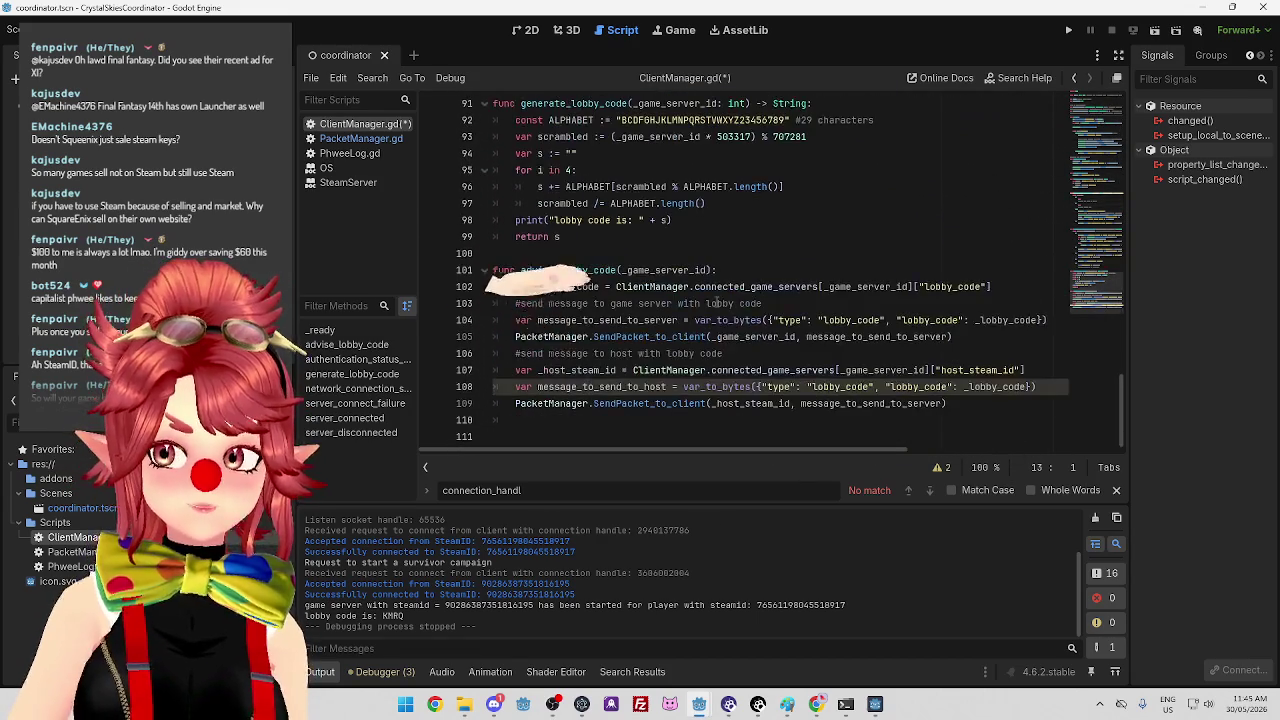
{"action": "left_click", "coordinate": [1044, 387]}
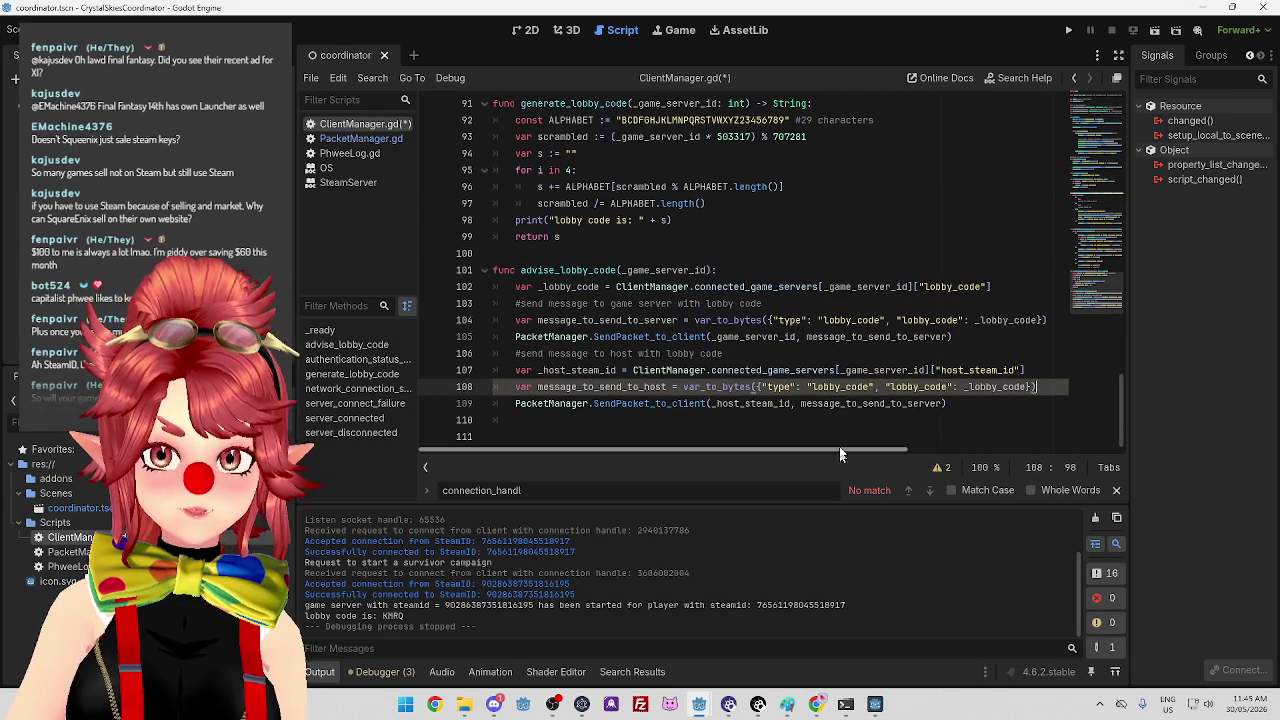
{"action": "left_click", "coordinate": [788, 287]}
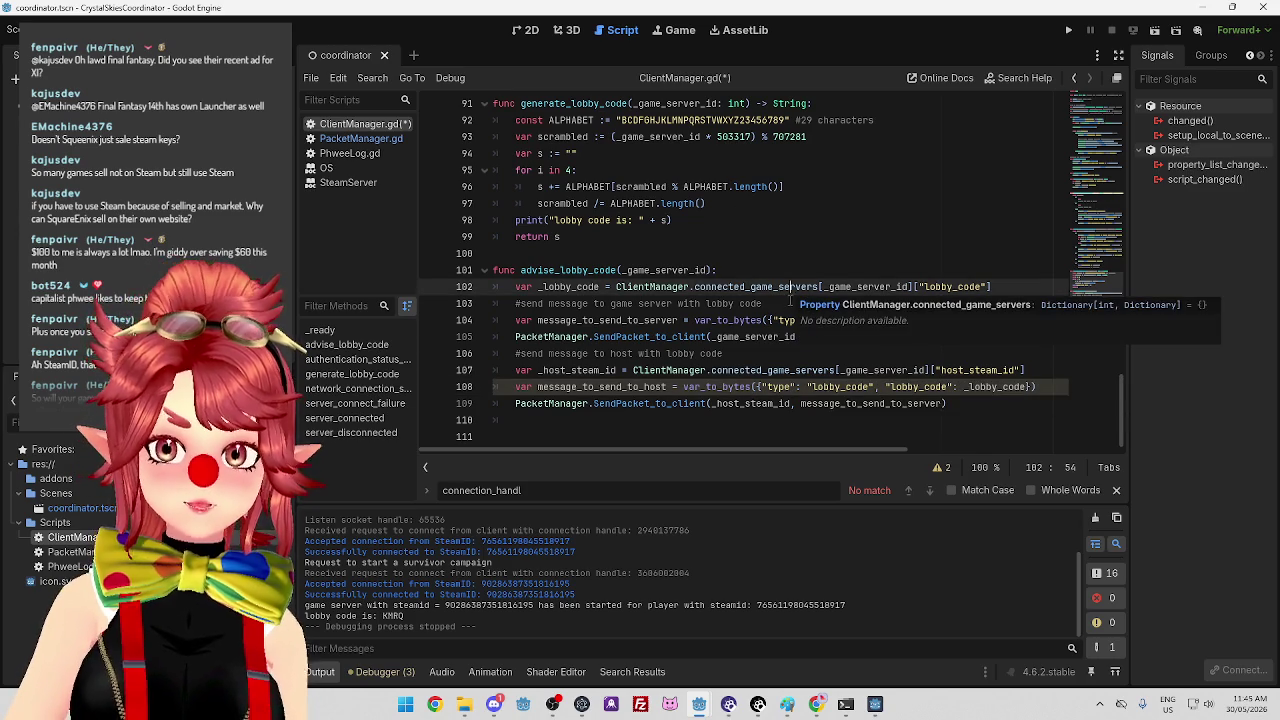
{"action": "left_click", "coordinate": [780, 304]}
{"action": "left_click", "coordinate": [774, 340]}
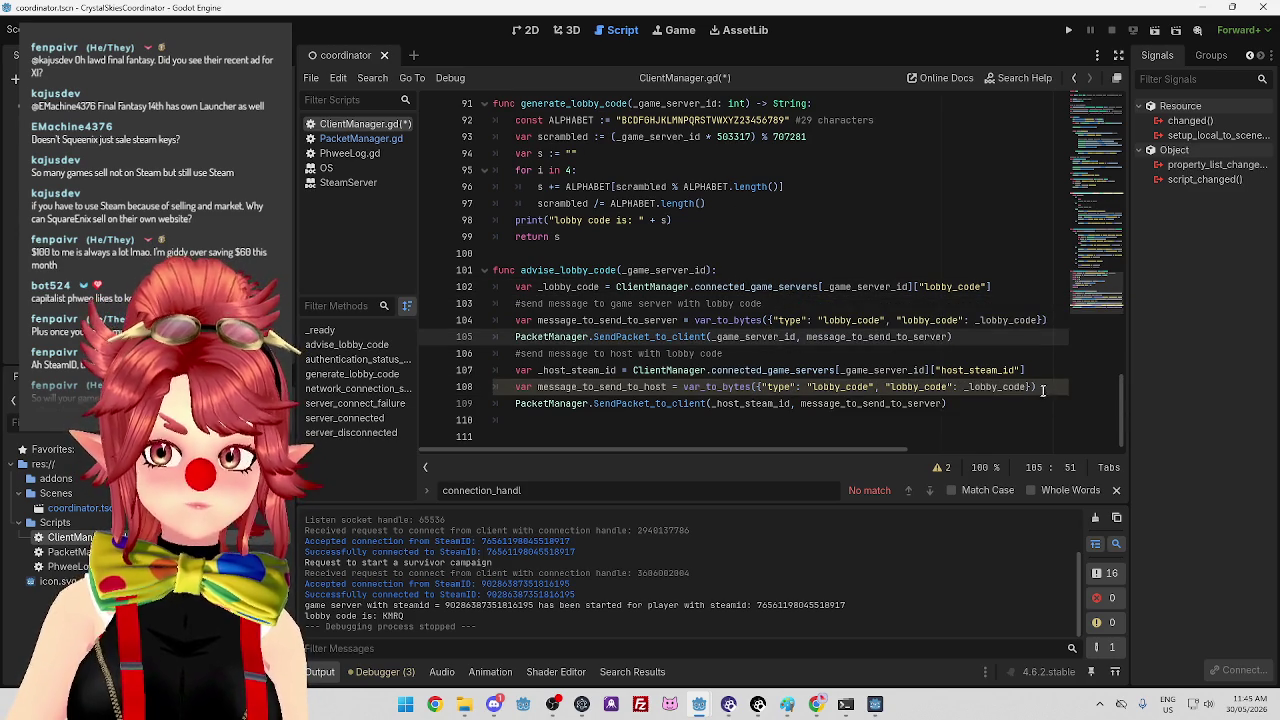
{"action": "left_click", "coordinate": [1049, 388]}
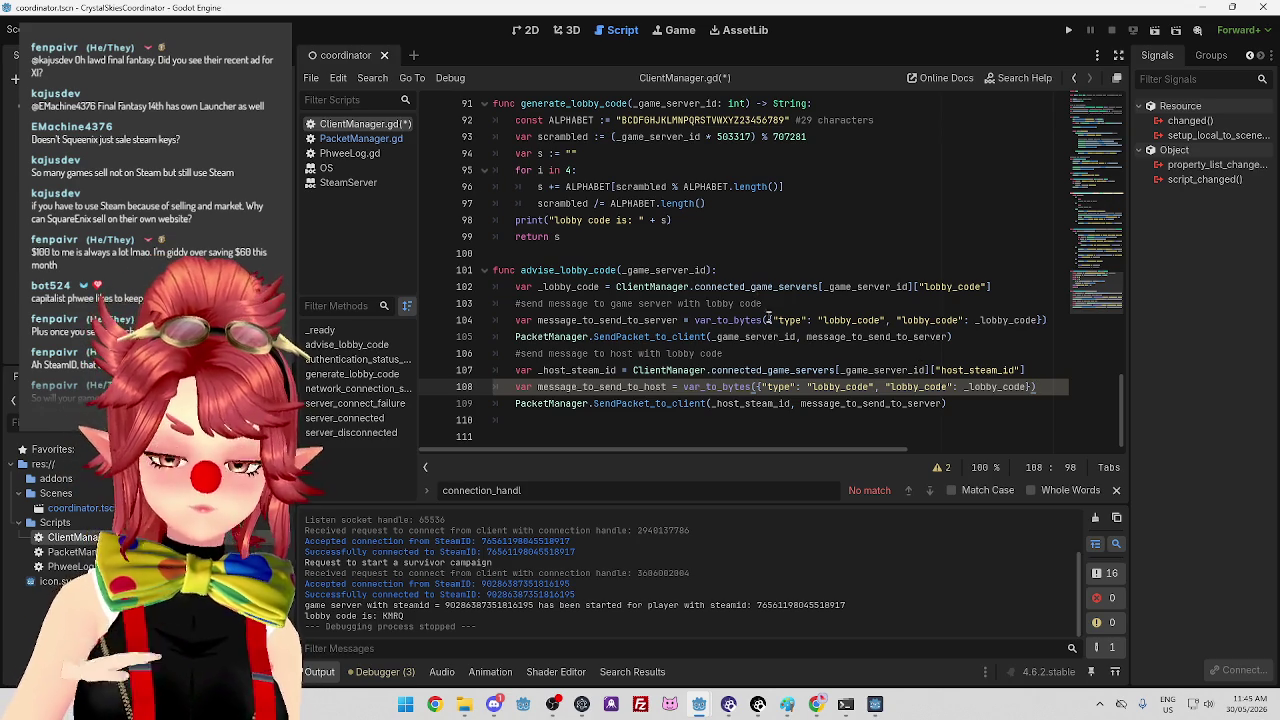
Select the connected_game_servers lobby_code lookup on line 102 for copying.
{"action": "scroll", "coordinate": [766, 362], "scroll_direction": "up", "scroll_amount": 20}
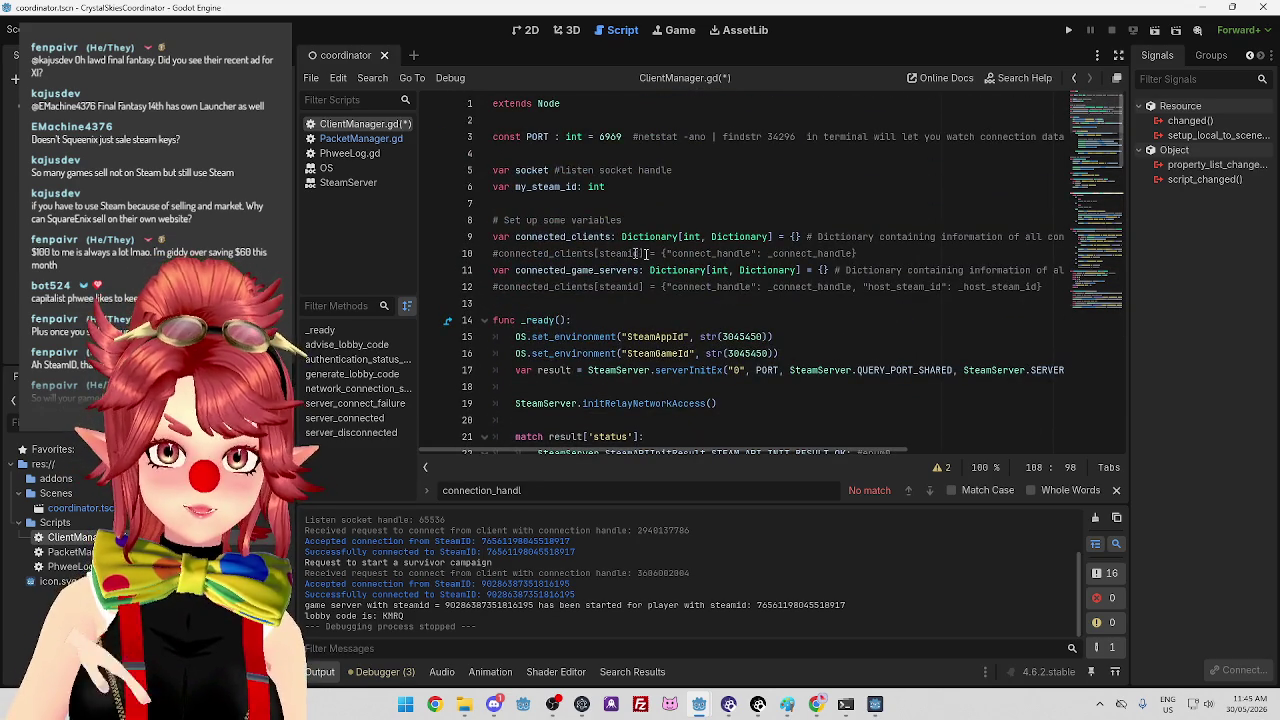
{"action": "scroll", "coordinate": [620, 291], "scroll_direction": "down", "scroll_amount": 20}
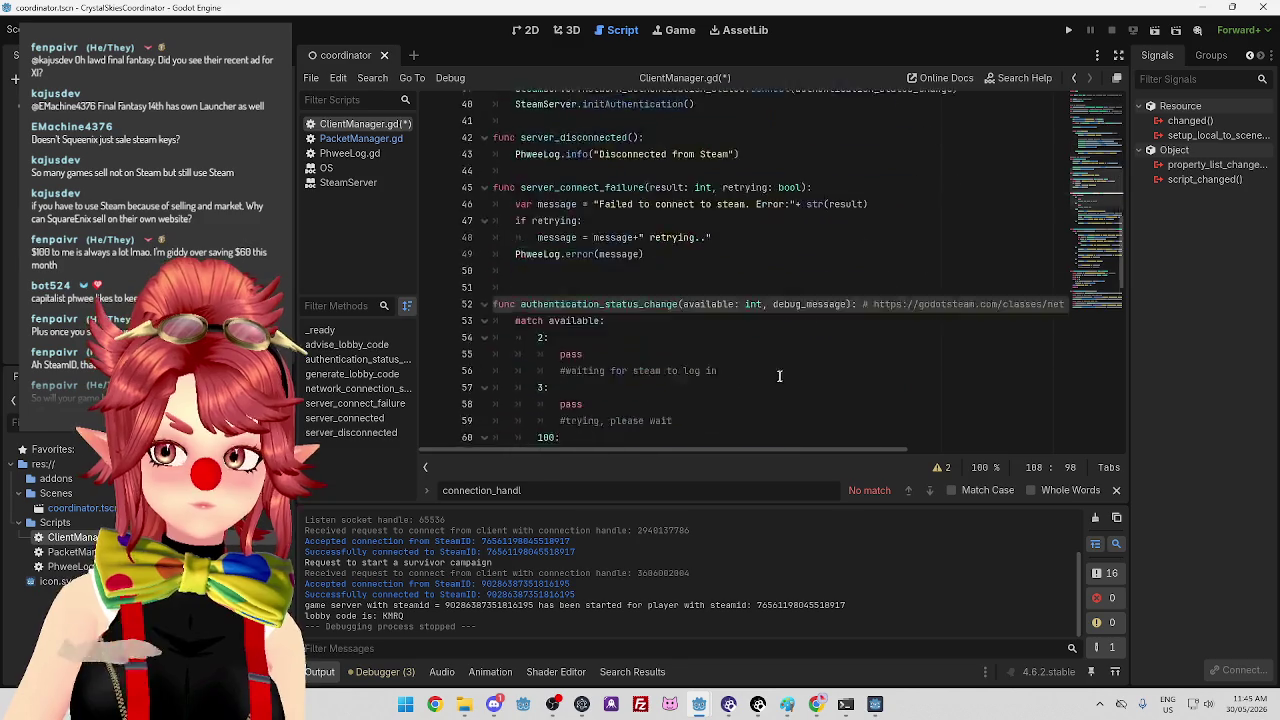
{"action": "left_click", "coordinate": [819, 387]}
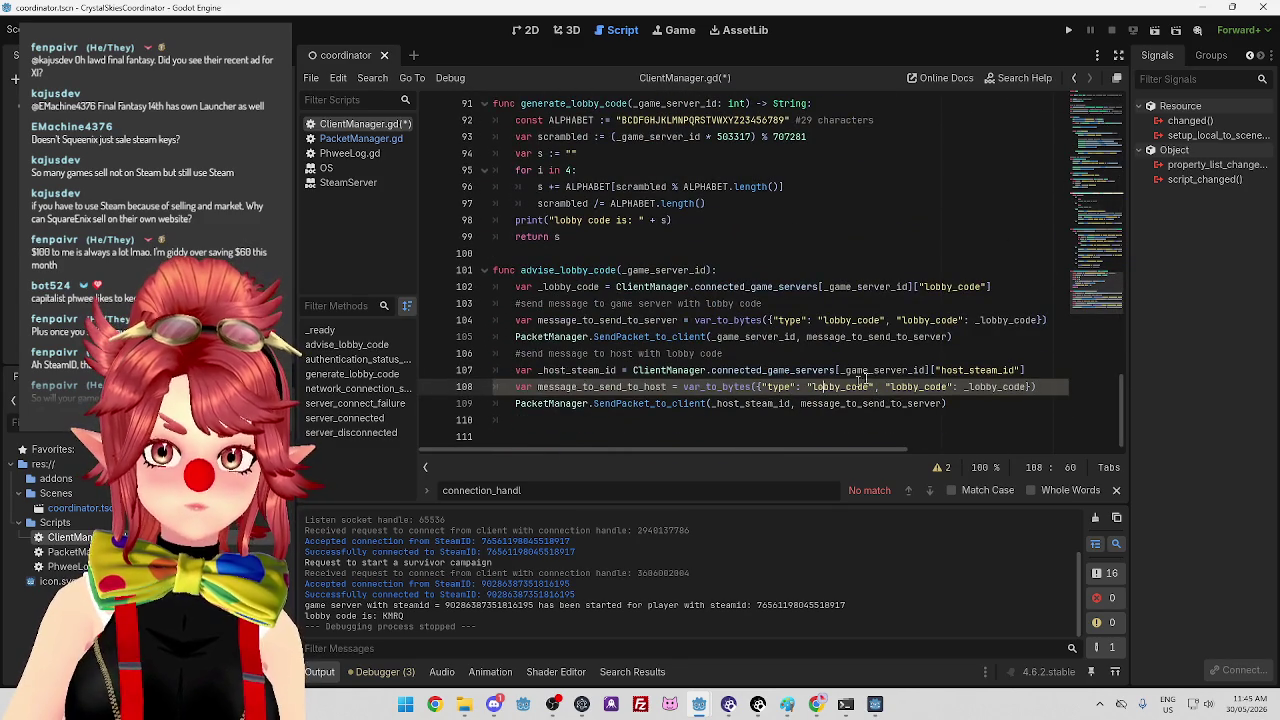
{"action": "left_click", "coordinate": [675, 337]}
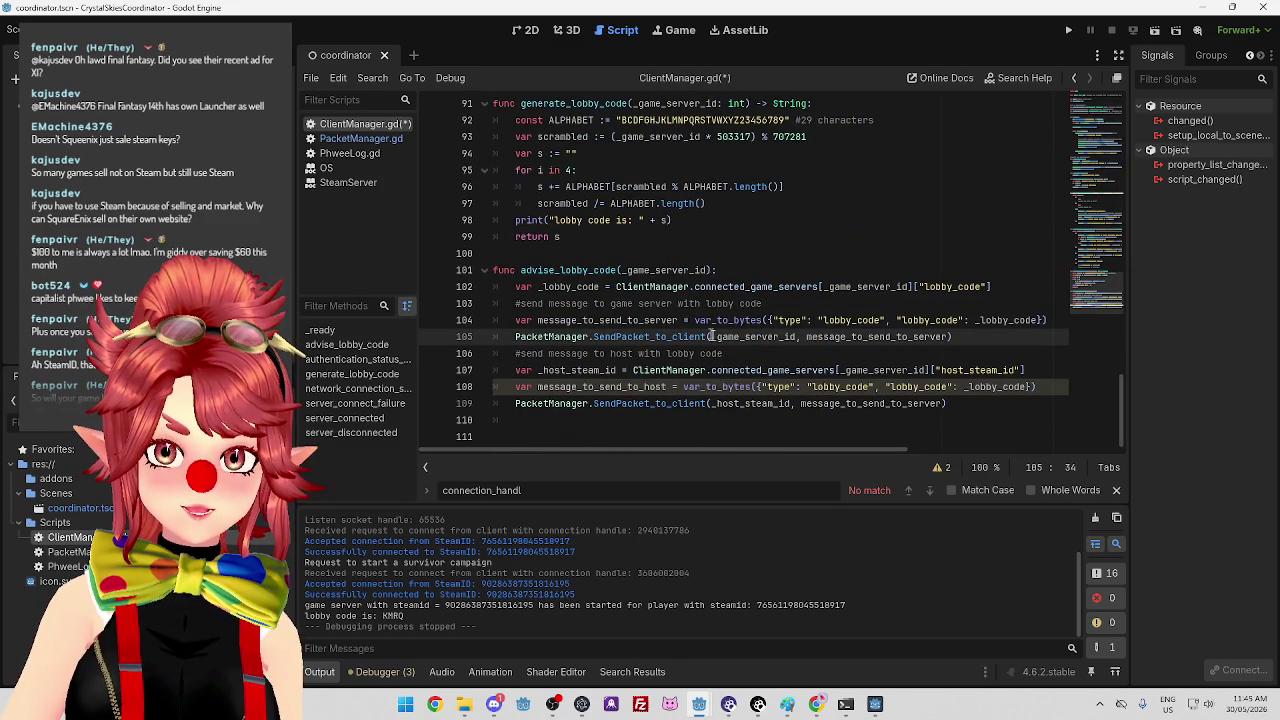
{"action": "left_click", "coordinate": [712, 337]}
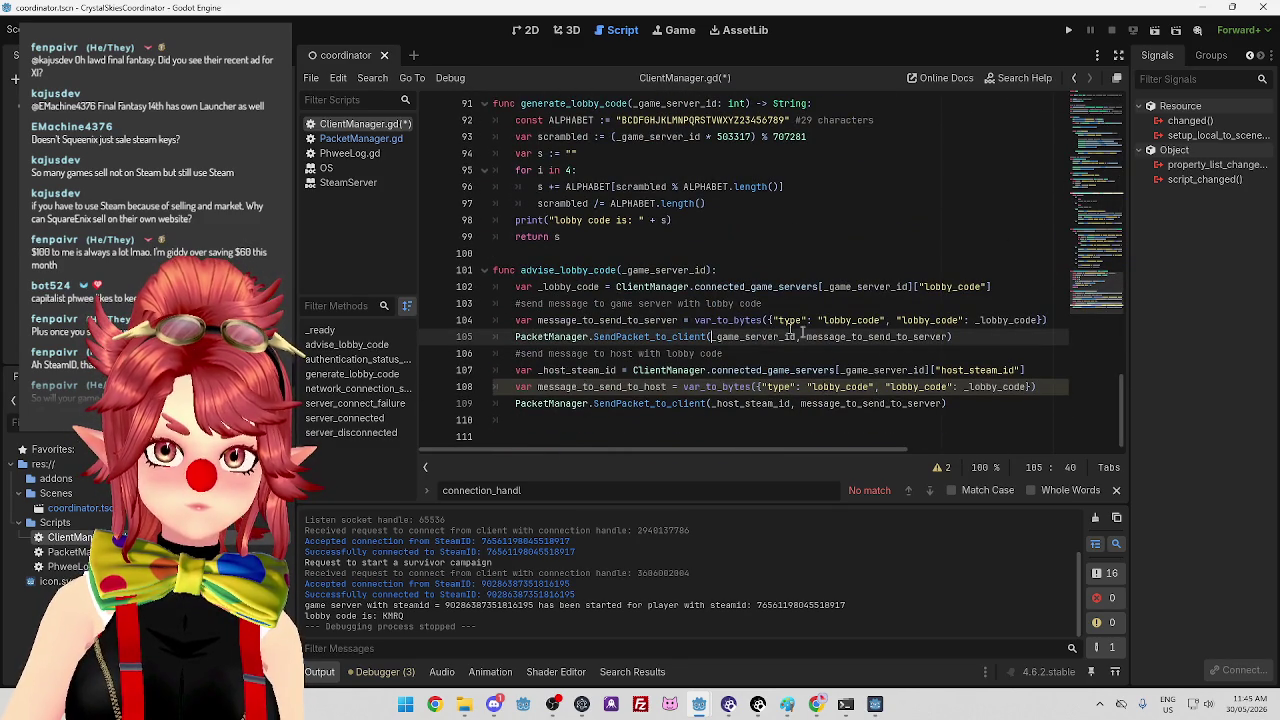
{"action": "left_click", "coordinate": [617, 286]}
{"action": "left_click_drag", "start_coordinate": [617, 286], "coordinate": [991, 286]}
{"action": "key", "text": "ctrl+c"}
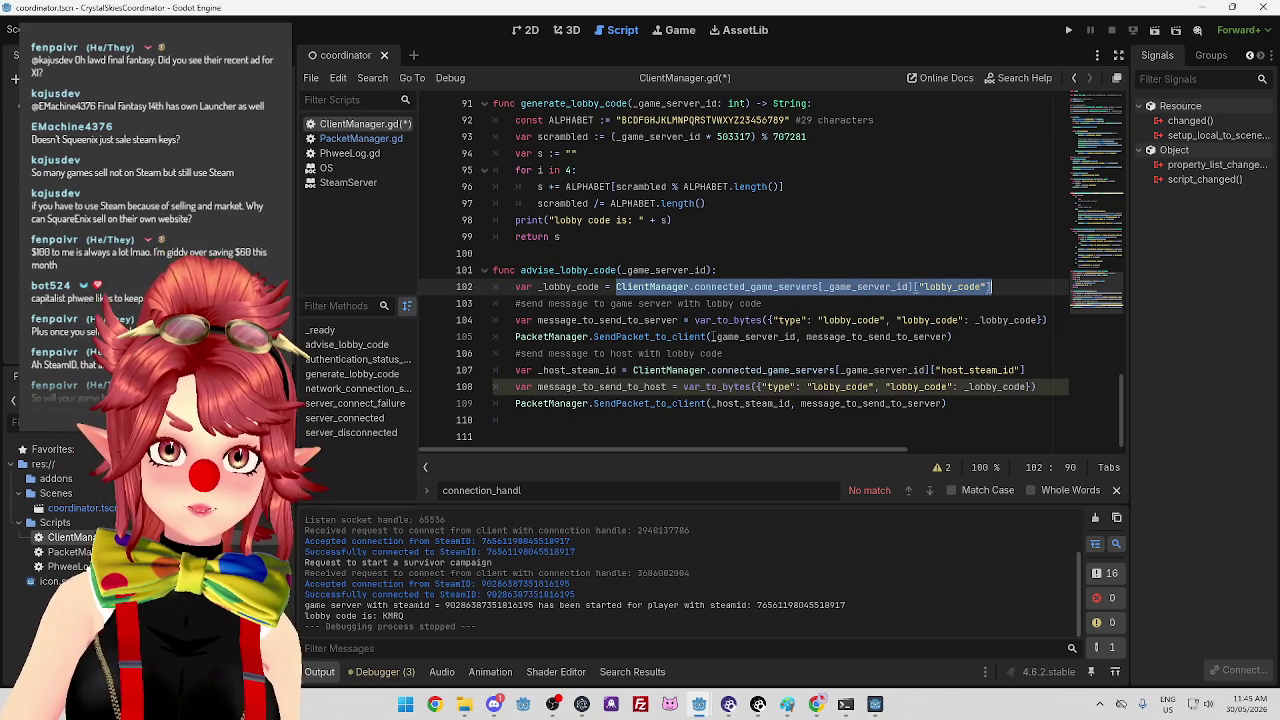
On line 105, replace _game_server_id with the connected_game_servers lookup keyed by connect_handle.
{"action": "left_click_drag", "start_coordinate": [712, 337], "coordinate": [797, 337]}
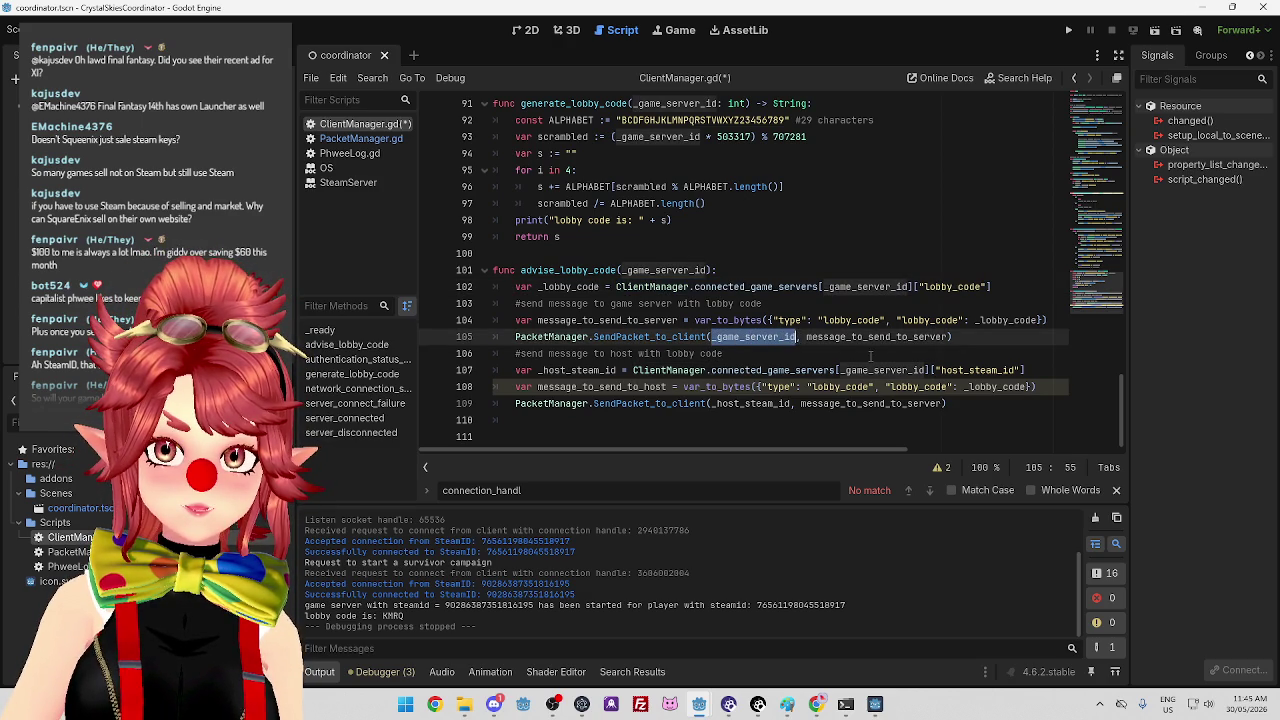
{"action": "key", "text": "ctrl+v"}
{"action": "left_click_drag", "start_coordinate": [980, 337], "coordinate": [1038, 337]}
{"action": "type", "text": "connect_handle"}
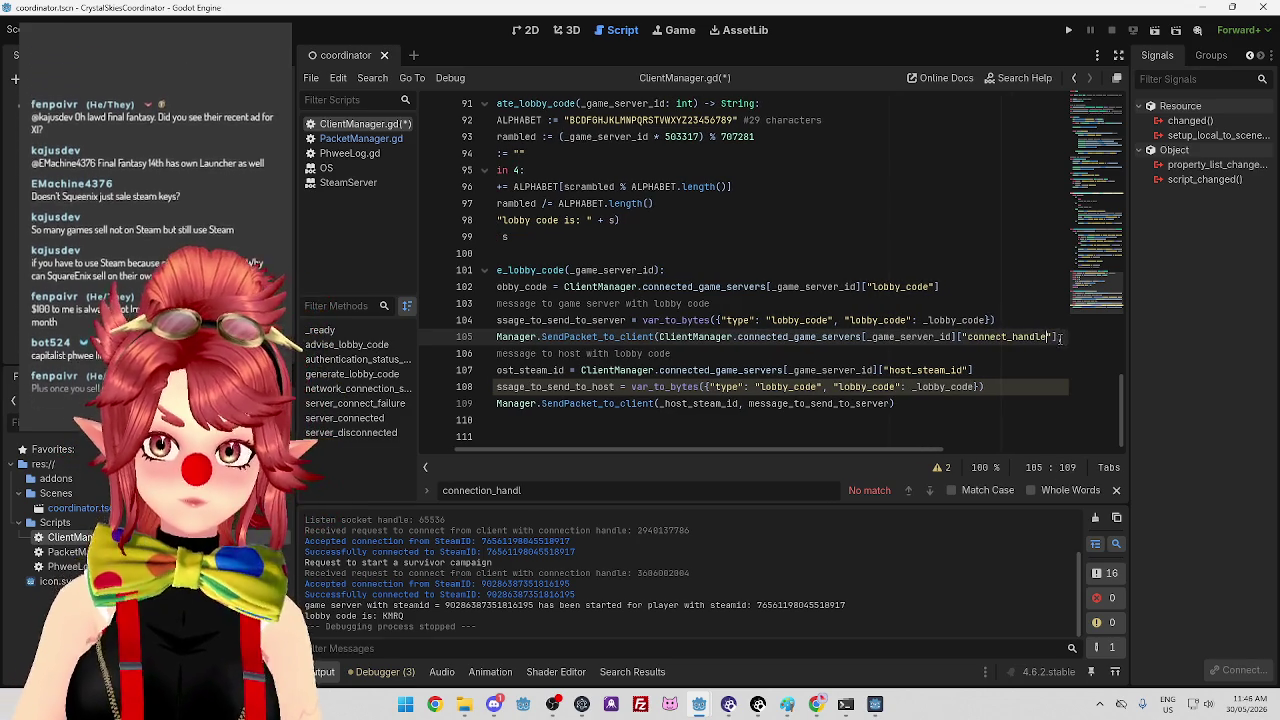
{"action": "left_click_drag", "start_coordinate": [1057, 337], "coordinate": [1075, 337]}
{"action": "left_click", "coordinate": [932, 337]}
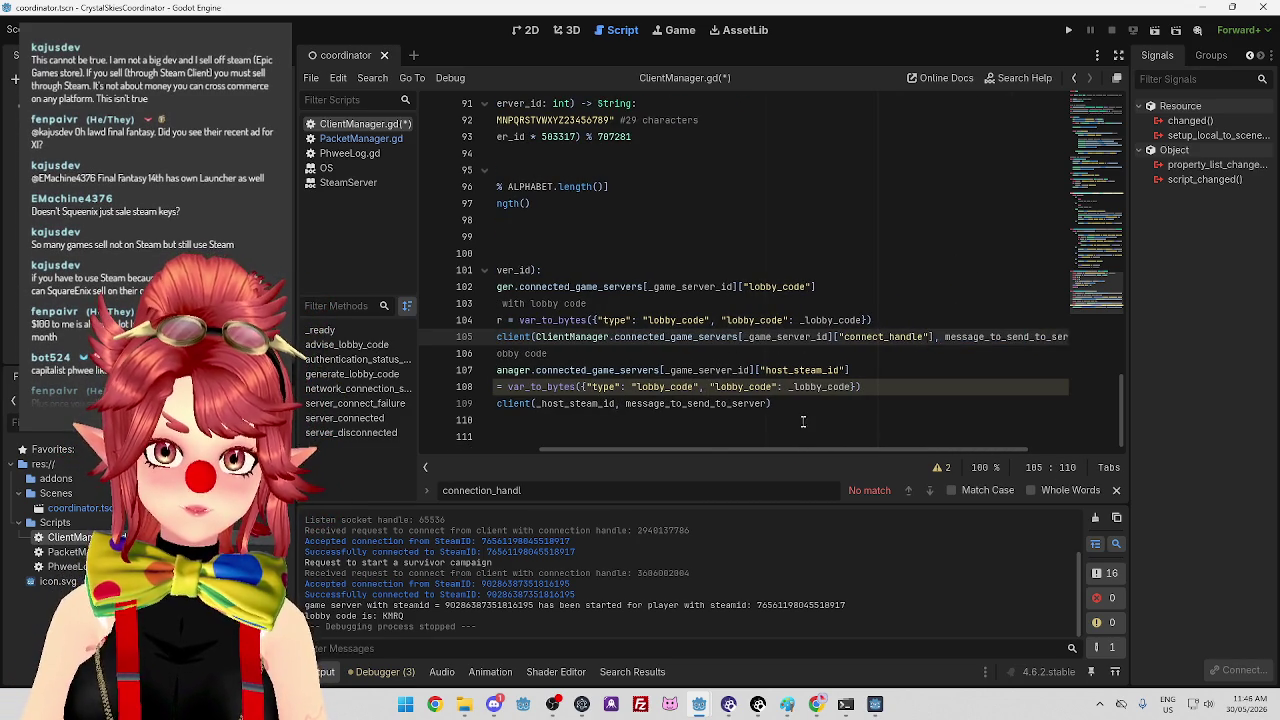
{"action": "left_click_drag", "start_coordinate": [780, 450], "coordinate": [743, 450]}
{"action": "left_click", "coordinate": [724, 337]}
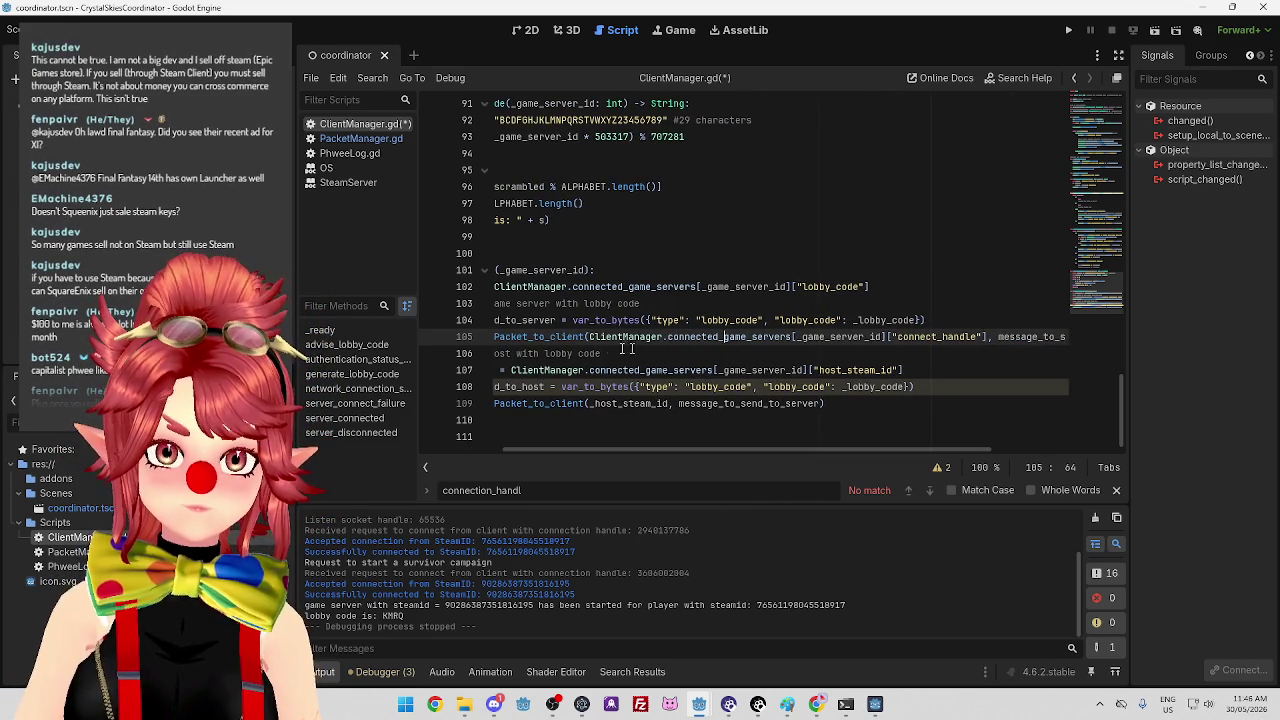
{"action": "left_click_drag", "start_coordinate": [588, 337], "coordinate": [988, 340]}
{"action": "key", "text": "ctrl+c"}
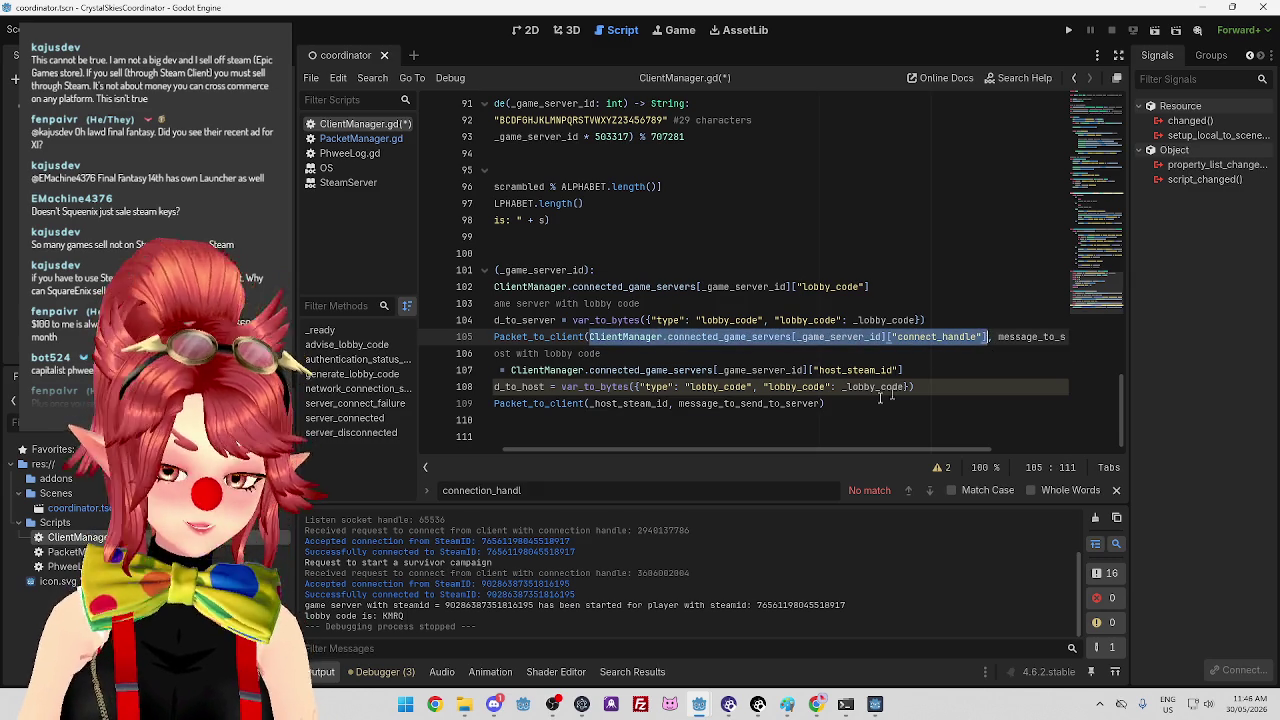
Set _host_steam_id from the same lookup keyed by host_steam_id for the host send.
{"action": "double_click", "coordinate": [630, 403]}
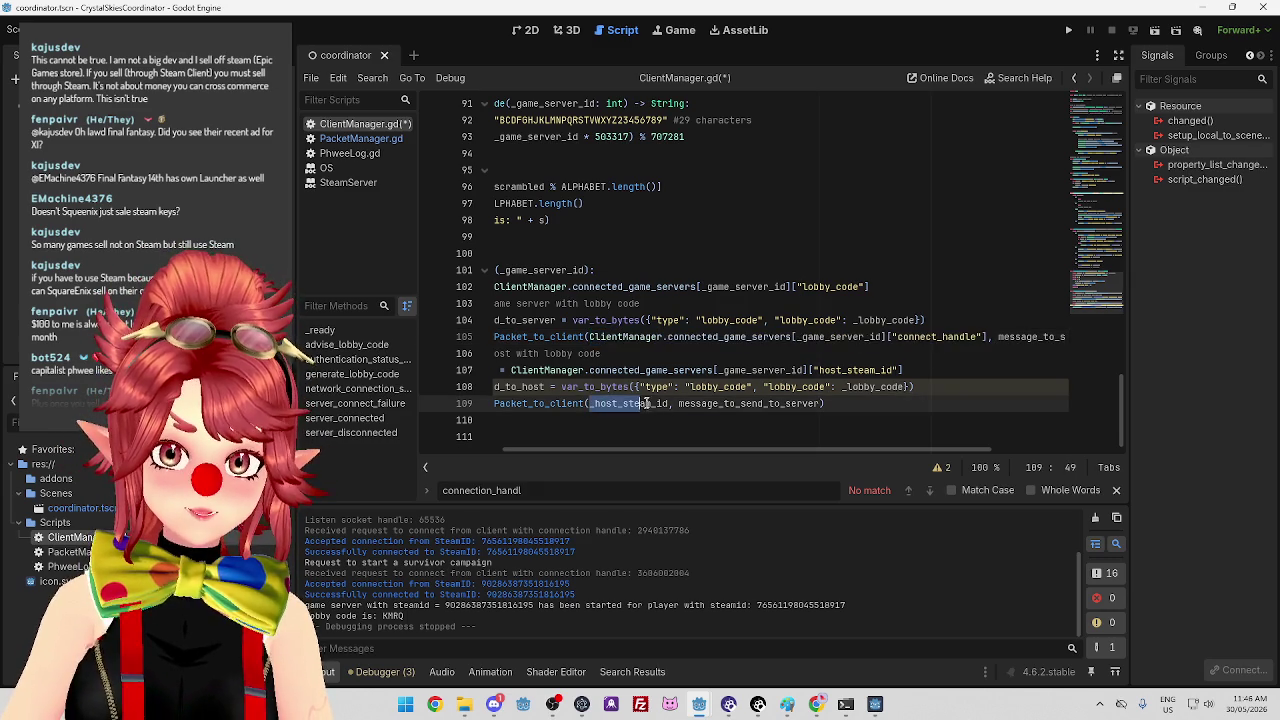
{"action": "key", "text": "ctrl+v"}
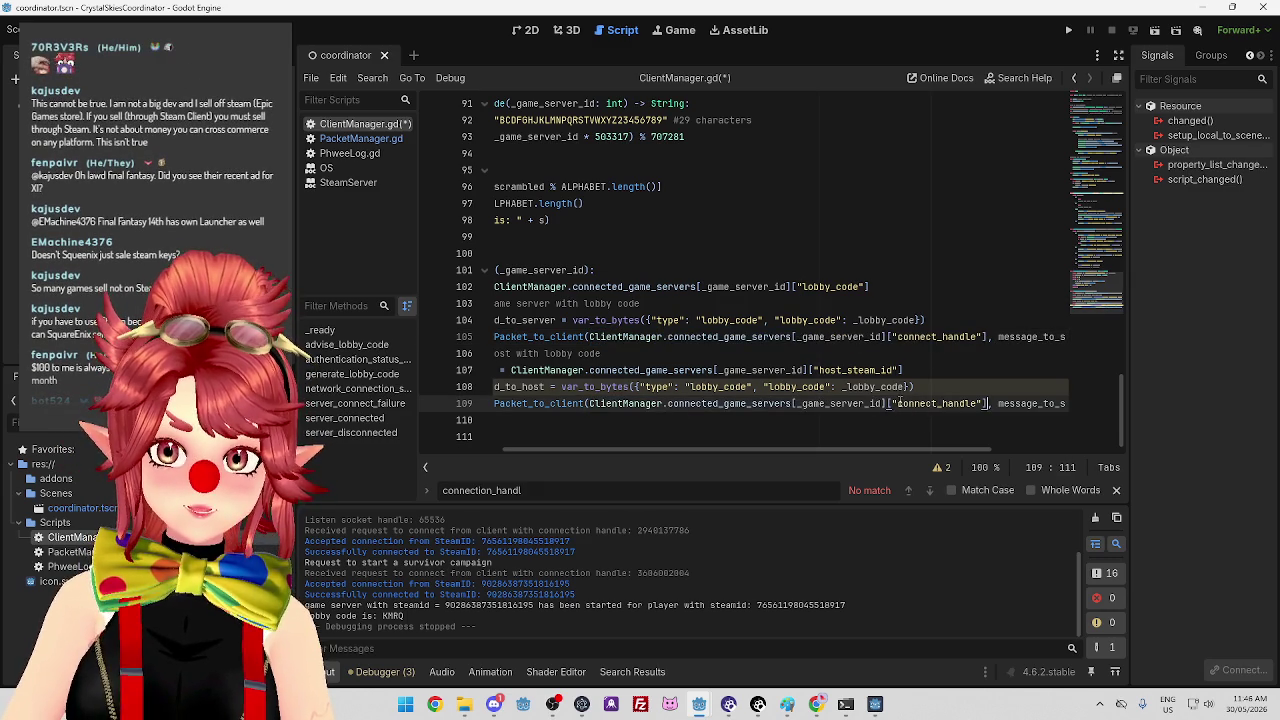
{"action": "left_click_drag", "start_coordinate": [899, 403], "coordinate": [984, 403]}
{"action": "type", "text": "host_steam_id"}
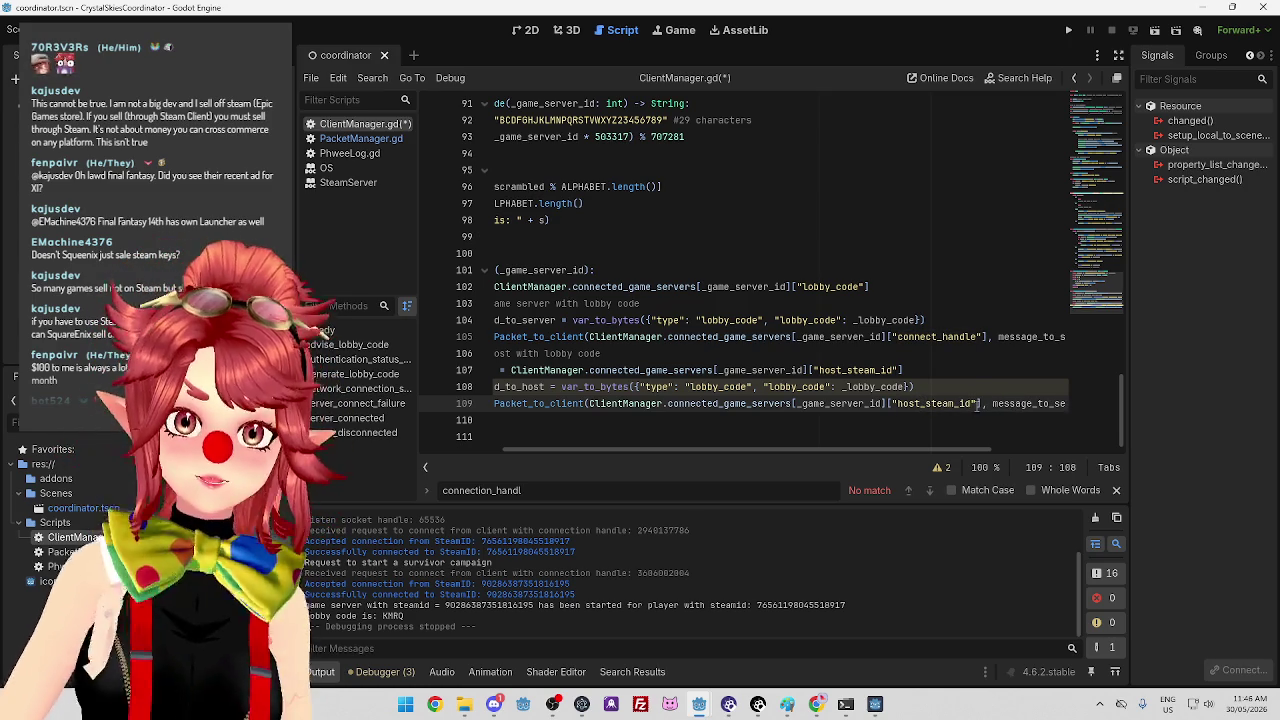
{"action": "key", "text": "Up"}
{"action": "mouse_move", "coordinate": [841, 447]}
{"action": "left_mouse_down"}
{"action": "mouse_move", "coordinate": [778, 451]}
{"action": "mouse_move", "coordinate": [852, 449]}
{"action": "mouse_move", "coordinate": [809, 460]}
{"action": "left_mouse_up"}
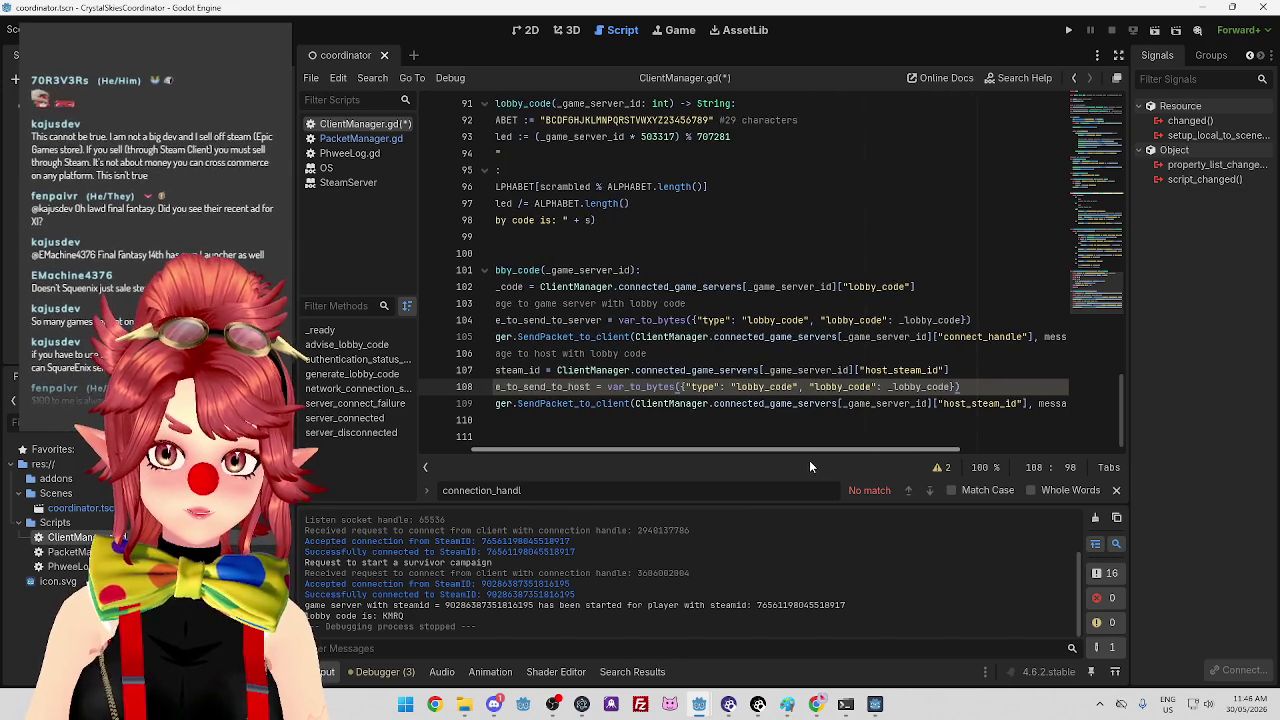
{"action": "left_click_drag", "start_coordinate": [955, 371], "coordinate": [478, 370]}
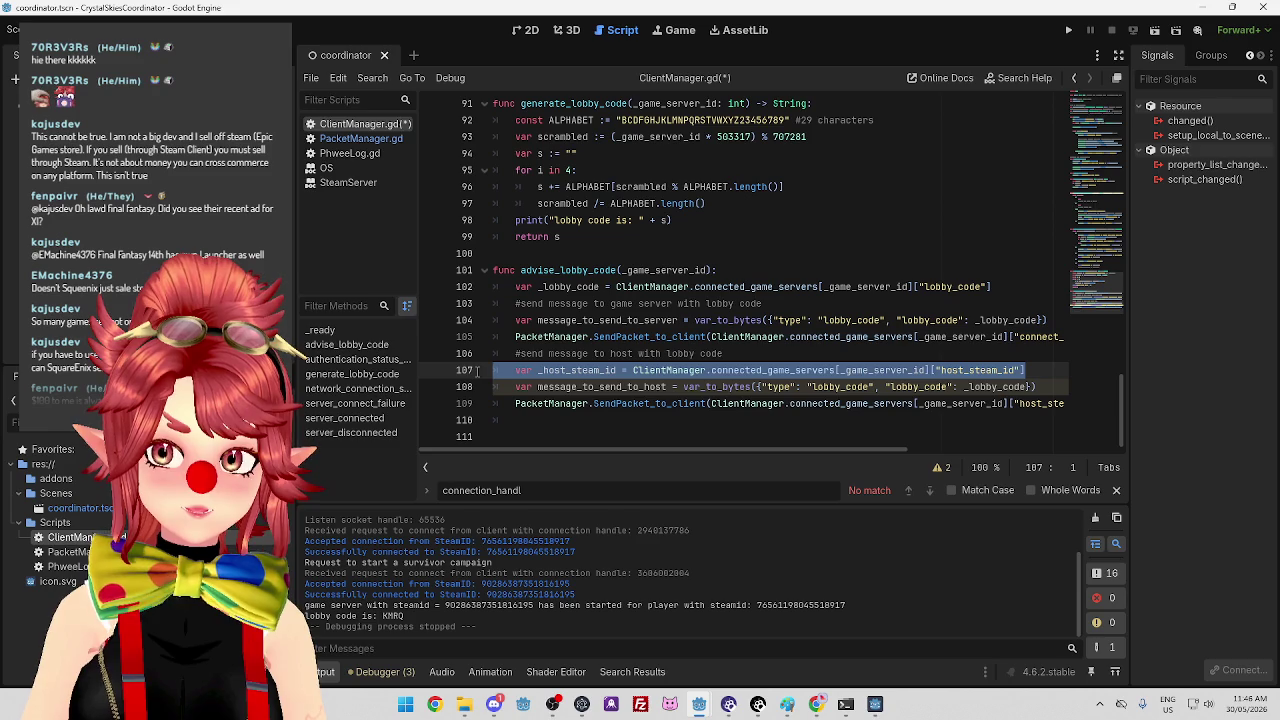
Inspect the _host_steam_id lookup and host send line, then open PacketManager.gd.
{"action": "left_click", "coordinate": [643, 387]}
{"action": "double_click", "coordinate": [578, 370]}
{"action": "mouse_move", "coordinate": [664, 449]}
{"action": "left_mouse_down"}
{"action": "mouse_move", "coordinate": [746, 451]}
{"action": "mouse_move", "coordinate": [631, 438]}
{"action": "left_mouse_up"}
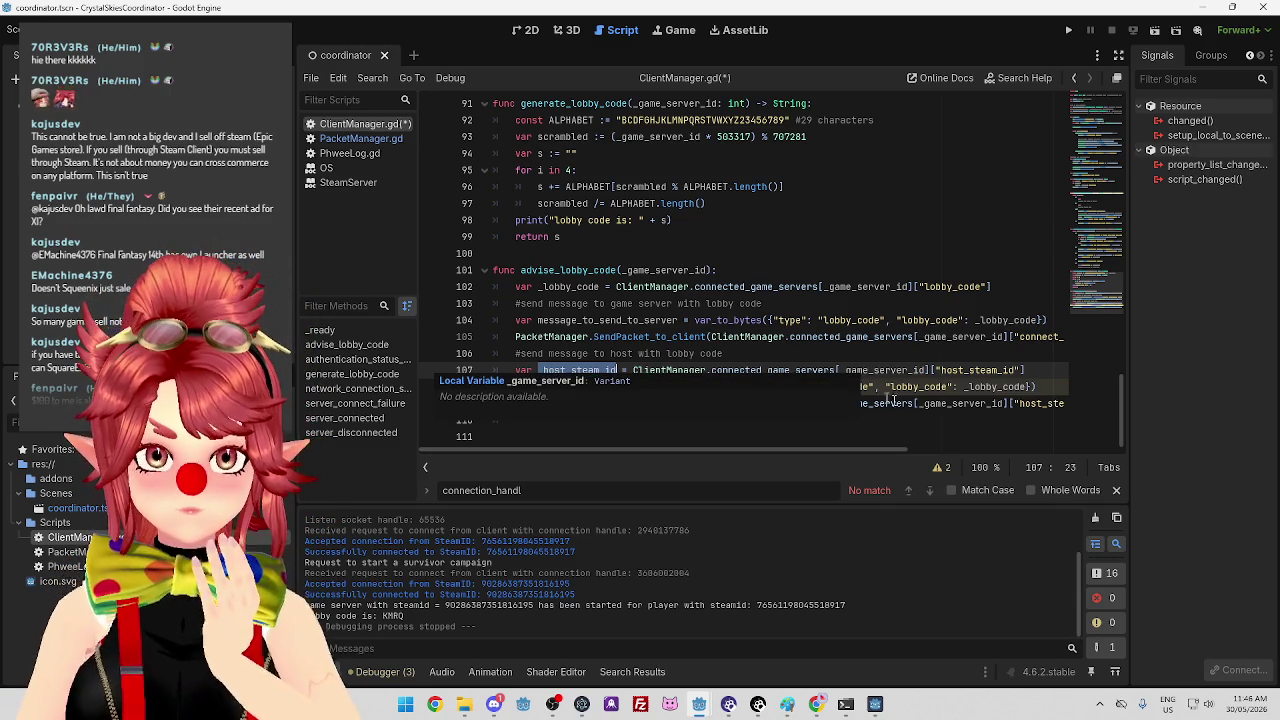
{"action": "left_click", "coordinate": [946, 336]}
{"action": "left_click_drag", "start_coordinate": [1030, 370], "coordinate": [648, 370]}
{"action": "left_click", "coordinate": [560, 370]}
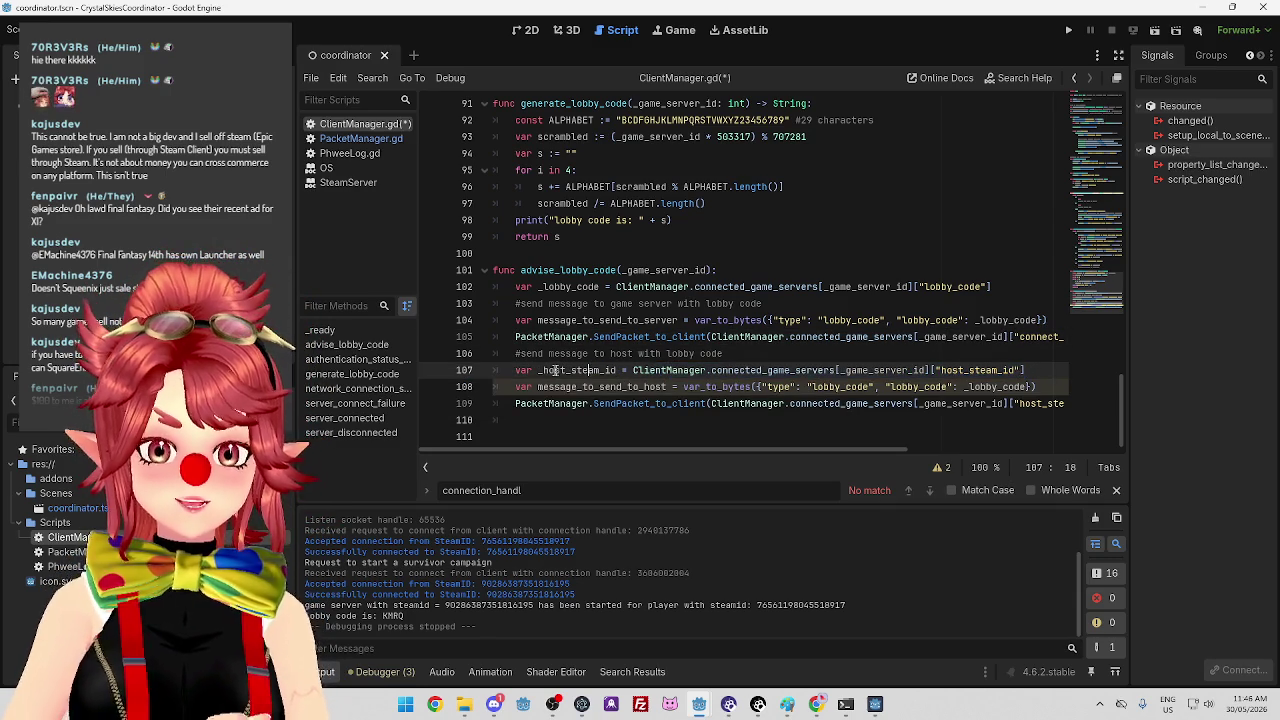
{"action": "left_click_drag", "start_coordinate": [540, 370], "coordinate": [619, 370]}
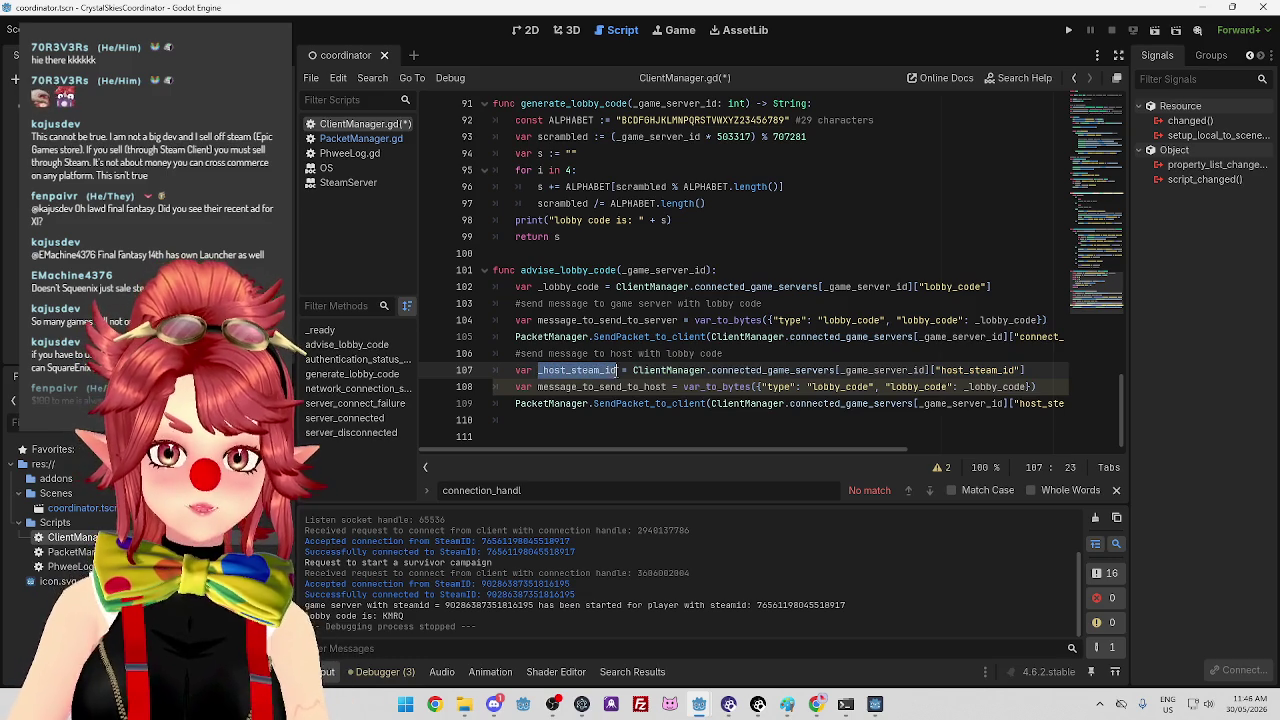
{"action": "mouse_move", "coordinate": [784, 450]}
{"action": "left_mouse_down"}
{"action": "mouse_move", "coordinate": [900, 450]}
{"action": "mouse_move", "coordinate": [689, 437]}
{"action": "mouse_move", "coordinate": [824, 450]}
{"action": "left_mouse_up"}
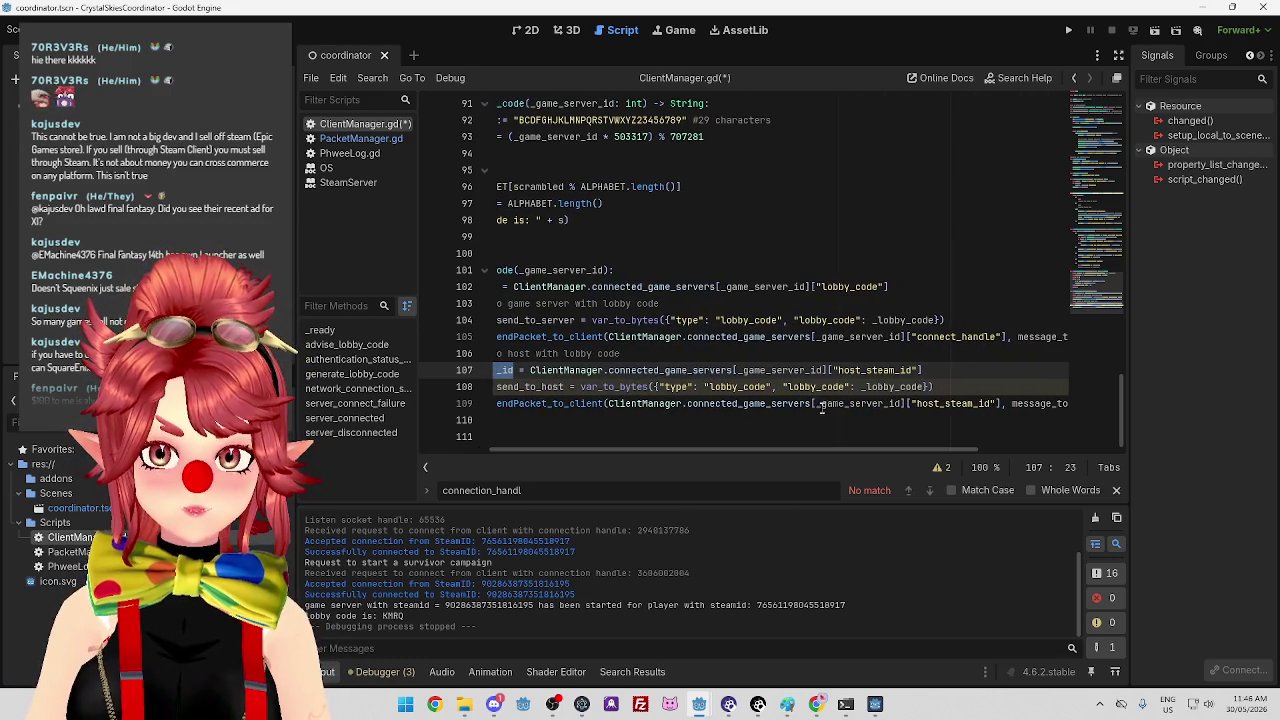
{"action": "left_click_drag", "start_coordinate": [817, 403], "coordinate": [902, 403]}
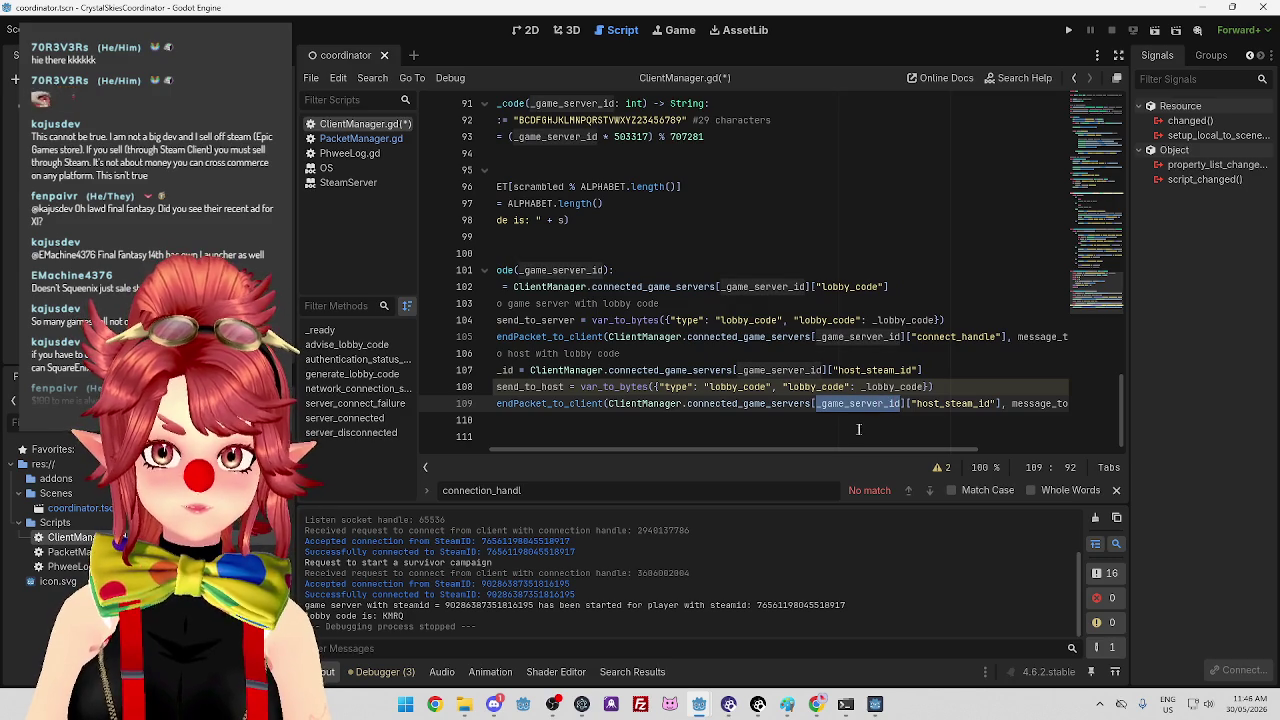
{"action": "left_click", "coordinate": [775, 404]}
{"action": "left_click_drag", "start_coordinate": [743, 403], "coordinate": [808, 403]}
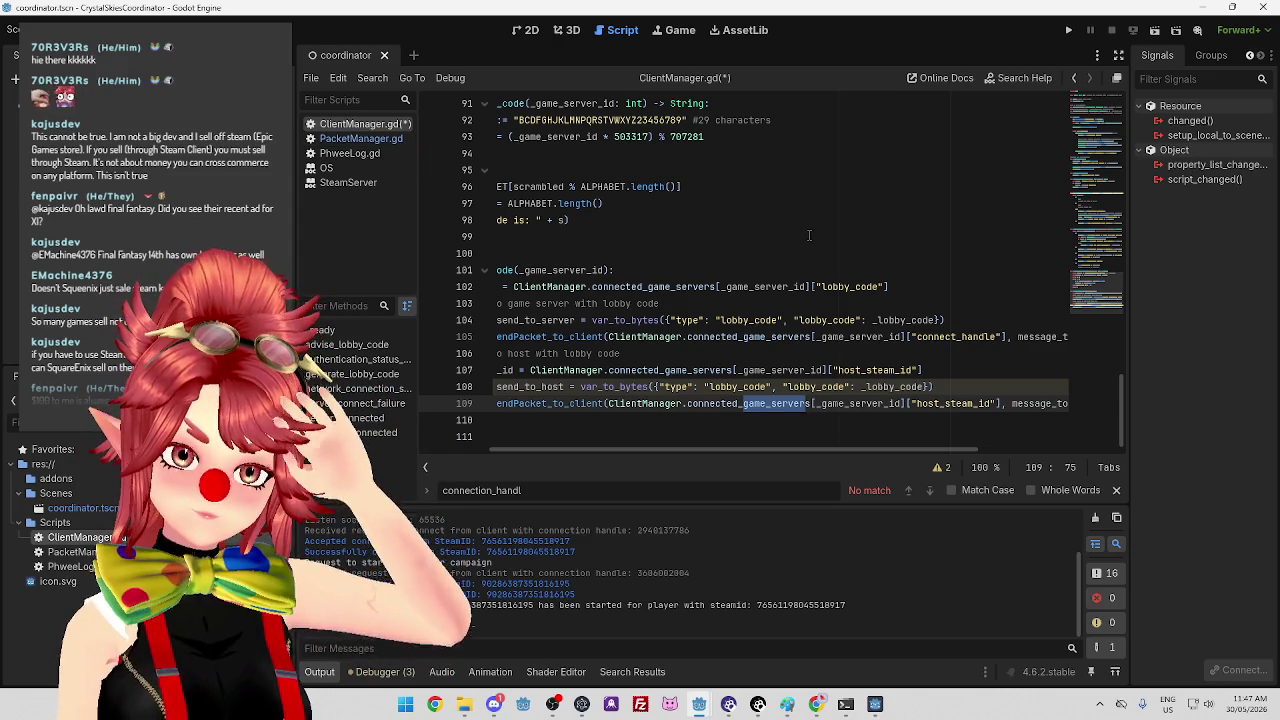
{"action": "left_click", "coordinate": [361, 138]}
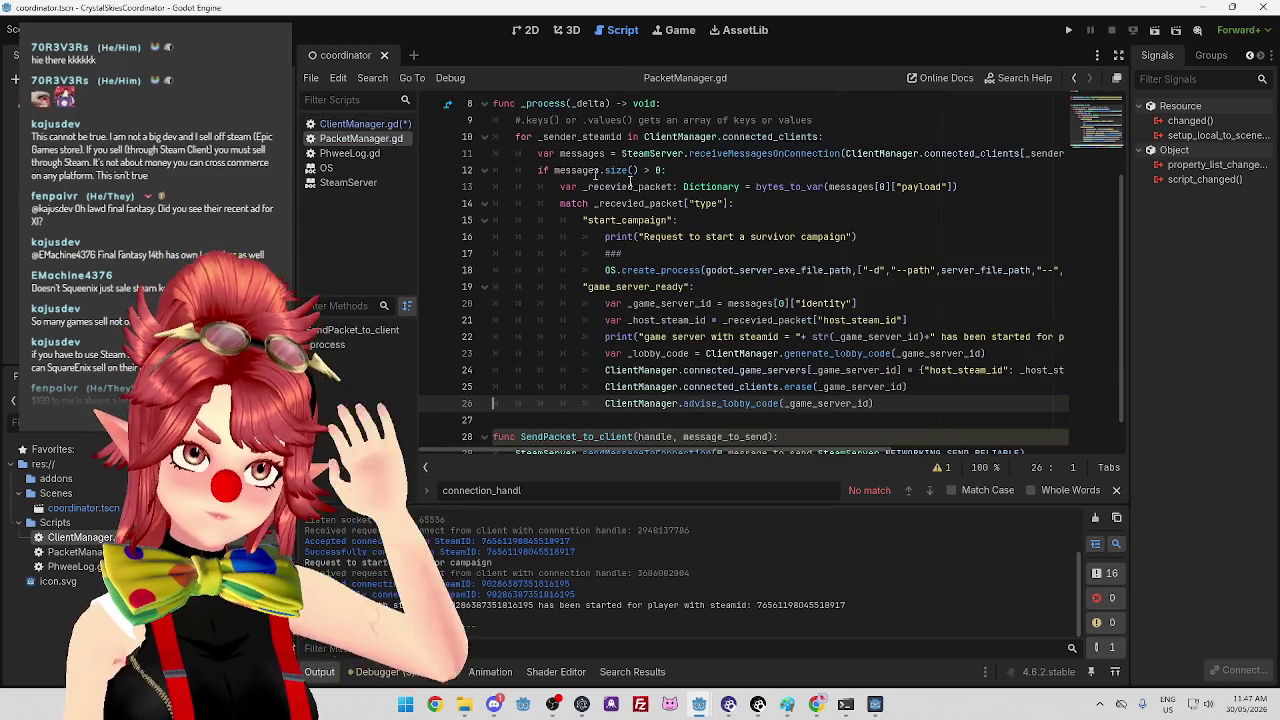
Switch back to ClientManager.gd and scroll up to its dictionary declarations at line 1.
{"action": "scroll", "coordinate": [697, 232], "scroll_direction": "up", "scroll_amount": 2}
{"action": "left_click", "coordinate": [360, 124]}
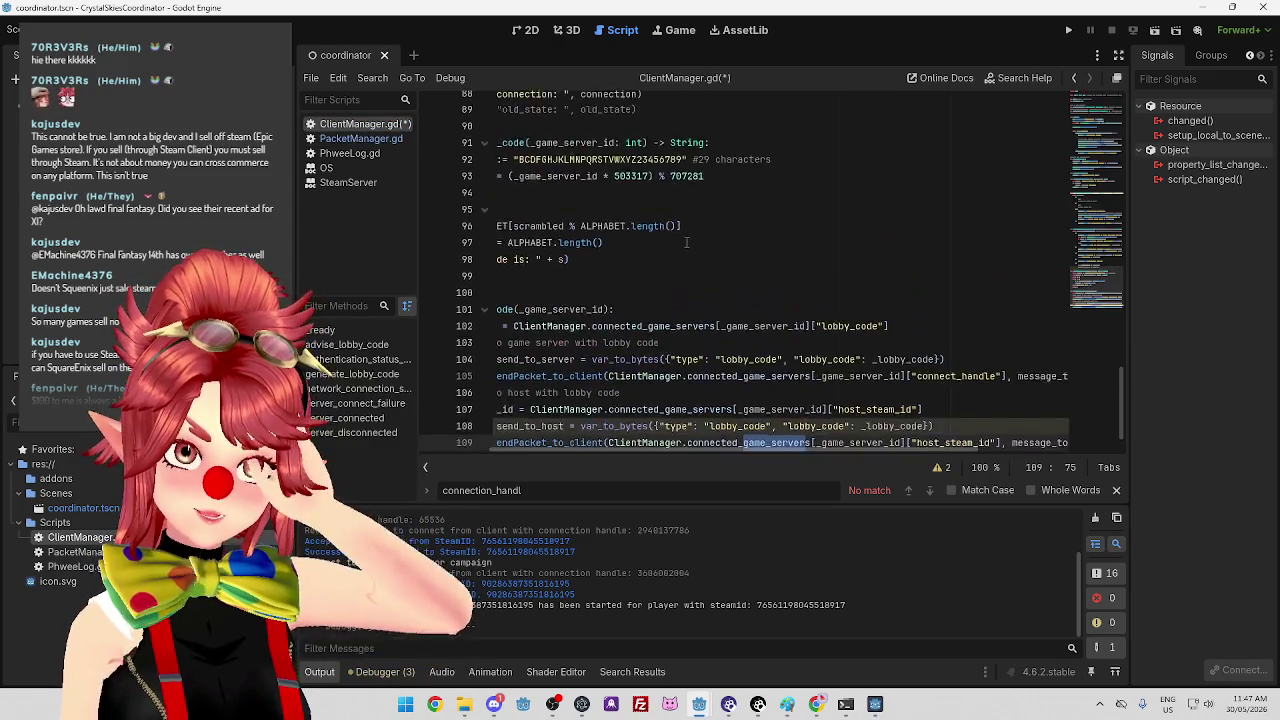
{"action": "scroll", "coordinate": [764, 441], "scroll_direction": "up", "scroll_amount": 5}
{"action": "scroll", "coordinate": [584, 334], "scroll_direction": "up", "scroll_amount": 20}
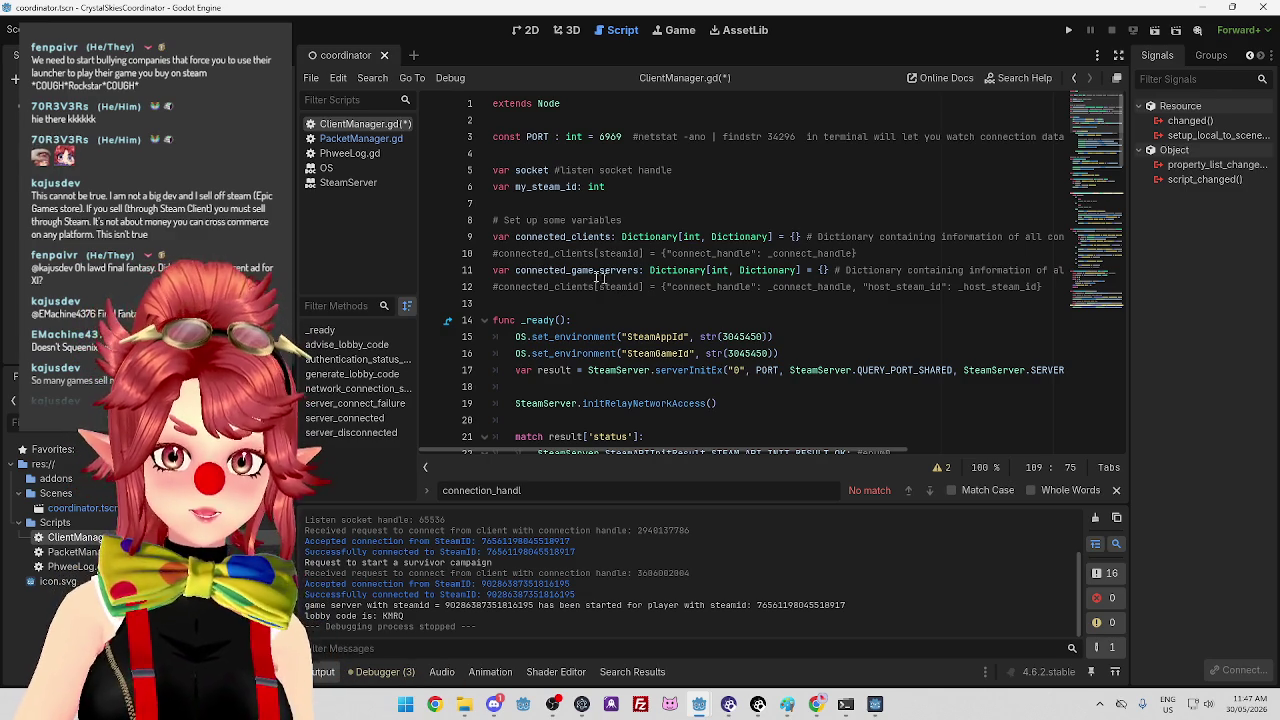
Duplicate the connected_game_servers declaration and comment, renaming the copy to connected_players.
{"action": "left_click_drag", "start_coordinate": [540, 270], "coordinate": [612, 270]}
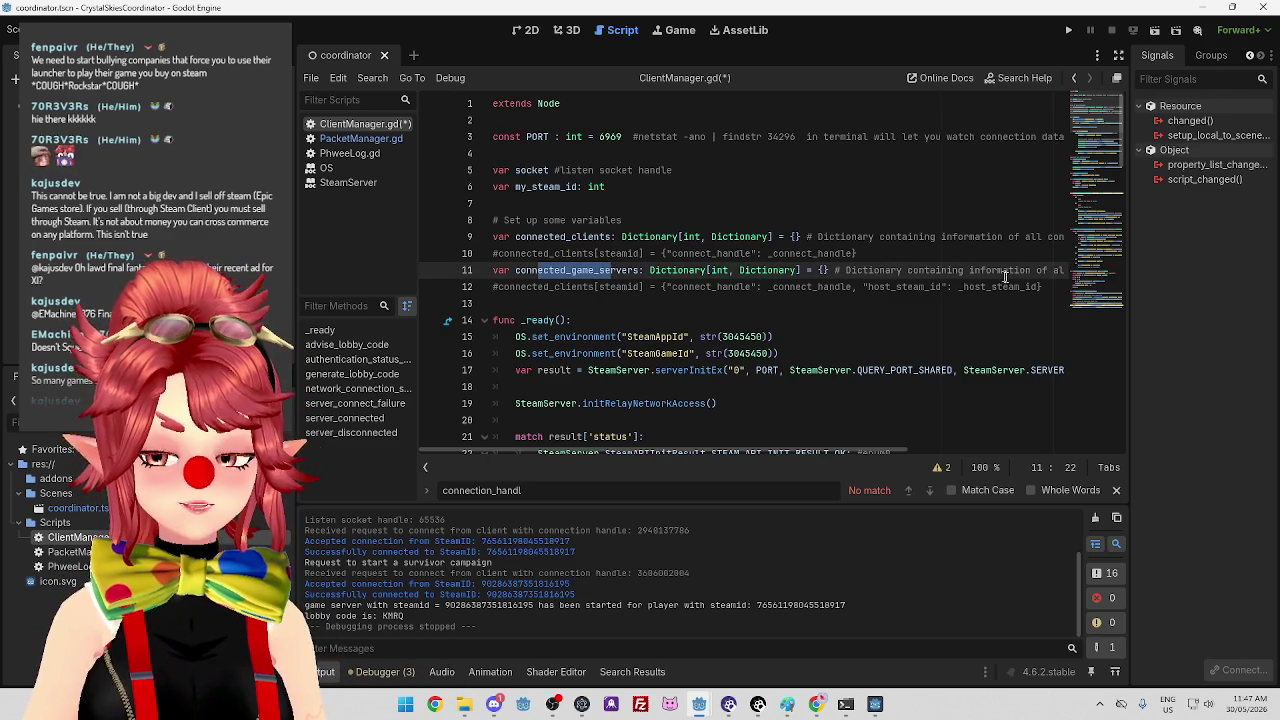
{"action": "left_click_drag", "start_coordinate": [1050, 288], "coordinate": [480, 271]}
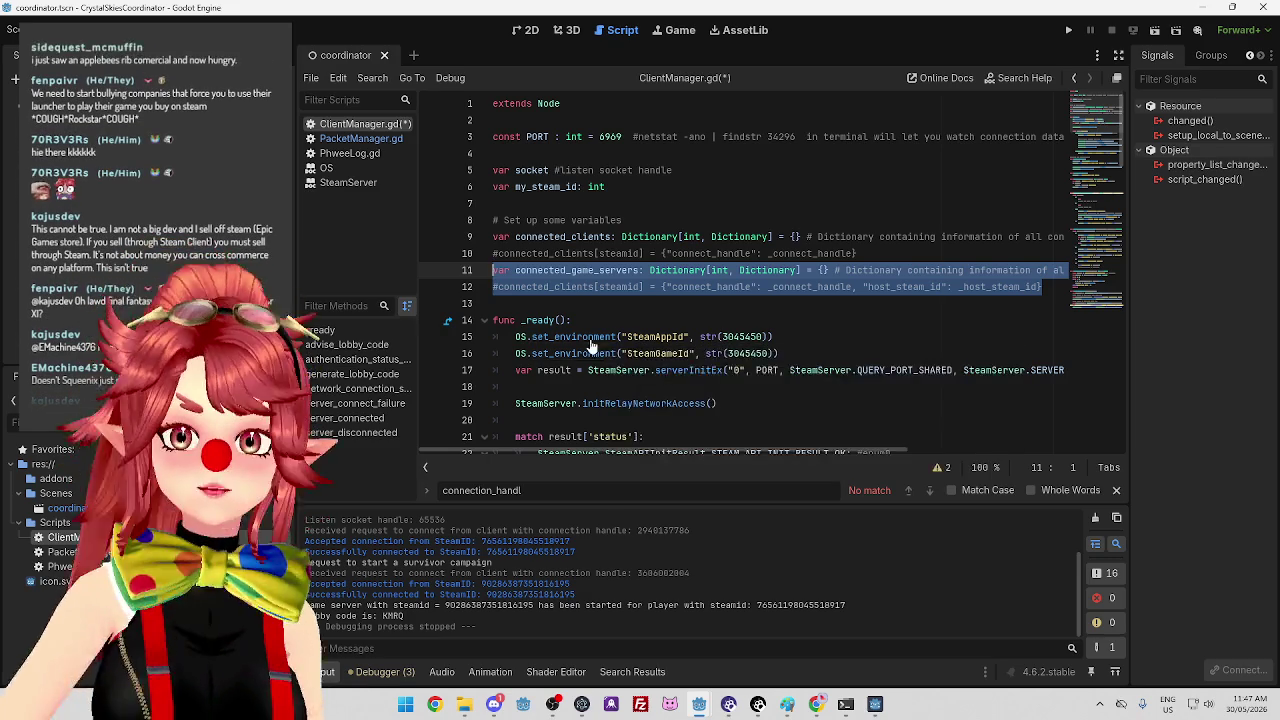
{"action": "left_click", "coordinate": [587, 305]}
{"action": "key", "text": "ctrl+v"}
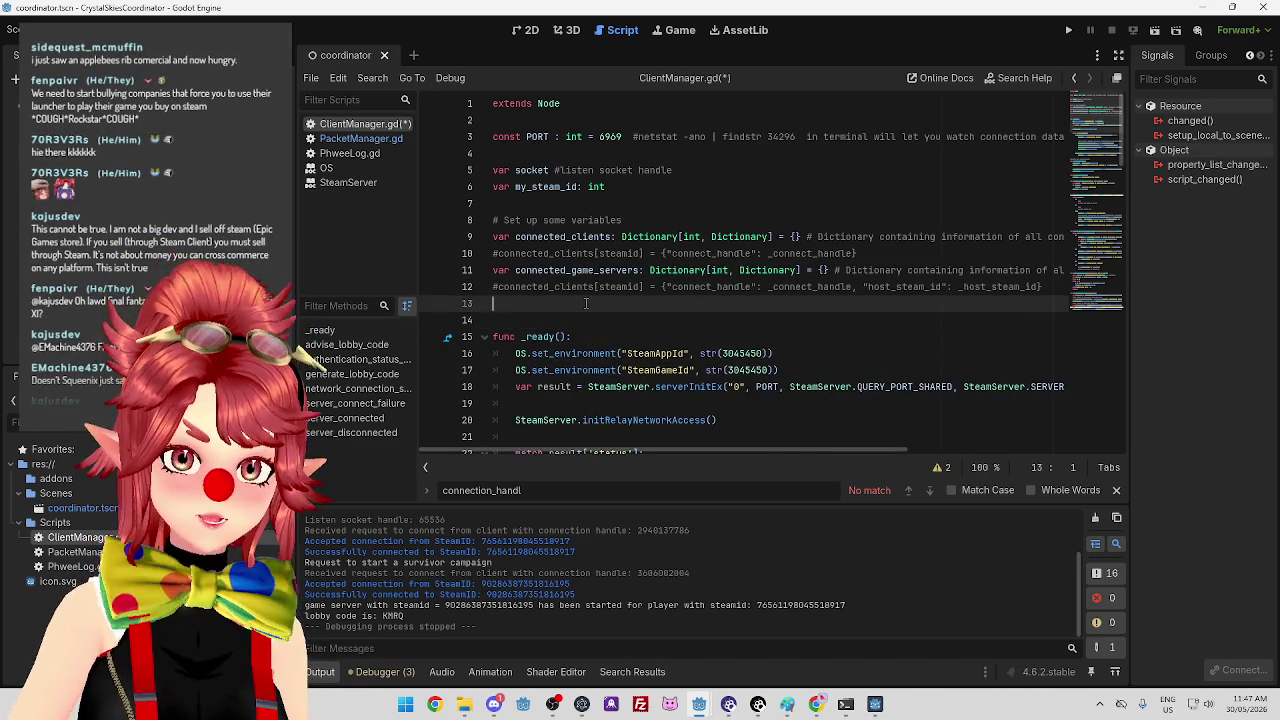
{"action": "left_click_drag", "start_coordinate": [571, 304], "coordinate": [628, 305]}
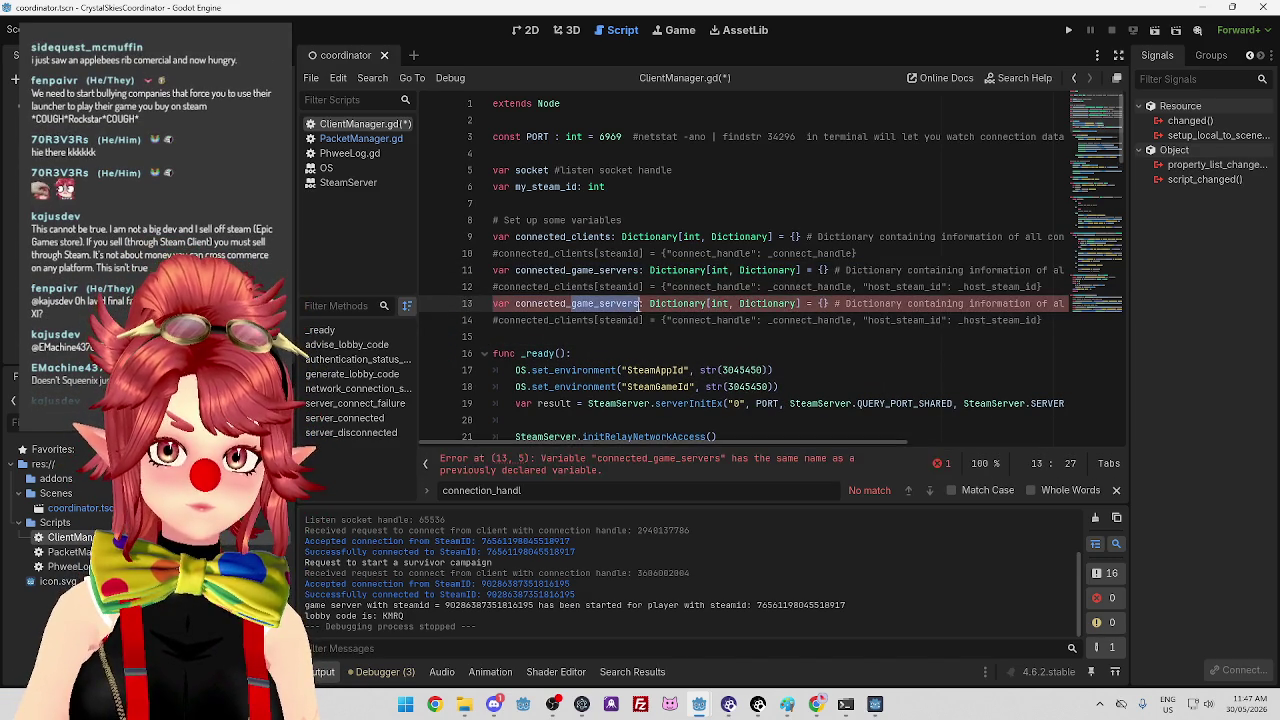
{"action": "type", "text": "player"}
Fix the example comments to read connected_game_servers on line 12 and connected_players on line 14.
{"action": "left_click", "coordinate": [661, 320]}
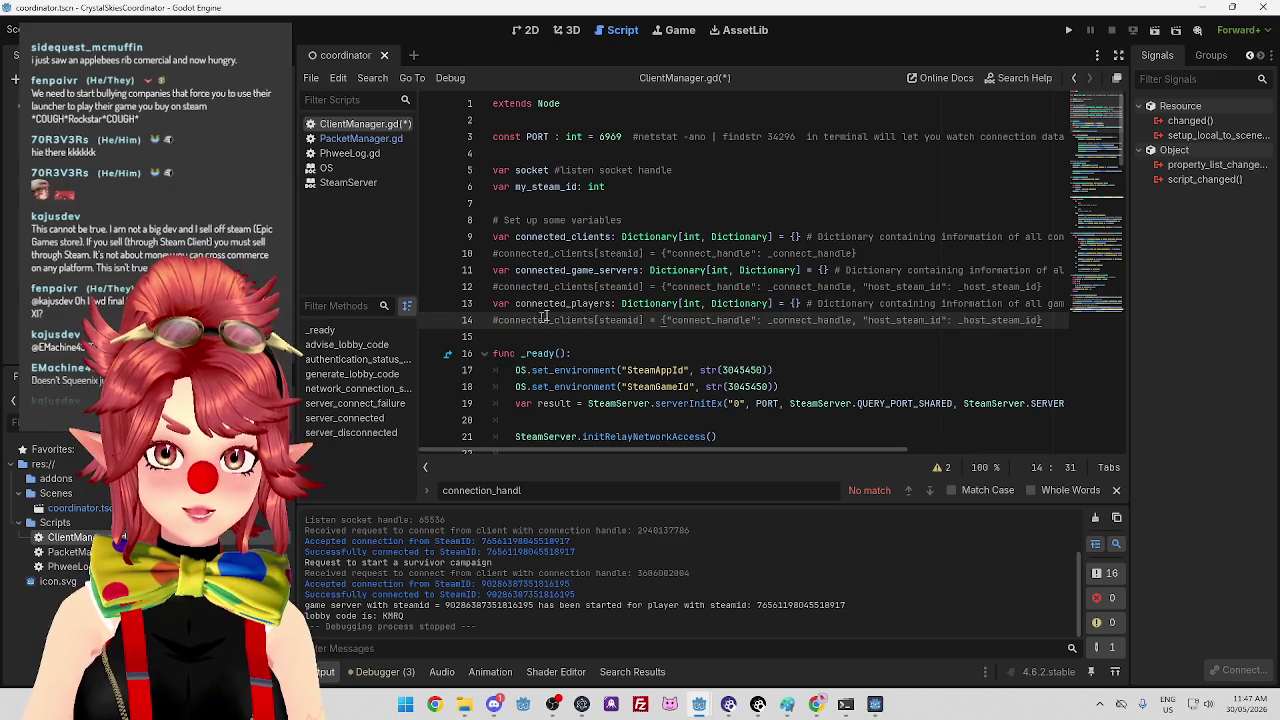
{"action": "left_click_drag", "start_coordinate": [598, 270], "coordinate": [640, 270]}
{"action": "left_click_drag", "start_coordinate": [554, 287], "coordinate": [594, 287]}
{"action": "type", "text": "game_servers"}
{"action": "left_click", "coordinate": [576, 320]}
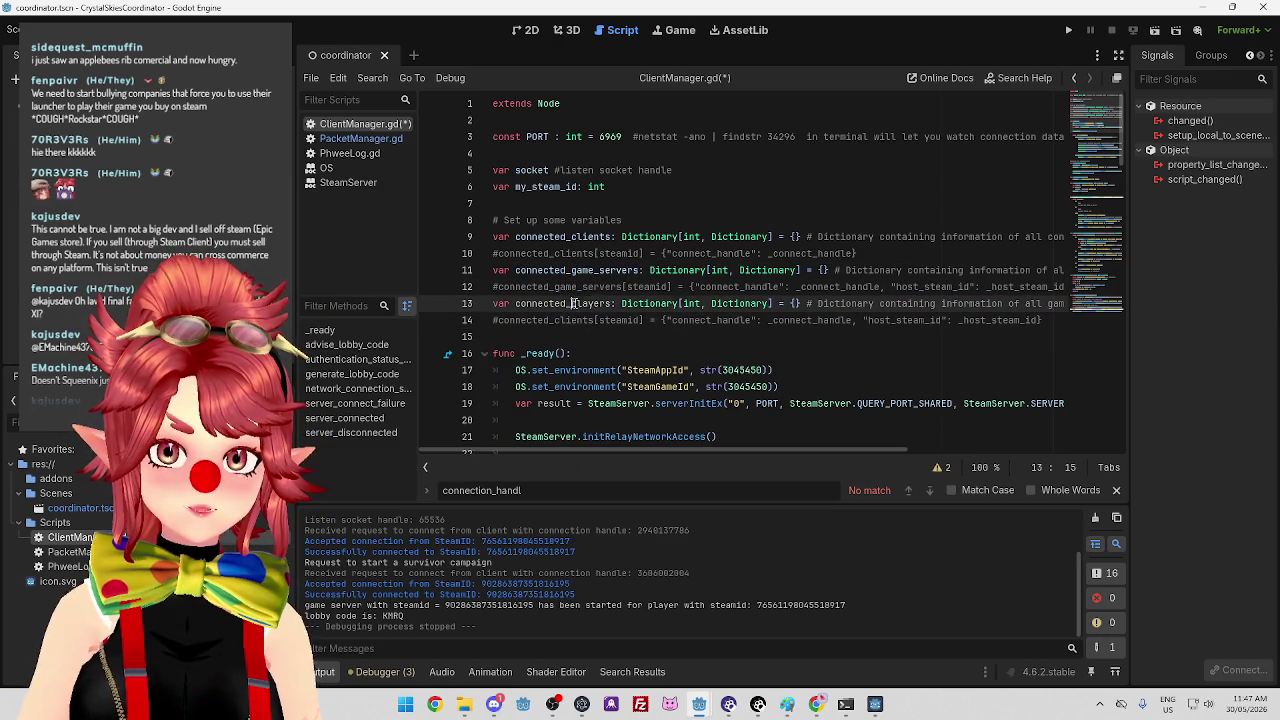
{"action": "left_click_drag", "start_coordinate": [556, 321], "coordinate": [598, 321]}
{"action": "type", "text": "players"}
{"action": "left_click", "coordinate": [633, 340]}
Change the comment's host_steam_id field to "player_type": _player_type and save ClientManager.gd.
{"action": "left_click_drag", "start_coordinate": [662, 452], "coordinate": [707, 452]}
{"action": "scroll", "coordinate": [717, 446], "scroll_direction": "right", "scroll_amount": 2}
{"action": "scroll", "coordinate": [717, 446], "scroll_direction": "left", "scroll_amount": 3}
{"action": "scroll", "coordinate": [733, 448], "scroll_direction": "right", "scroll_amount": 2}
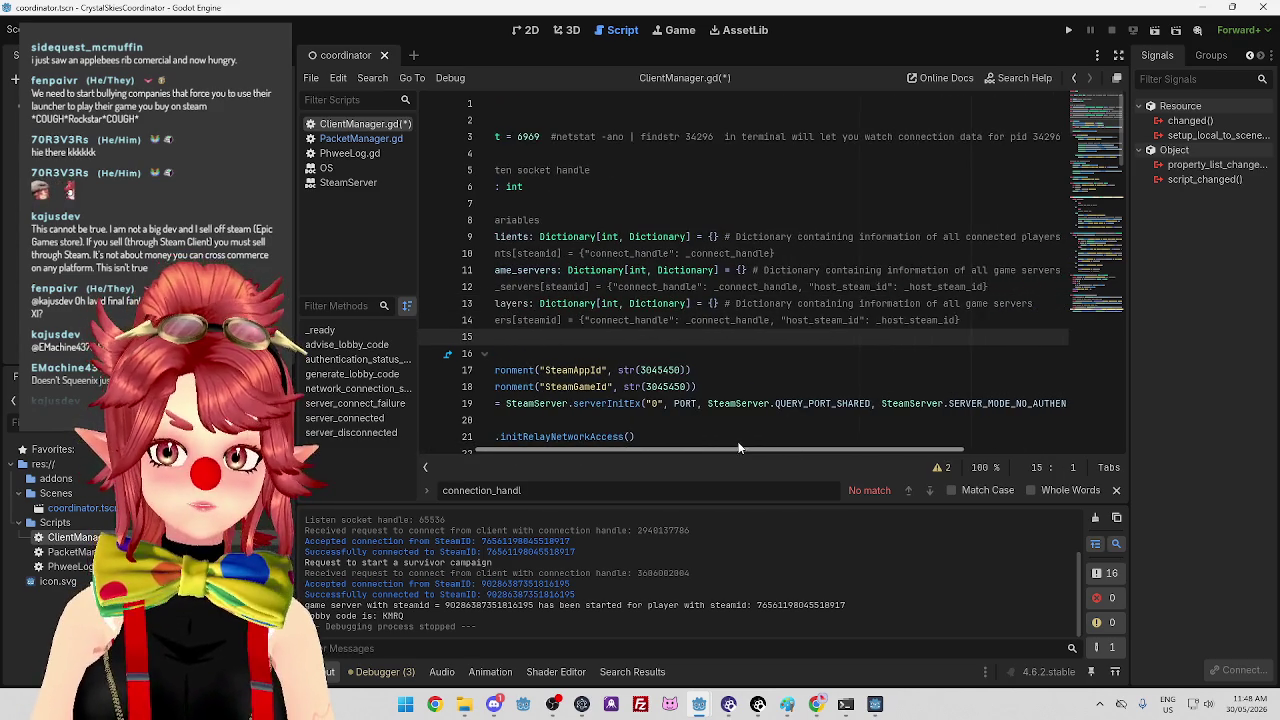
{"action": "left_click_drag", "start_coordinate": [958, 320], "coordinate": [786, 320]}
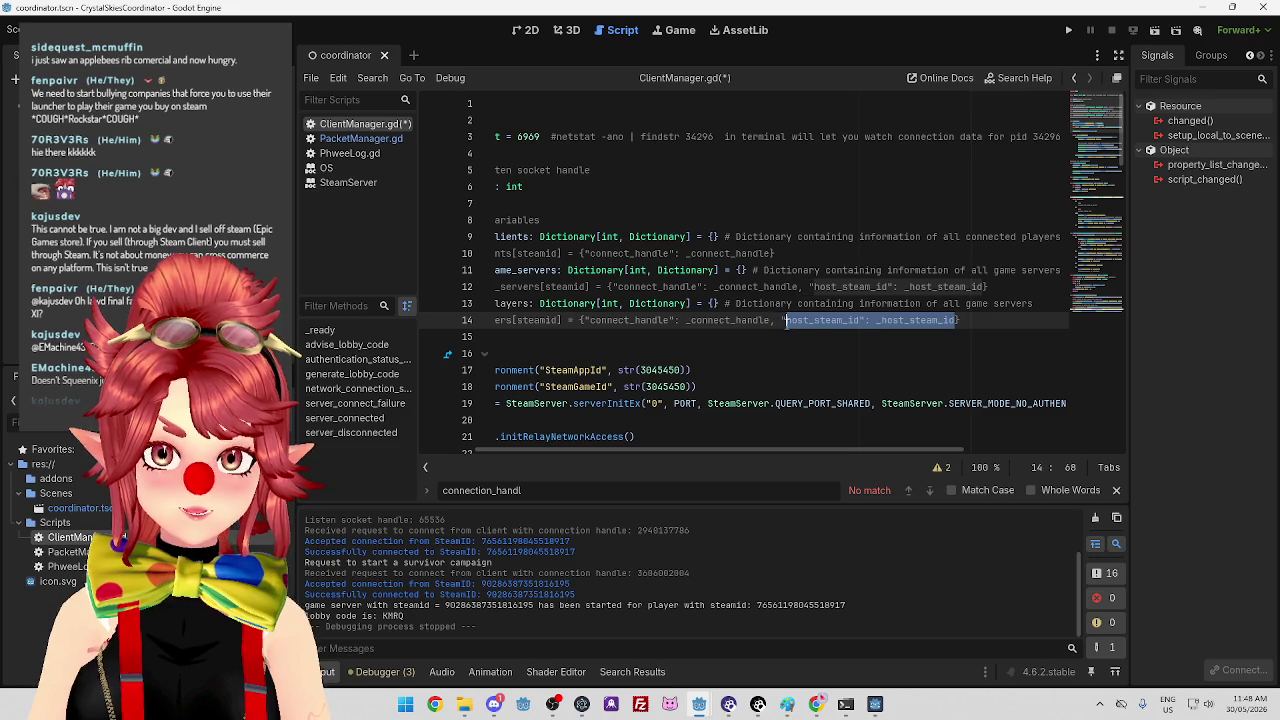
{"action": "left_click_drag", "start_coordinate": [761, 454], "coordinate": [665, 437]}
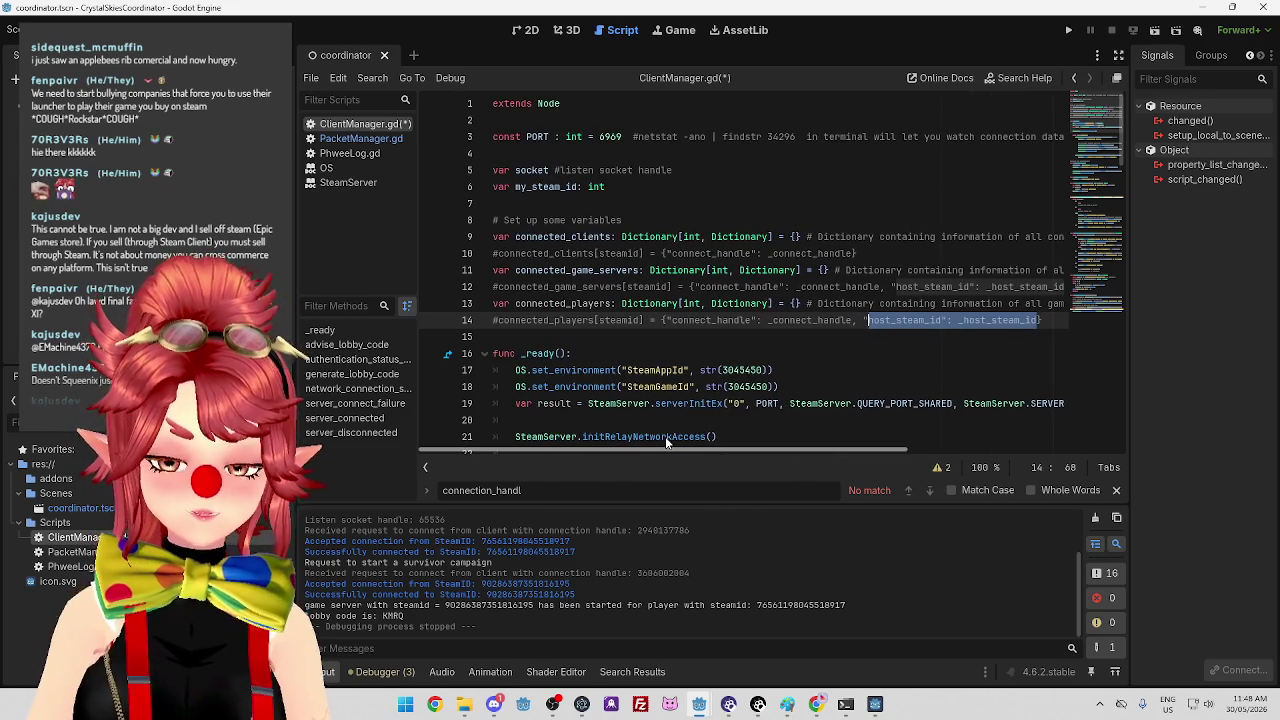
{"action": "left_click_drag", "start_coordinate": [868, 320], "coordinate": [891, 320]}
{"action": "double_click", "coordinate": [912, 320]}
{"action": "type", "text": "pl"}
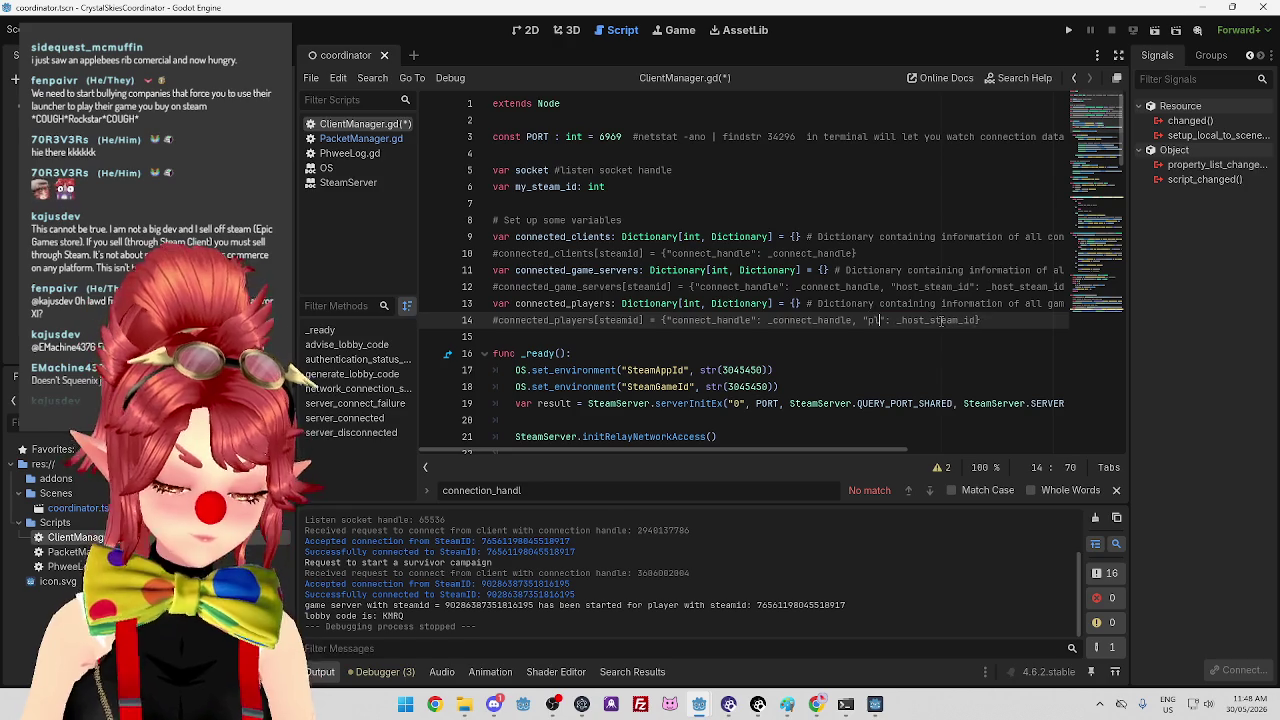
{"action": "type", "text": "ayer_type"}
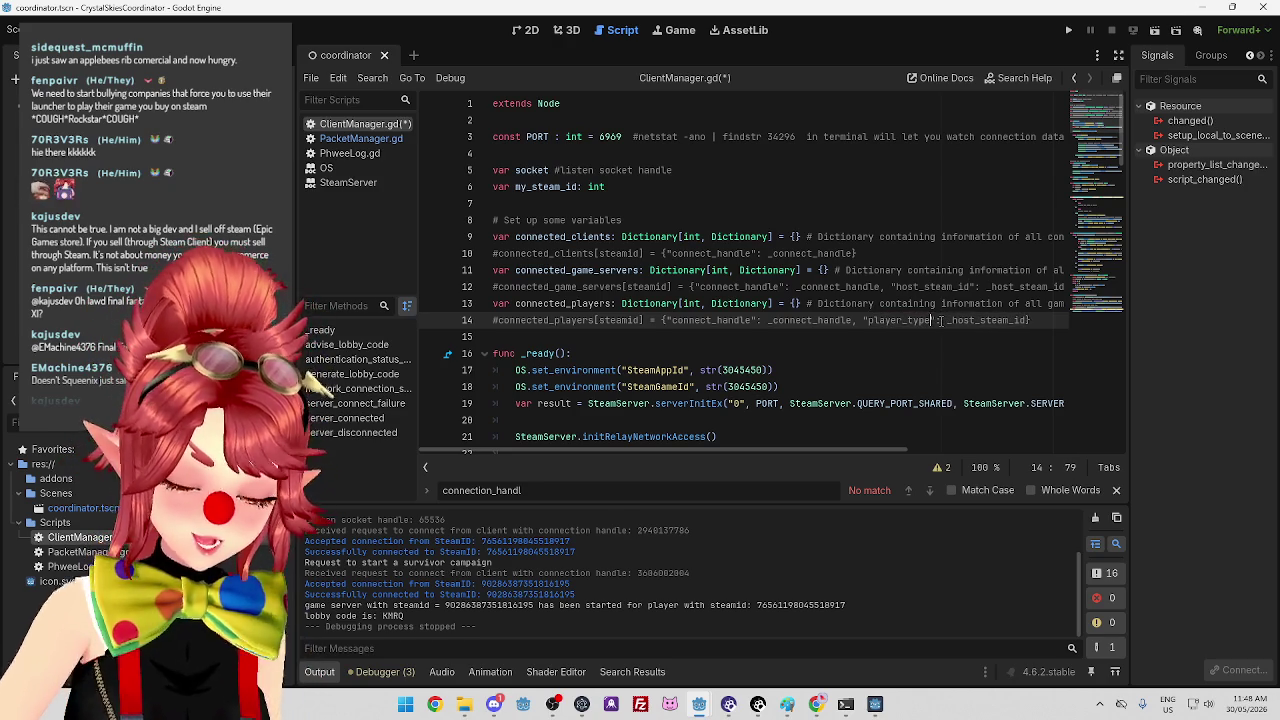
{"action": "left_click_drag", "start_coordinate": [947, 320], "coordinate": [1030, 320]}
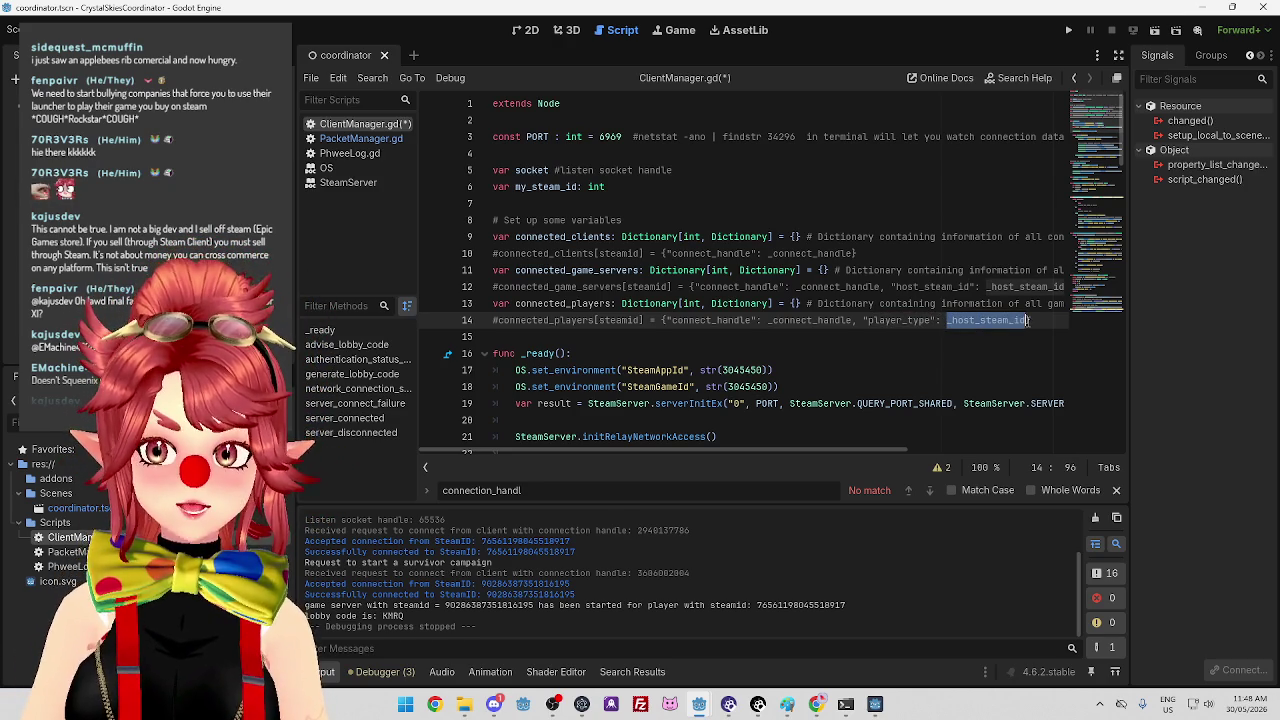
{"action": "type", "text": "_playe"}
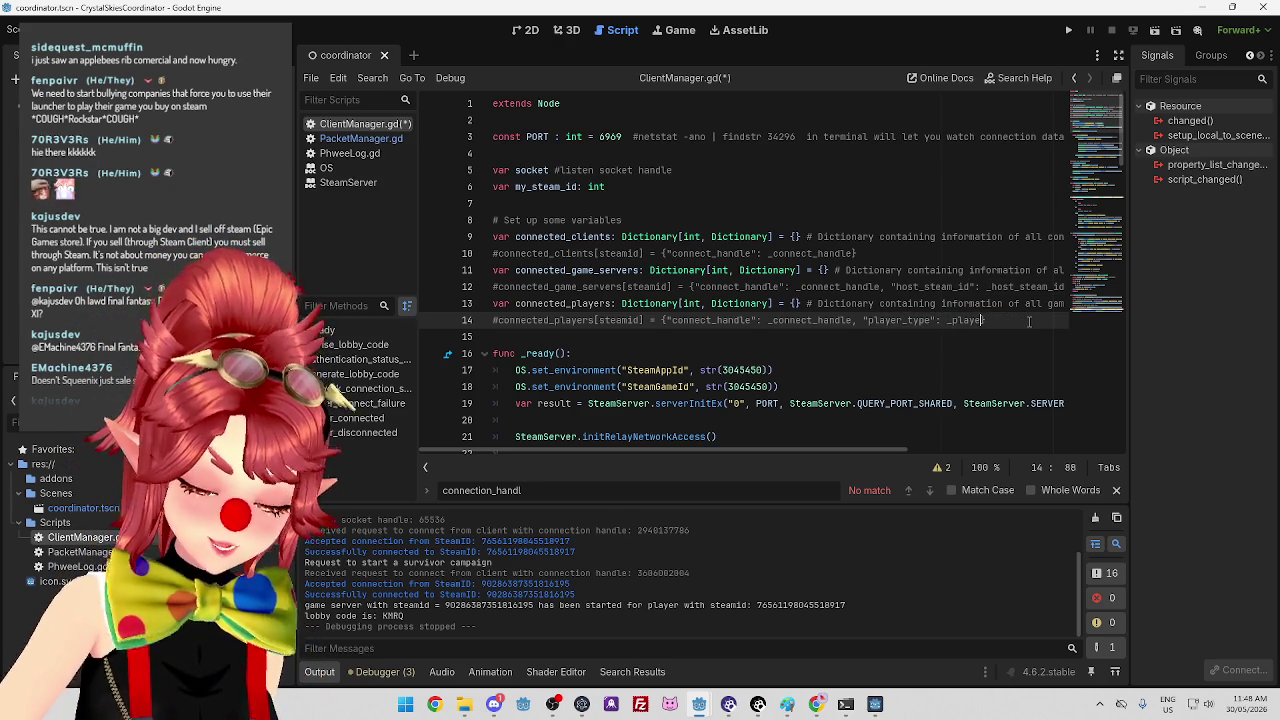
{"action": "type", "text": "r_type"}
{"action": "left_click", "coordinate": [894, 340]}
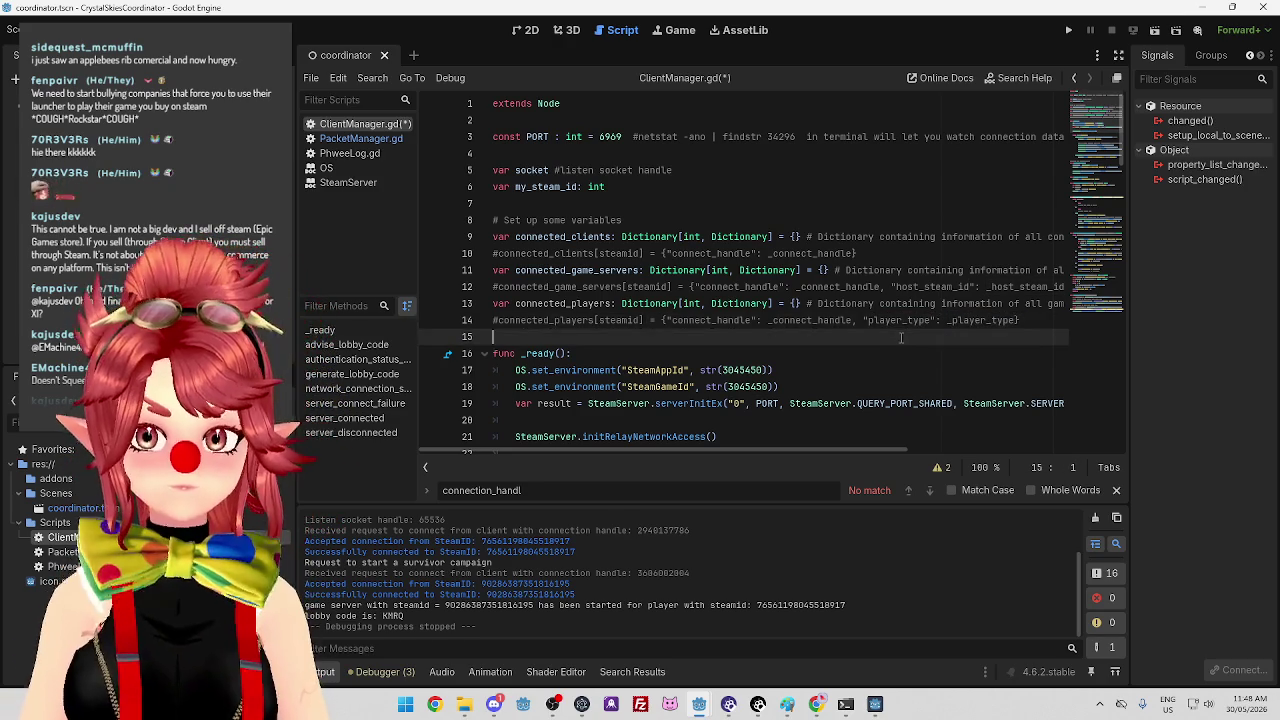
{"action": "key", "text": "ctrl+s"}
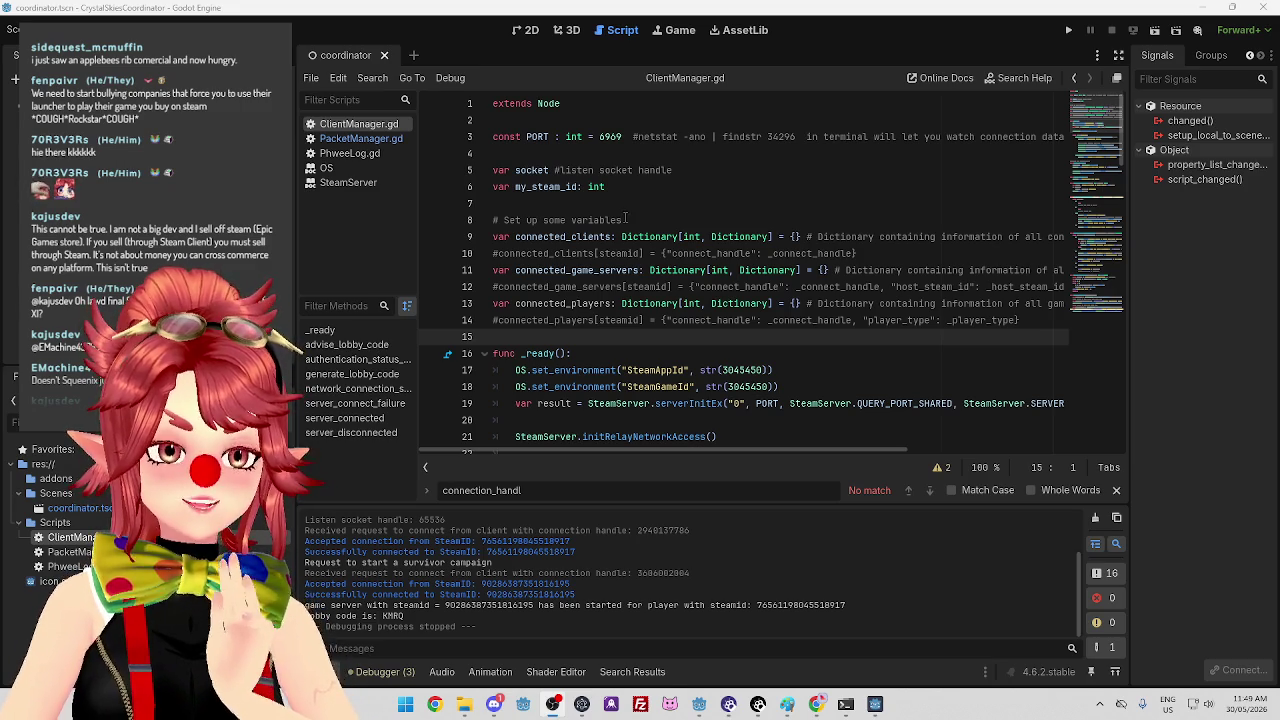
Bring the Godot editor back into focus on ClientManager.gd.
{"action": "left_click", "coordinate": [697, 335]}
{"action": "key", "text": "Return"}
{"action": "key", "text": "Up"}
{"action": "scroll", "coordinate": [720, 280], "scroll_direction": "down", "scroll_amount": 2}
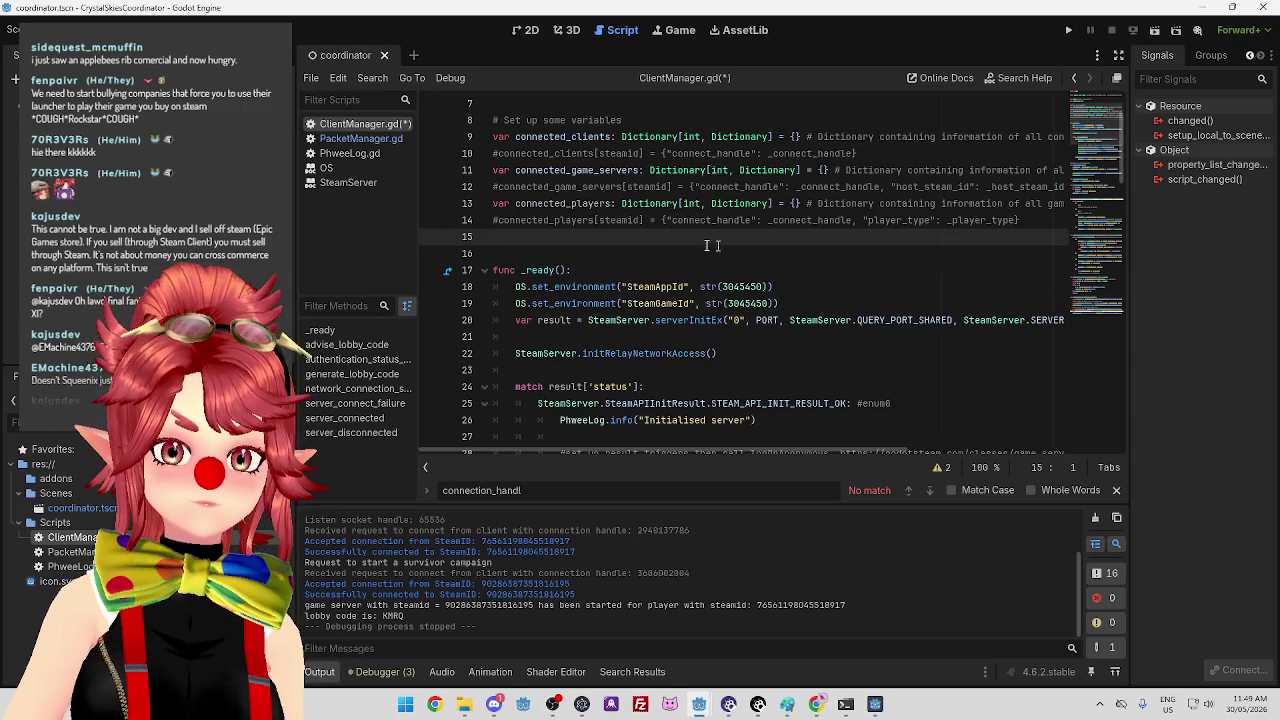
{"action": "scroll", "coordinate": [676, 254], "scroll_direction": "down", "scroll_amount": 10}
{"action": "scroll", "coordinate": [676, 254], "scroll_direction": "down", "scroll_amount": 8}
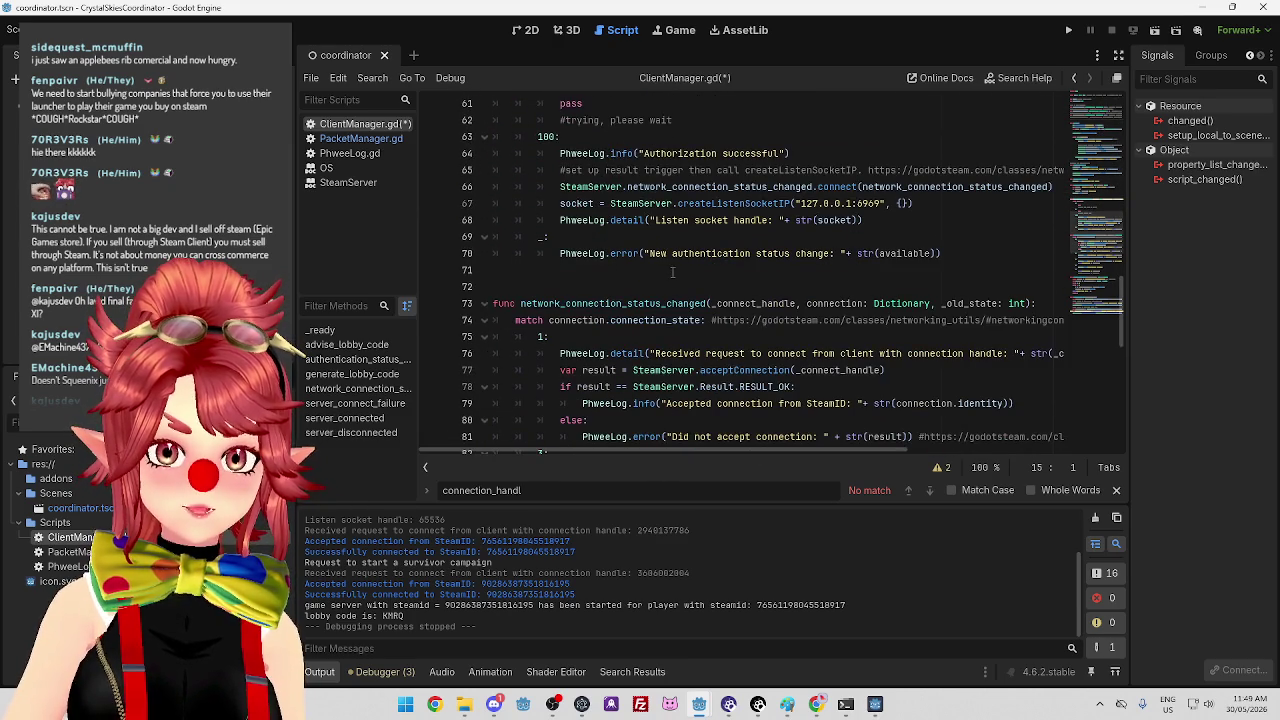
{"action": "scroll", "coordinate": [672, 273], "scroll_direction": "up", "scroll_amount": 4}
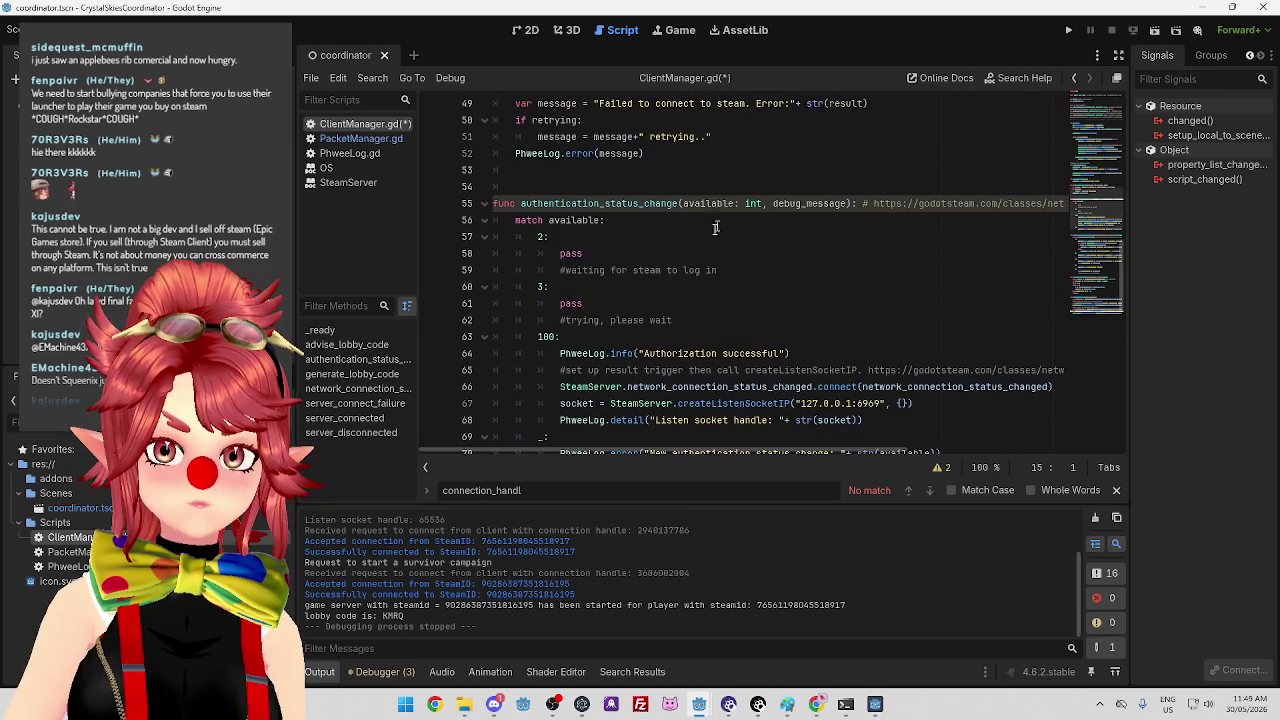
{"action": "scroll", "coordinate": [660, 300], "scroll_direction": "down", "scroll_amount": 4}
{"action": "scroll", "coordinate": [638, 318], "scroll_direction": "down", "scroll_amount": 3}
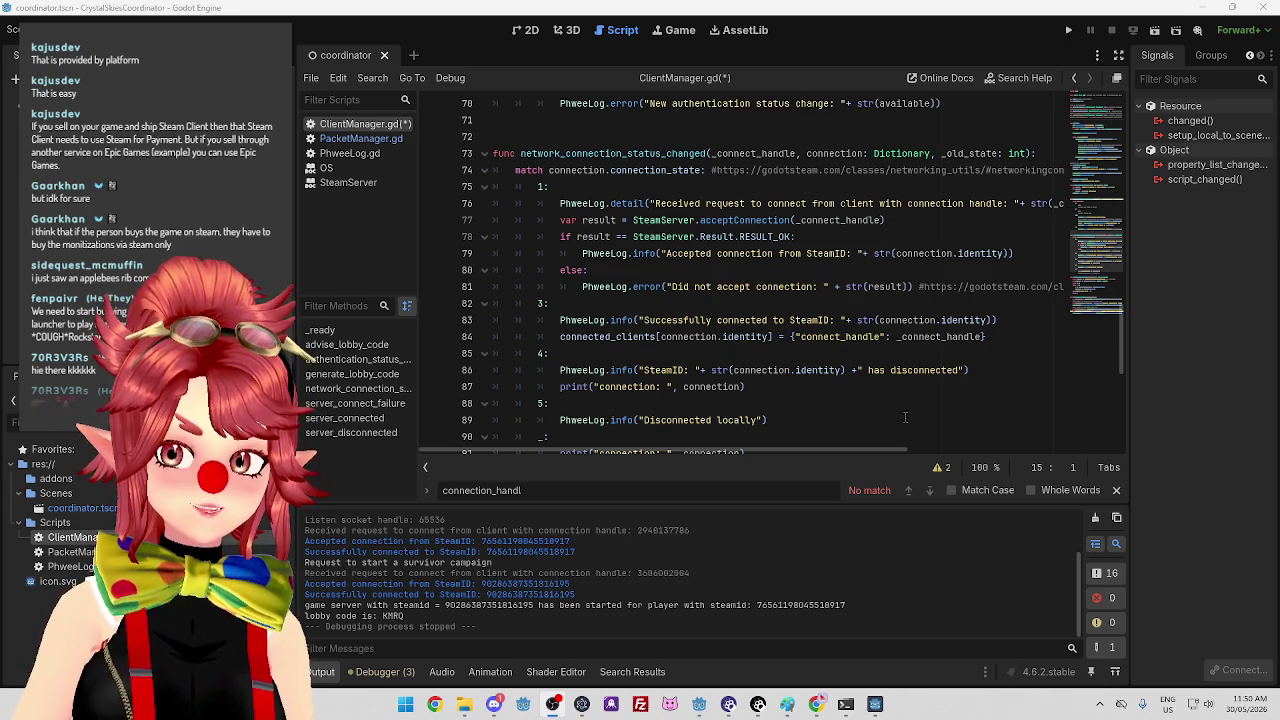
{"action": "left_click", "coordinate": [858, 386]}
{"action": "scroll", "coordinate": [798, 370], "scroll_direction": "down", "scroll_amount": 5}
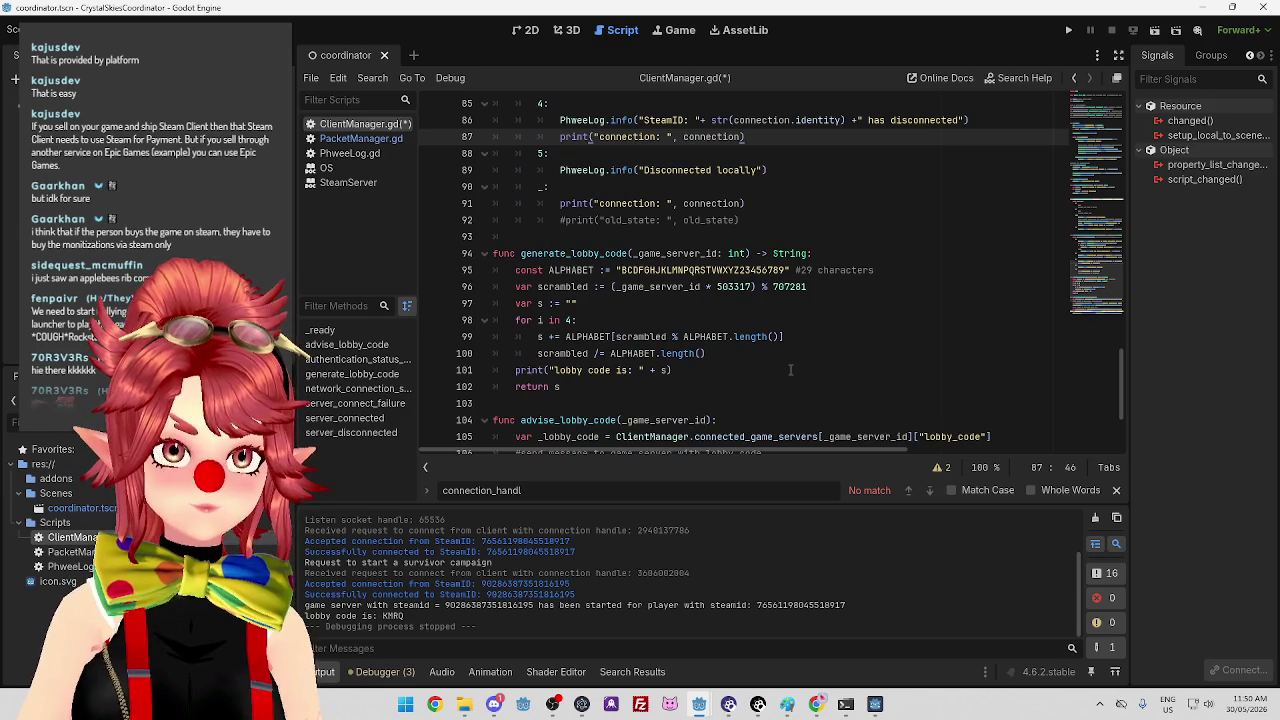
{"action": "scroll", "coordinate": [790, 370], "scroll_direction": "down", "scroll_amount": 3}
{"action": "mouse_move", "coordinate": [868, 450]}
{"action": "left_mouse_down"}
{"action": "mouse_move", "coordinate": [1039, 452]}
{"action": "mouse_move", "coordinate": [715, 440]}
{"action": "left_mouse_up"}
{"action": "left_click", "coordinate": [1025, 404]}
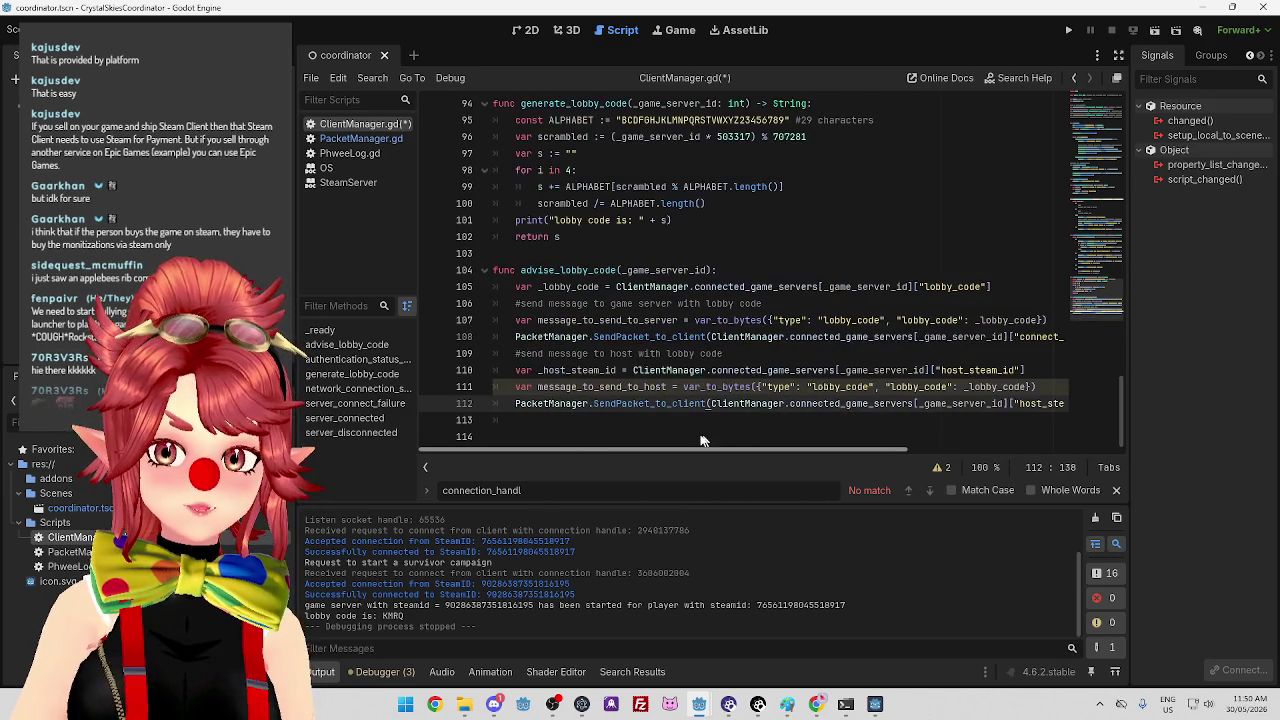
{"action": "mouse_move", "coordinate": [822, 449]}
{"action": "left_mouse_down"}
{"action": "mouse_move", "coordinate": [1000, 449]}
{"action": "mouse_move", "coordinate": [769, 452]}
{"action": "mouse_move", "coordinate": [899, 452]}
{"action": "left_mouse_up"}
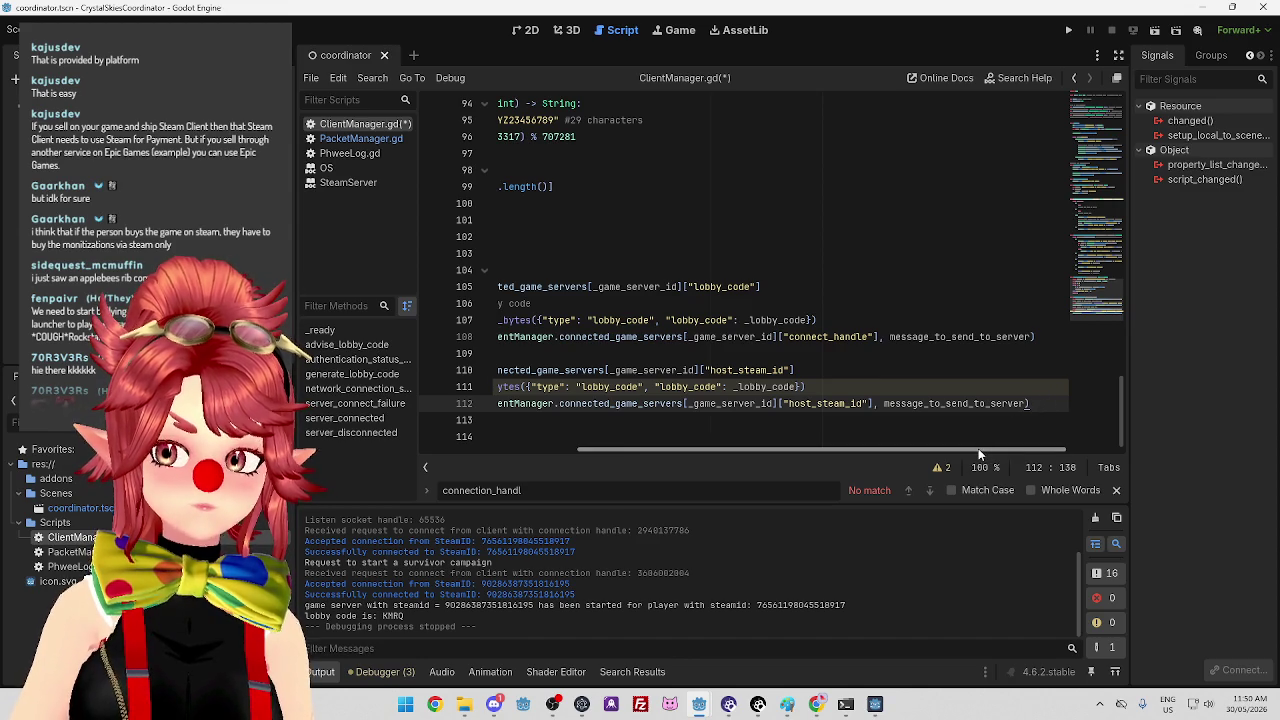
{"action": "left_click_drag", "start_coordinate": [978, 449], "coordinate": [1030, 449]}
{"action": "mouse_move", "coordinate": [871, 441]}
{"action": "left_mouse_down"}
{"action": "mouse_move", "coordinate": [790, 448]}
{"action": "mouse_move", "coordinate": [1002, 468]}
{"action": "mouse_move", "coordinate": [820, 455]}
{"action": "mouse_move", "coordinate": [1040, 452]}
{"action": "mouse_move", "coordinate": [886, 450]}
{"action": "mouse_move", "coordinate": [1022, 453]}
{"action": "mouse_move", "coordinate": [738, 426]}
{"action": "left_mouse_up"}
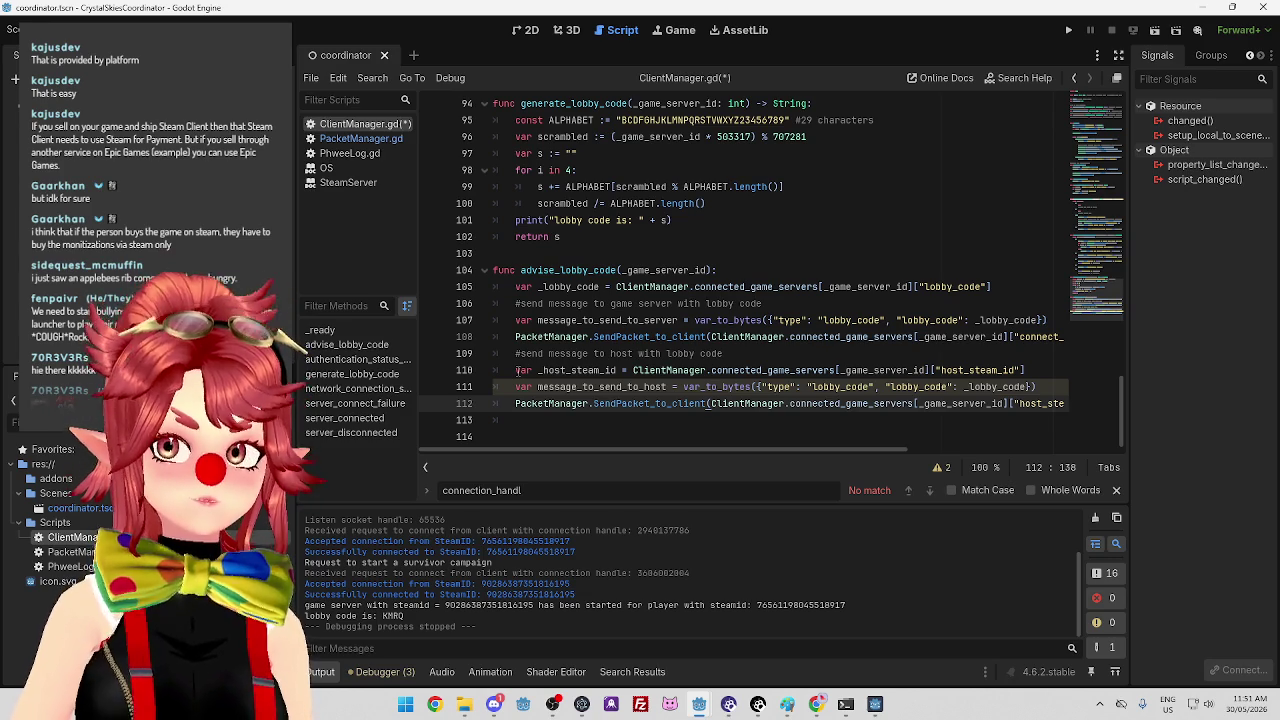
{"action": "left_click", "coordinate": [570, 449]}
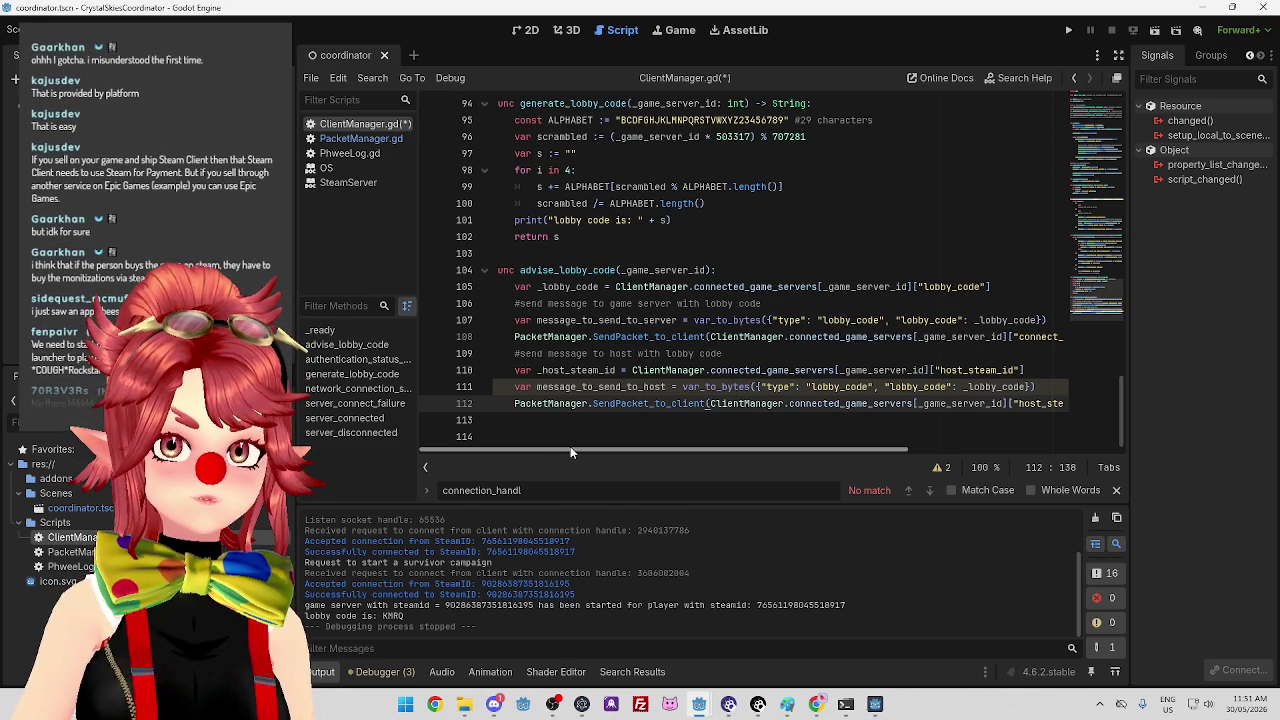
{"action": "mouse_move", "coordinate": [570, 450]}
{"action": "left_mouse_down"}
{"action": "mouse_move", "coordinate": [785, 469]}
{"action": "mouse_move", "coordinate": [547, 439]}
{"action": "mouse_move", "coordinate": [585, 452]}
{"action": "mouse_move", "coordinate": [788, 452]}
{"action": "left_mouse_up"}
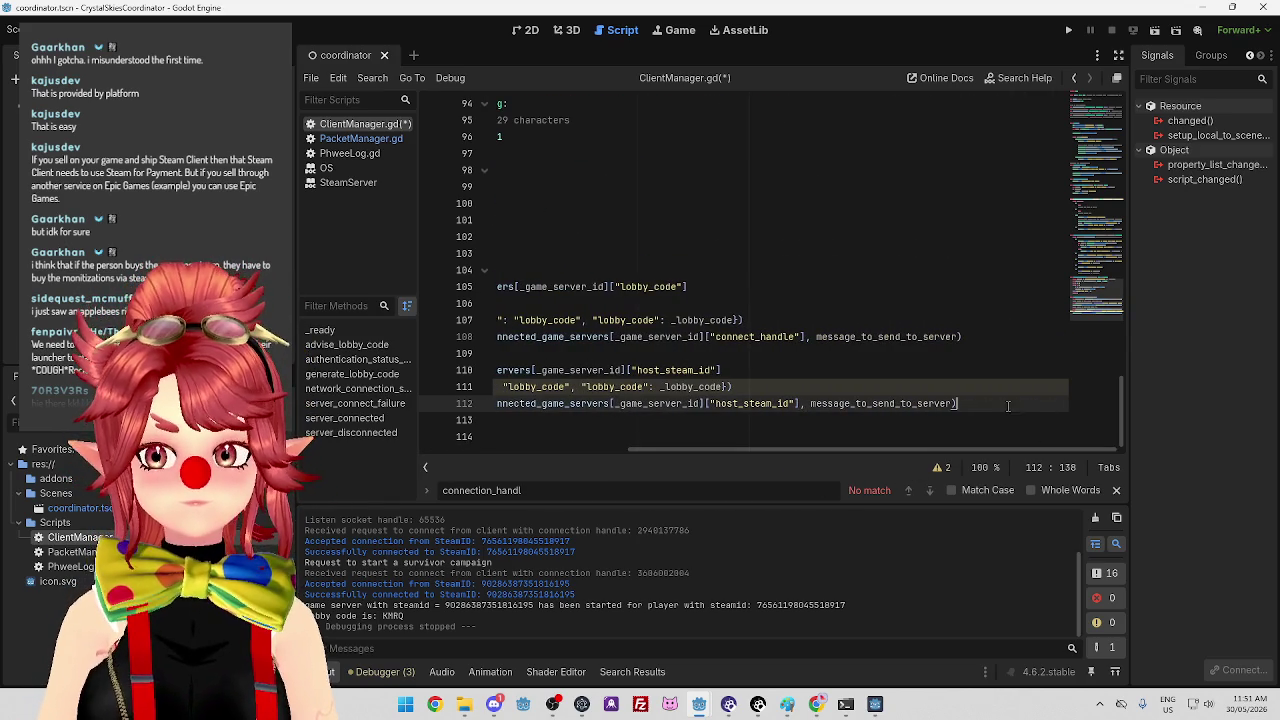
{"action": "mouse_move", "coordinate": [987, 449]}
{"action": "left_mouse_down"}
{"action": "mouse_move", "coordinate": [790, 449]}
{"action": "mouse_move", "coordinate": [980, 463]}
{"action": "mouse_move", "coordinate": [725, 455]}
{"action": "mouse_move", "coordinate": [900, 452]}
{"action": "mouse_move", "coordinate": [692, 423]}
{"action": "left_mouse_up"}
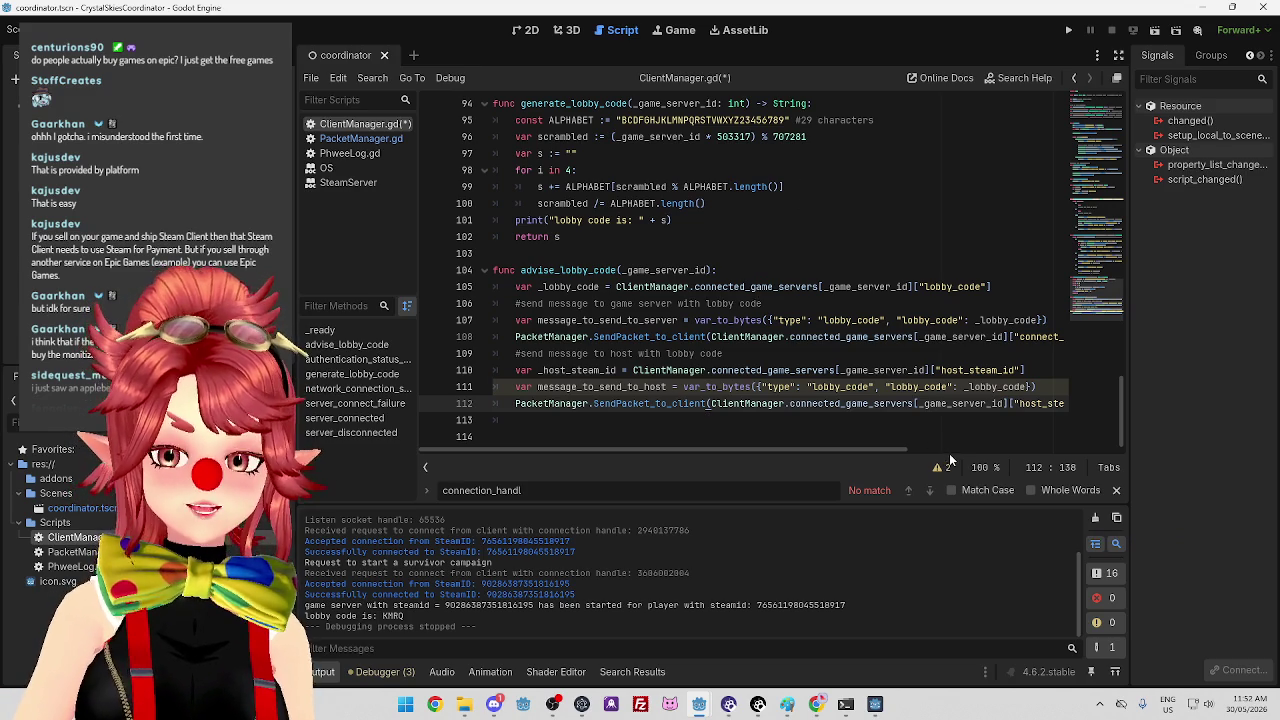
{"action": "left_click_drag", "start_coordinate": [840, 450], "coordinate": [1092, 453]}
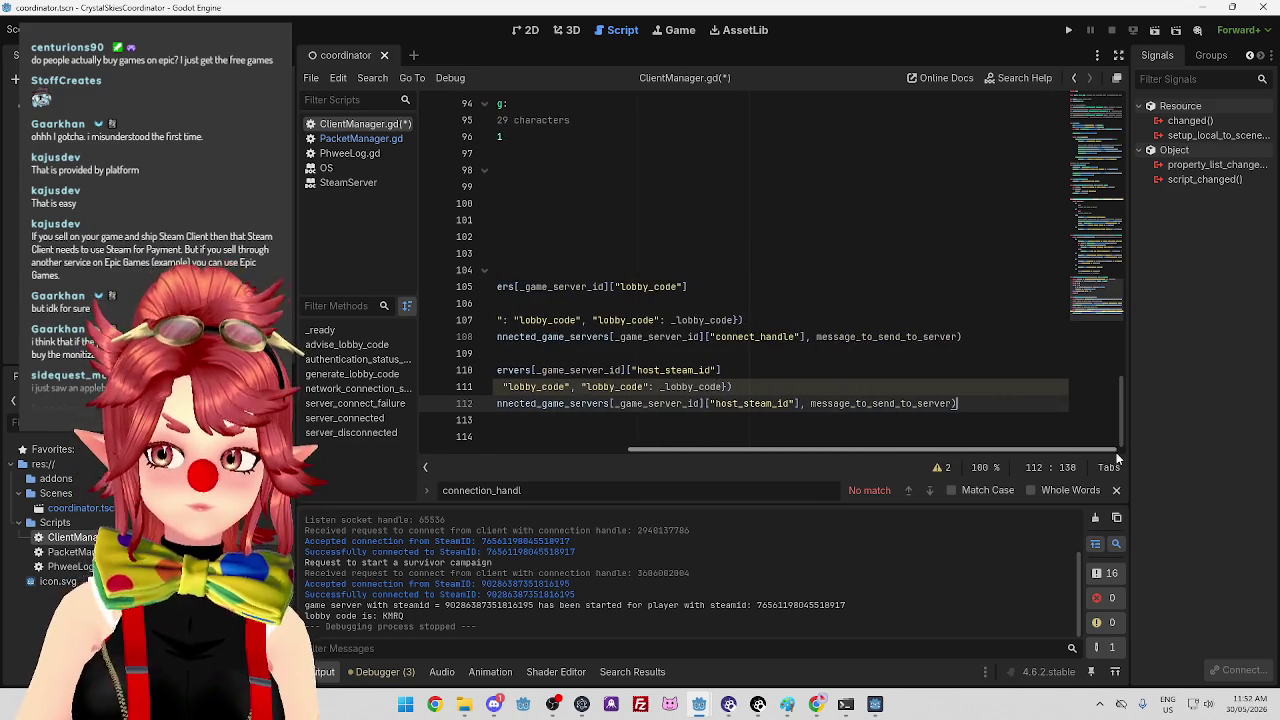
{"action": "mouse_move", "coordinate": [920, 457]}
{"action": "left_mouse_down"}
{"action": "mouse_move", "coordinate": [717, 455]}
{"action": "mouse_move", "coordinate": [1021, 473]}
{"action": "mouse_move", "coordinate": [956, 453]}
{"action": "left_mouse_up"}
{"action": "mouse_move", "coordinate": [856, 448]}
{"action": "left_mouse_down"}
{"action": "mouse_move", "coordinate": [690, 450]}
{"action": "mouse_move", "coordinate": [800, 462]}
{"action": "mouse_move", "coordinate": [647, 472]}
{"action": "left_mouse_up"}
{"action": "mouse_move", "coordinate": [752, 457]}
{"action": "left_mouse_down"}
{"action": "mouse_move", "coordinate": [910, 439]}
{"action": "mouse_move", "coordinate": [653, 414]}
{"action": "mouse_move", "coordinate": [724, 408]}
{"action": "left_mouse_up"}
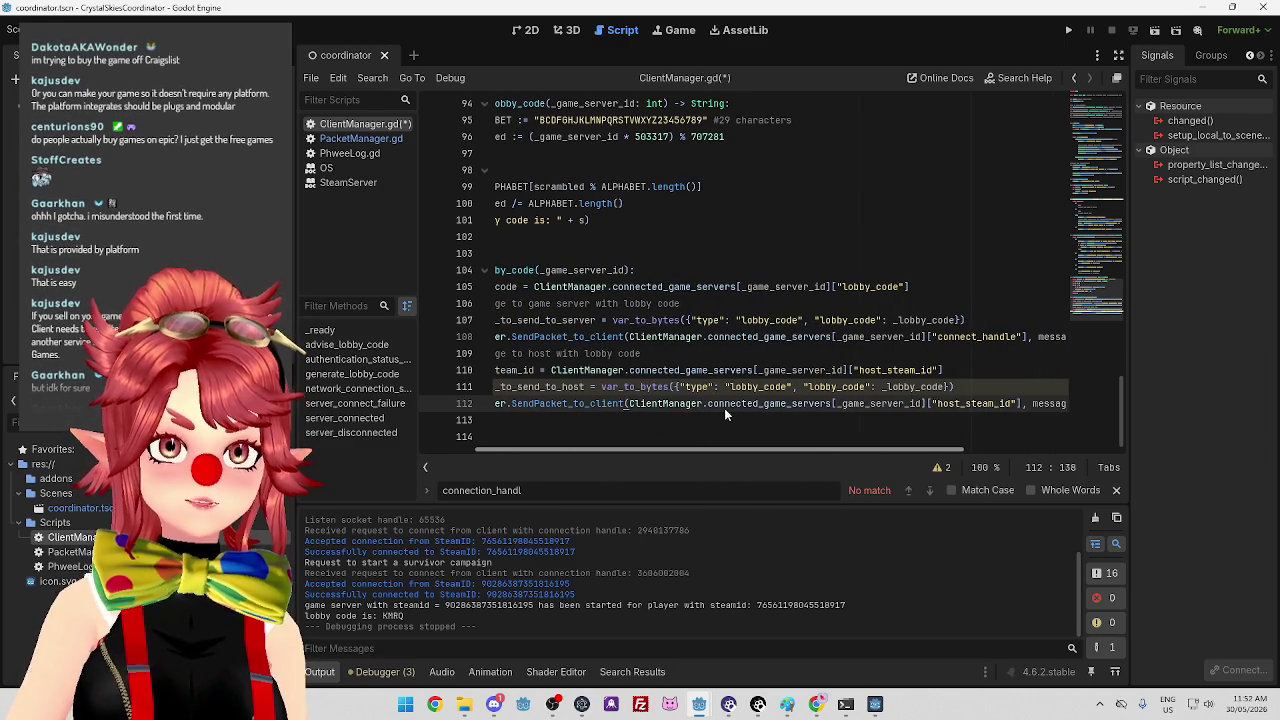
{"action": "scroll", "coordinate": [724, 414], "scroll_direction": "right", "scroll_amount": 3}
{"action": "scroll", "coordinate": [563, 374], "scroll_direction": "left", "scroll_amount": 6}
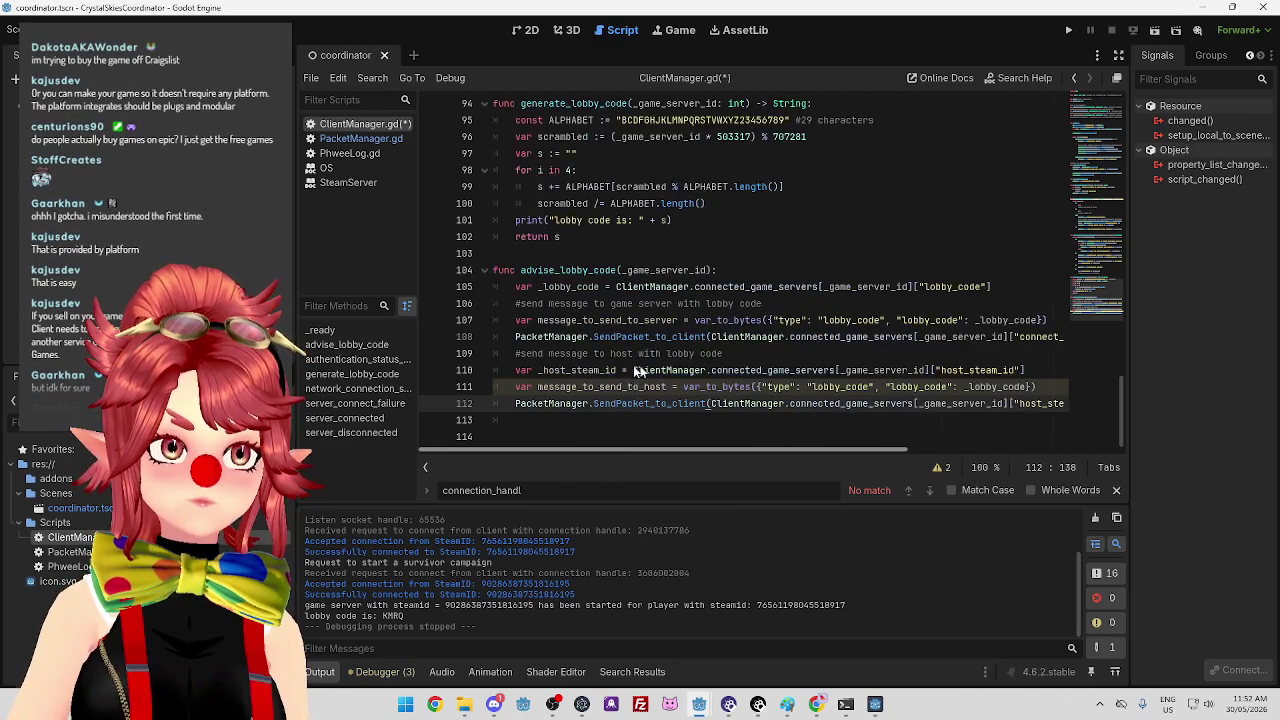
{"action": "scroll", "coordinate": [671, 457], "scroll_direction": "right", "scroll_amount": 5}
{"action": "scroll", "coordinate": [671, 457], "scroll_direction": "left", "scroll_amount": 4}
{"action": "mouse_move", "coordinate": [671, 457]}
{"action": "left_mouse_down"}
{"action": "mouse_move", "coordinate": [654, 451]}
{"action": "mouse_move", "coordinate": [833, 452]}
{"action": "mouse_move", "coordinate": [640, 452]}
{"action": "left_mouse_up"}
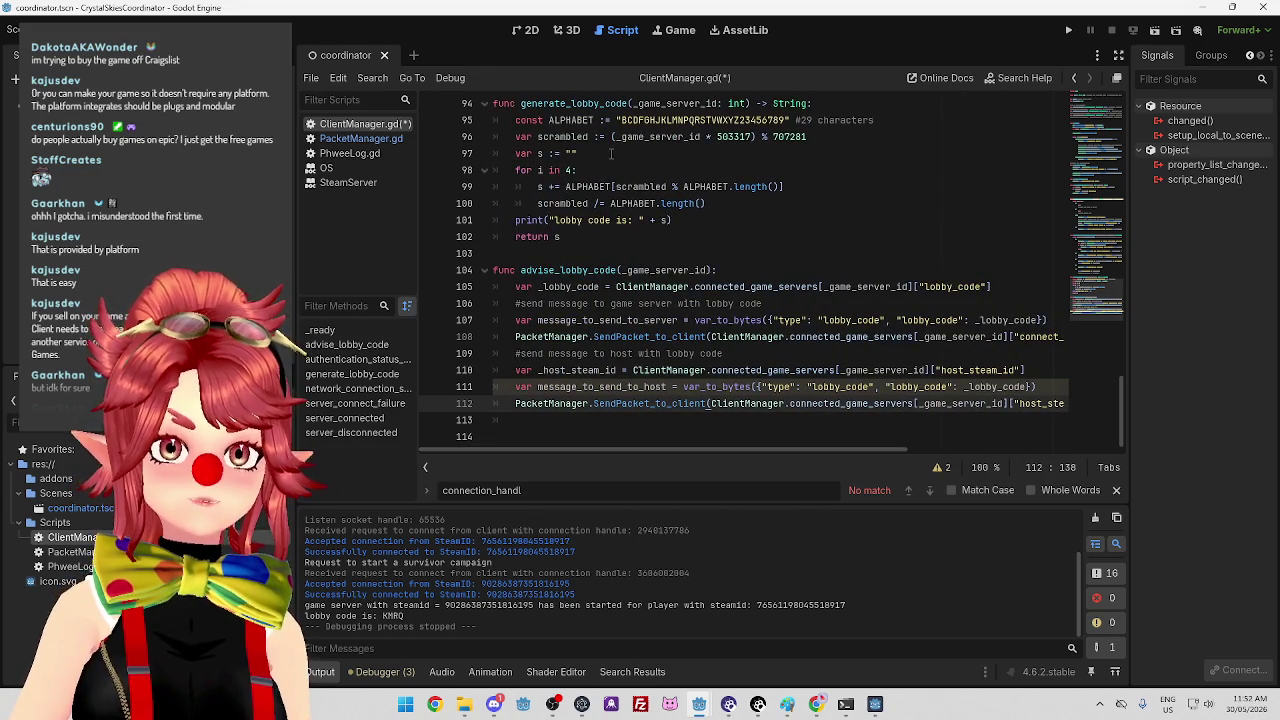
{"action": "mouse_move", "coordinate": [673, 450]}
{"action": "left_mouse_down"}
{"action": "mouse_move", "coordinate": [898, 449]}
{"action": "mouse_move", "coordinate": [693, 450]}
{"action": "left_mouse_up"}
{"action": "left_click_drag", "start_coordinate": [548, 370], "coordinate": [658, 370]}
{"action": "double_click", "coordinate": [780, 370]}
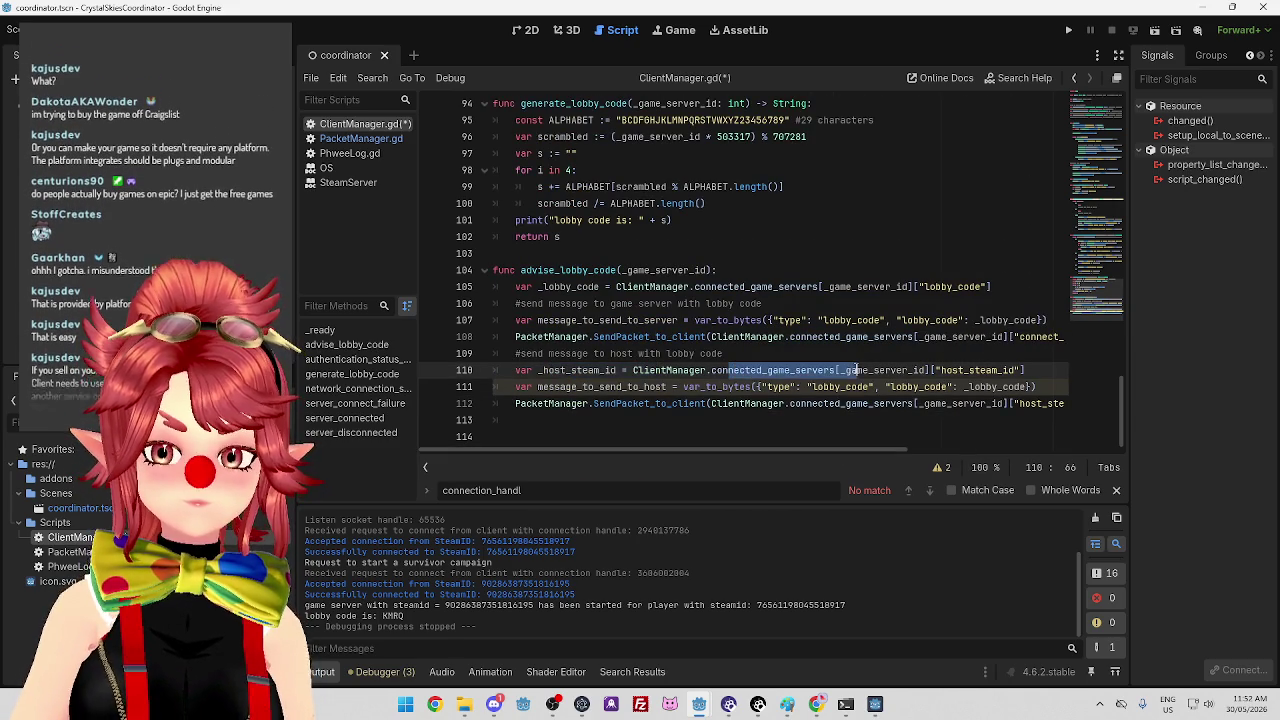
{"action": "left_click", "coordinate": [917, 370]}
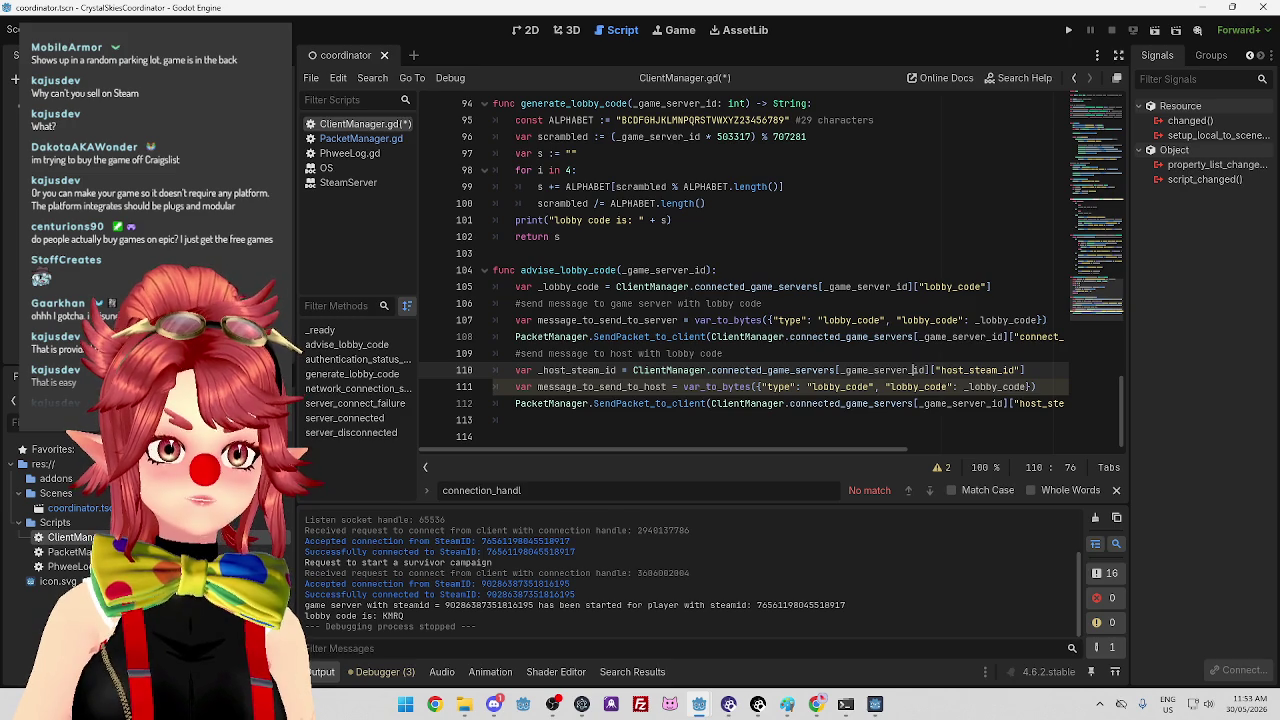
{"action": "left_click", "coordinate": [770, 420]}
{"action": "mouse_move", "coordinate": [678, 452]}
{"action": "left_mouse_down"}
{"action": "mouse_move", "coordinate": [806, 449]}
{"action": "mouse_move", "coordinate": [656, 450]}
{"action": "mouse_move", "coordinate": [846, 450]}
{"action": "mouse_move", "coordinate": [665, 455]}
{"action": "mouse_move", "coordinate": [717, 447]}
{"action": "mouse_move", "coordinate": [799, 449]}
{"action": "mouse_move", "coordinate": [800, 463]}
{"action": "mouse_move", "coordinate": [651, 463]}
{"action": "left_mouse_up"}
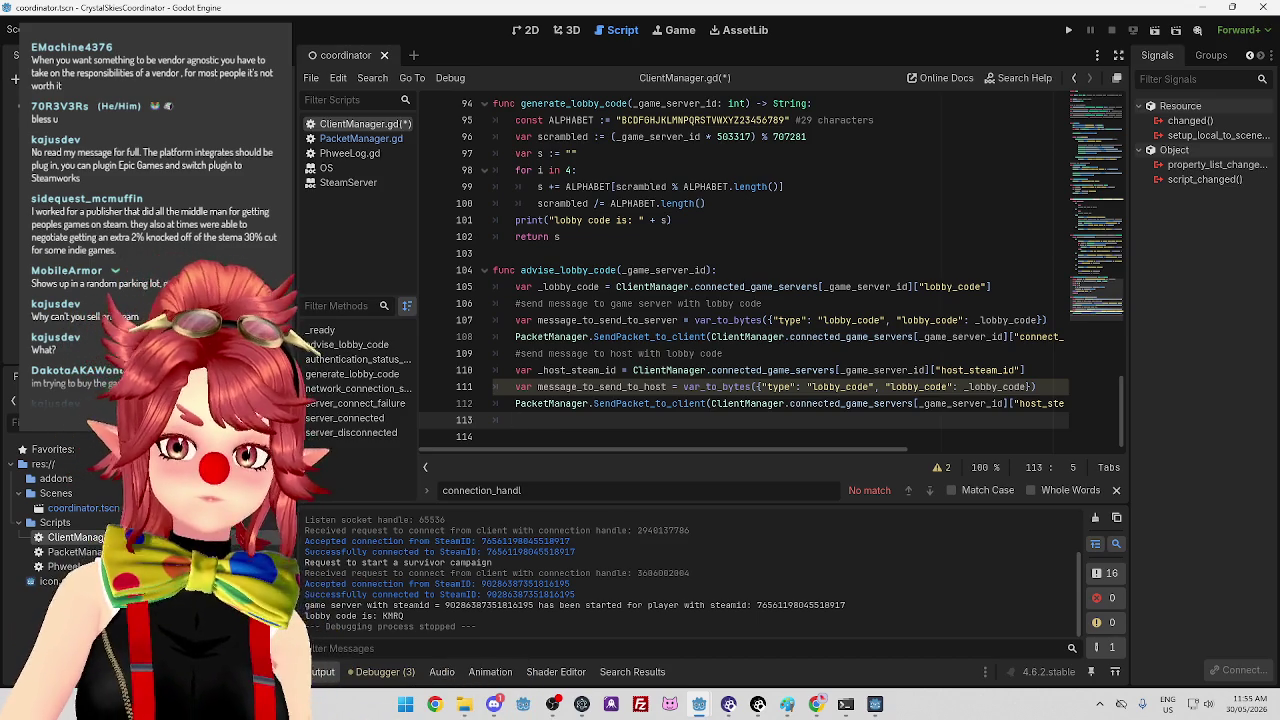
{"action": "mouse_move", "coordinate": [680, 449]}
{"action": "left_mouse_down"}
{"action": "mouse_move", "coordinate": [909, 462]}
{"action": "mouse_move", "coordinate": [680, 451]}
{"action": "left_mouse_up"}
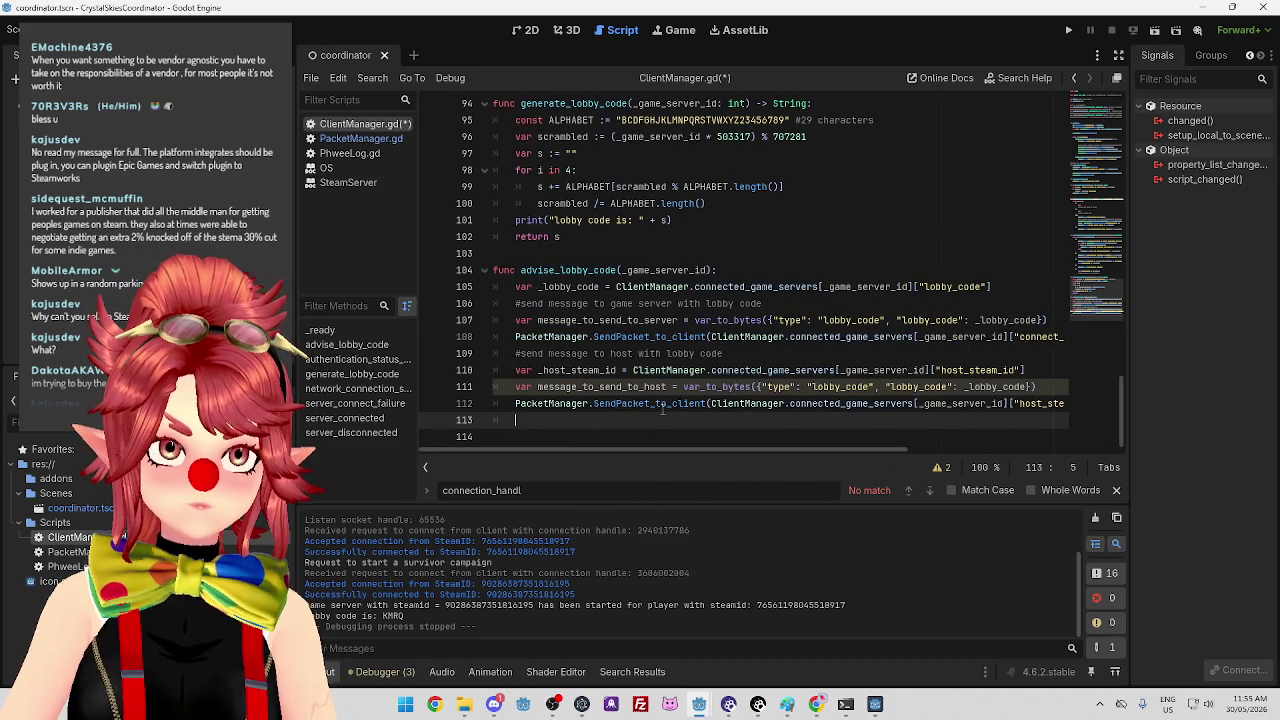
{"action": "mouse_move", "coordinate": [700, 453]}
{"action": "left_mouse_down"}
{"action": "mouse_move", "coordinate": [950, 452]}
{"action": "mouse_move", "coordinate": [705, 450]}
{"action": "left_mouse_up"}
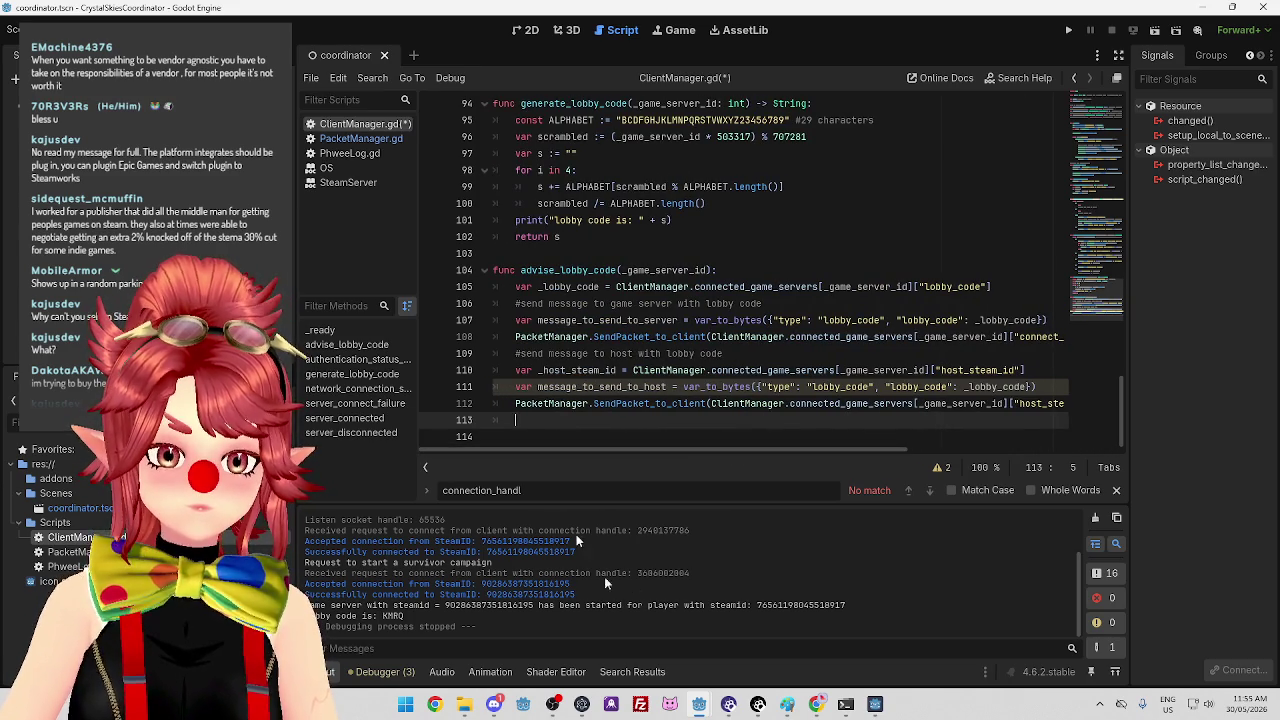
{"action": "mouse_move", "coordinate": [675, 455]}
{"action": "left_mouse_down"}
{"action": "mouse_move", "coordinate": [845, 456]}
{"action": "mouse_move", "coordinate": [657, 449]}
{"action": "left_mouse_up"}
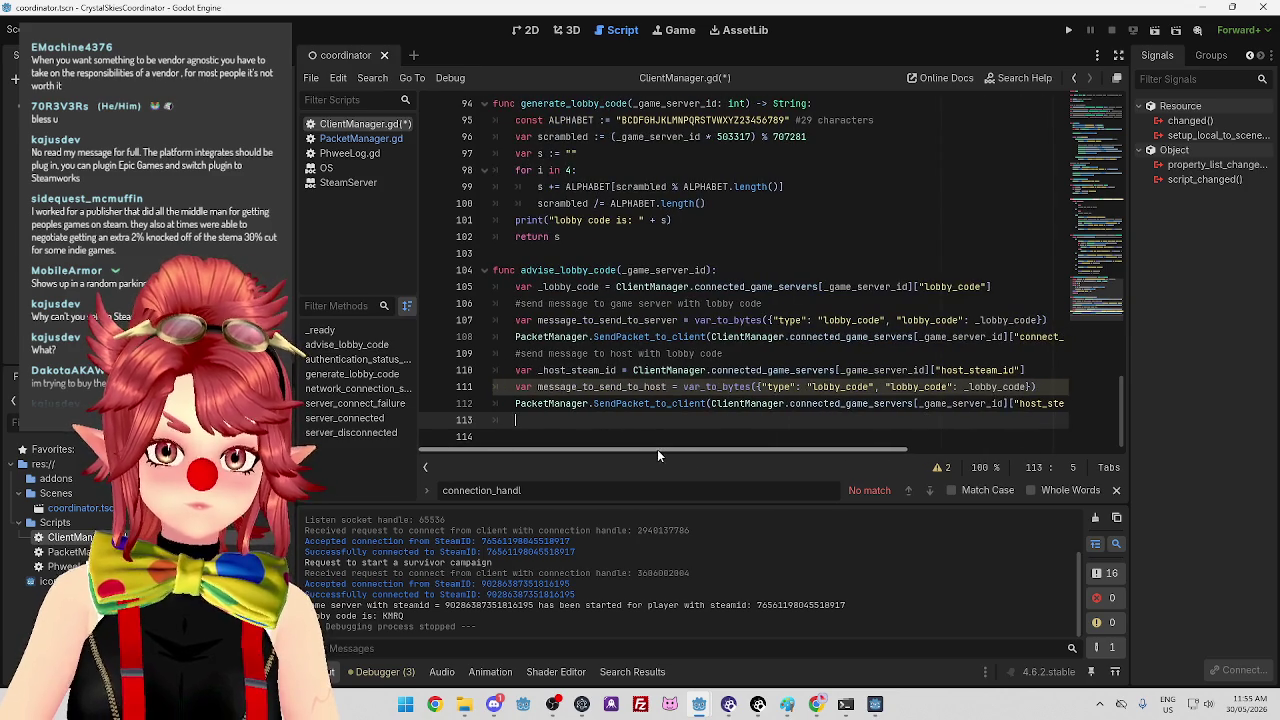
{"action": "mouse_move", "coordinate": [1125, 421]}
{"action": "left_mouse_down"}
{"action": "mouse_move", "coordinate": [1104, 118]}
{"action": "mouse_move", "coordinate": [1060, 265]}
{"action": "left_mouse_up"}
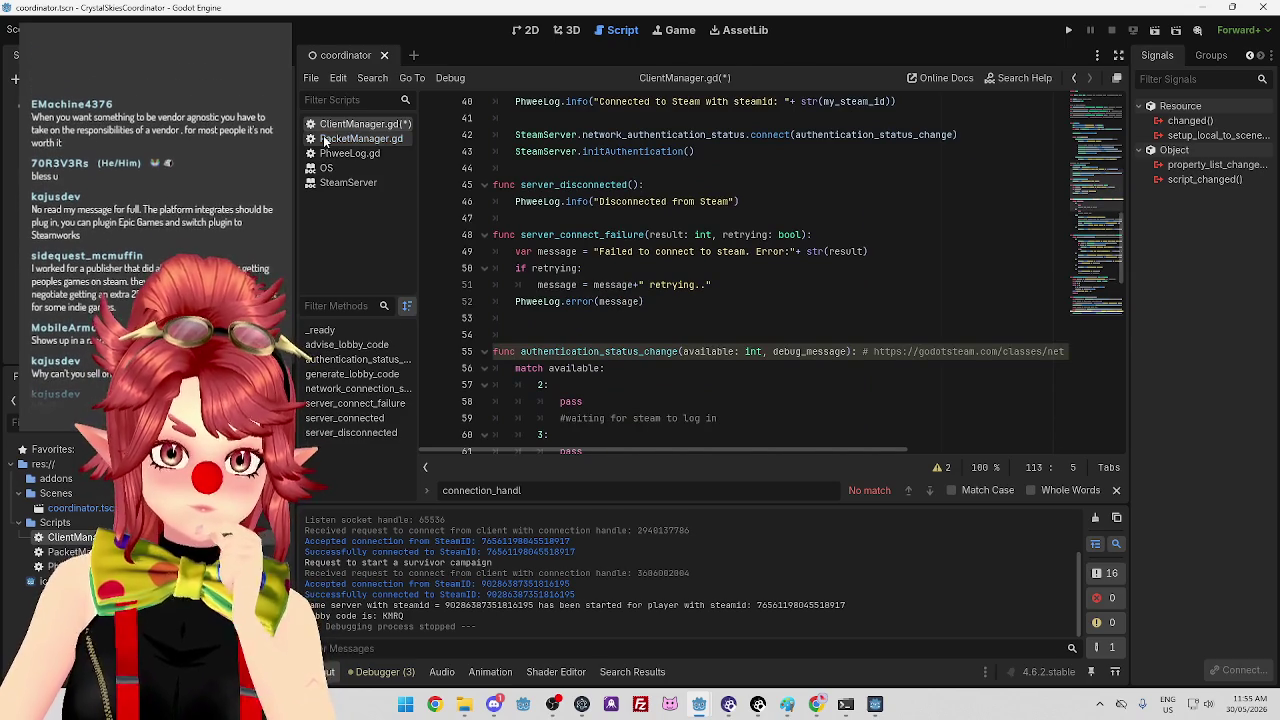
Reopen PacketManager.gd and place the cursor at line 10 in _process, beside the advise_lobby_code call.
{"action": "left_click", "coordinate": [360, 138]}
{"action": "scroll", "coordinate": [668, 289], "scroll_direction": "down", "scroll_amount": 3}
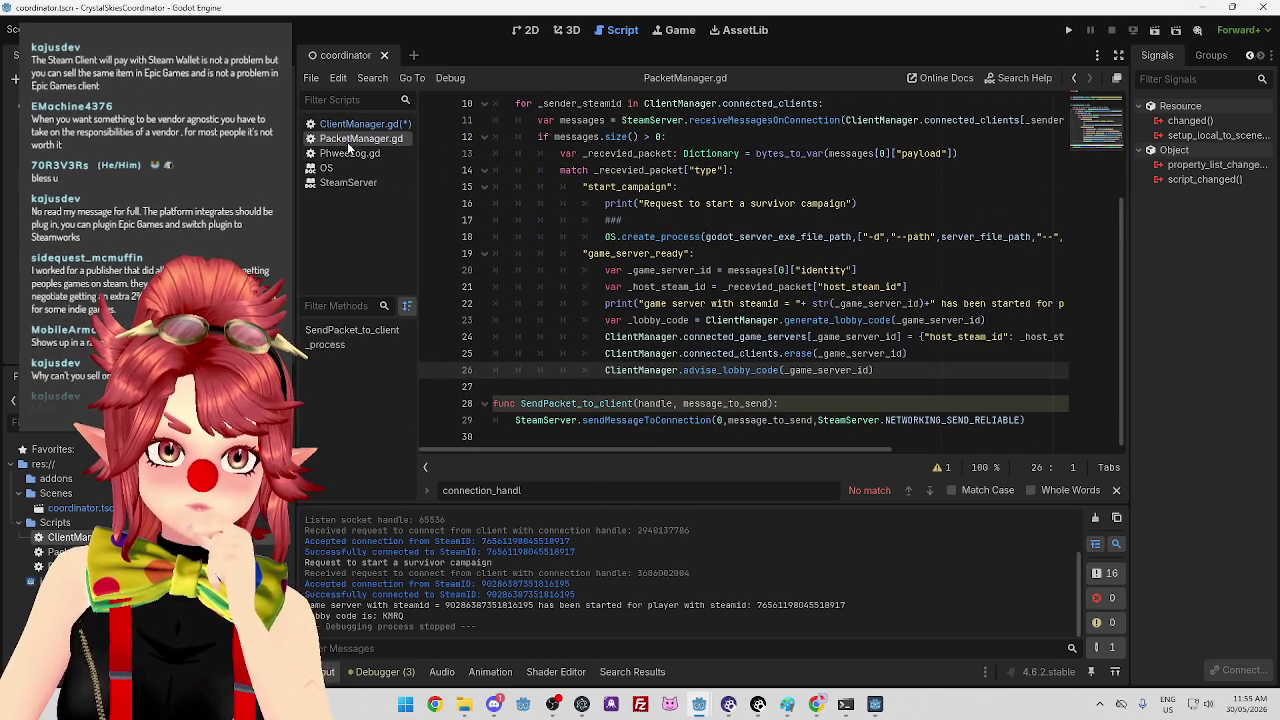
{"action": "scroll", "coordinate": [716, 218], "scroll_direction": "up", "scroll_amount": 1}
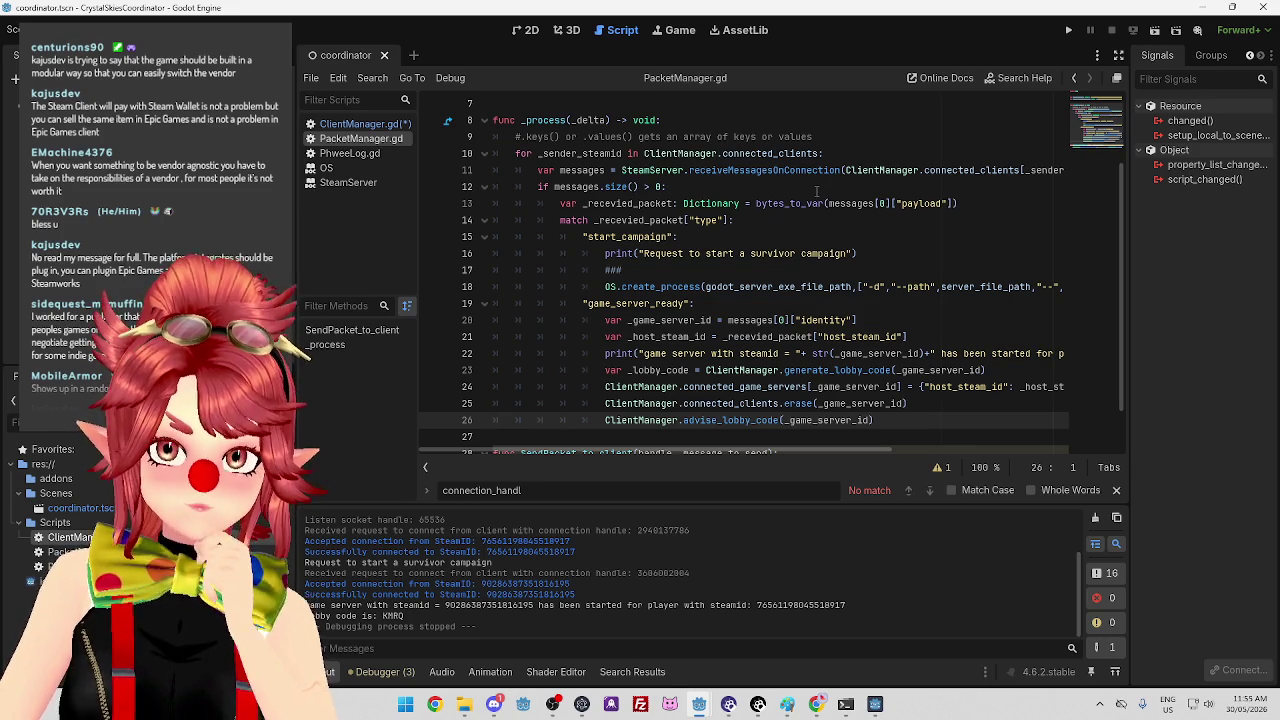
{"action": "left_click", "coordinate": [861, 152]}
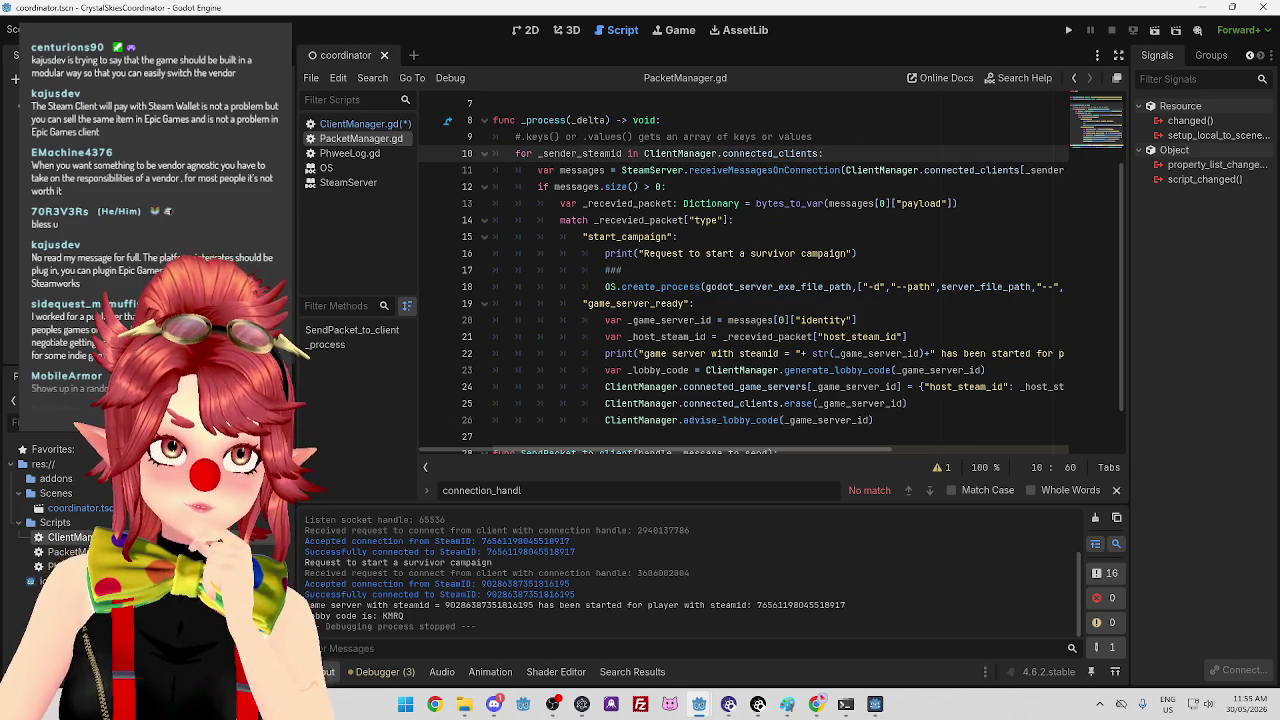
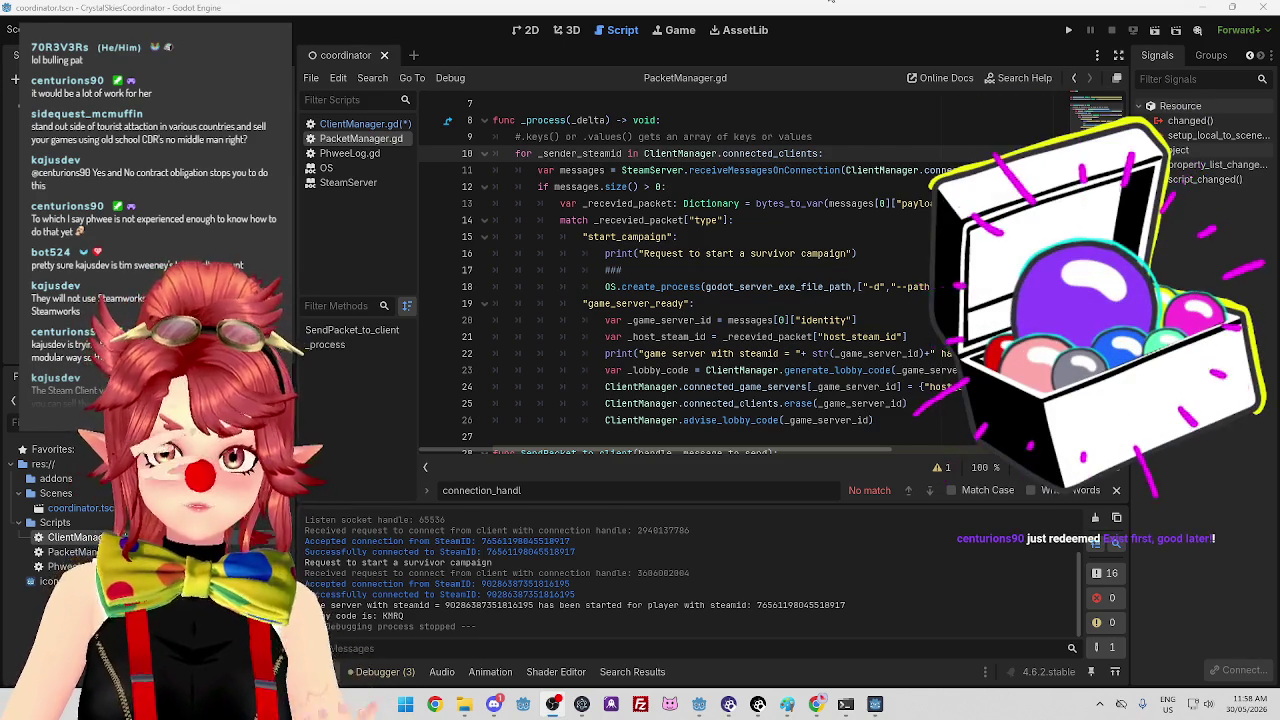
Switch from Godot to Chrome and open a new tab on the Google start page.
{"action": "left_click", "coordinate": [817, 704]}
{"action": "left_click", "coordinate": [175, 14]}
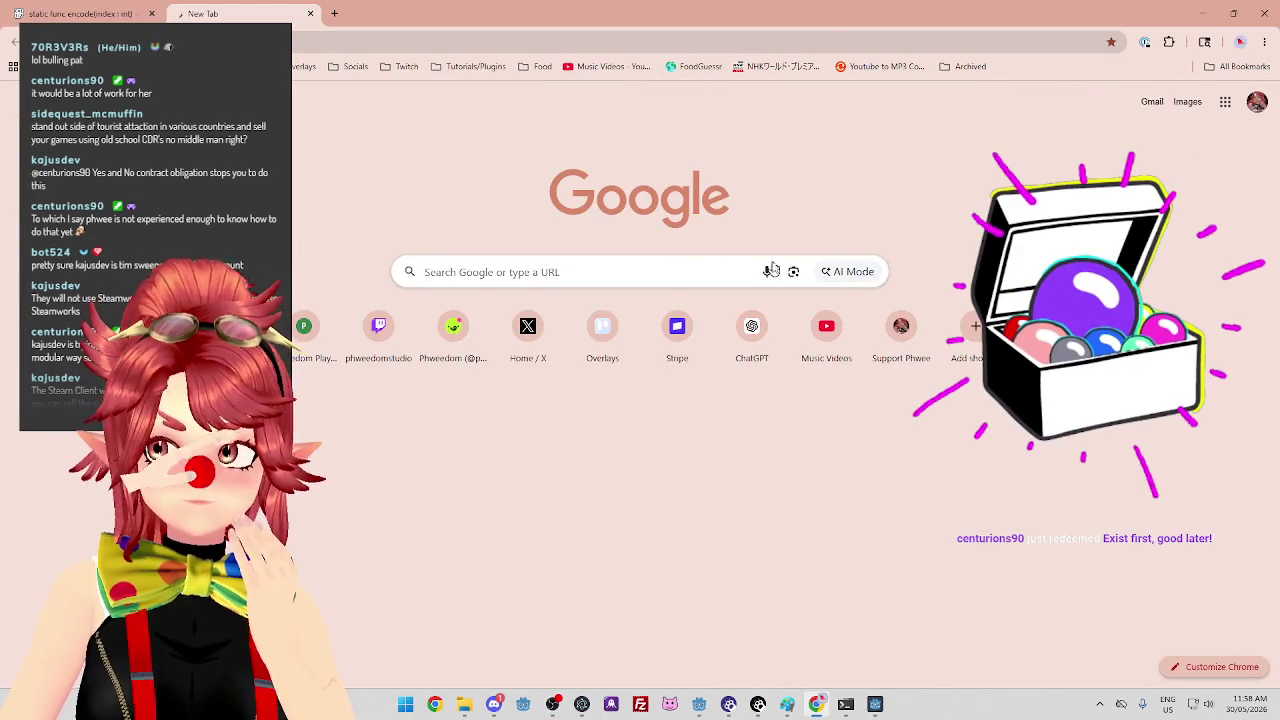
Launch FoodGuessr's Daily Challenge and read the round-1 blue-veined cheese description.
{"action": "left_click", "coordinate": [700, 66]}
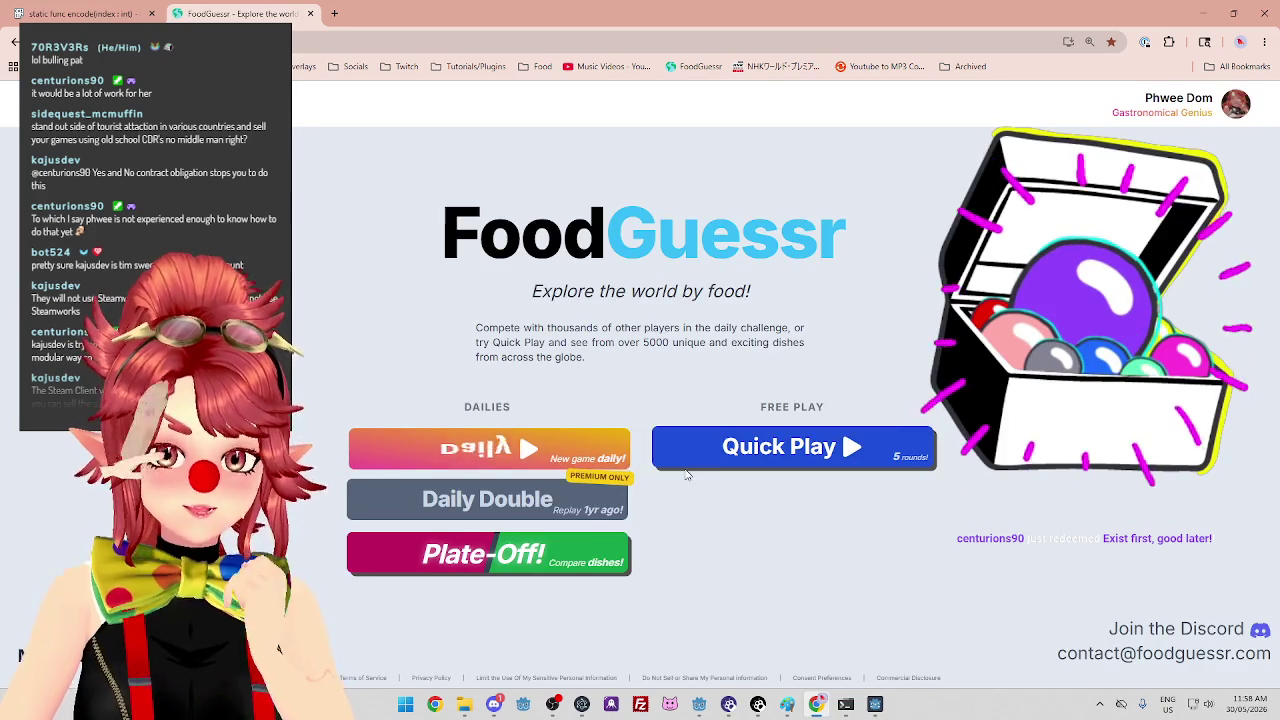
{"action": "left_click", "coordinate": [420, 445]}
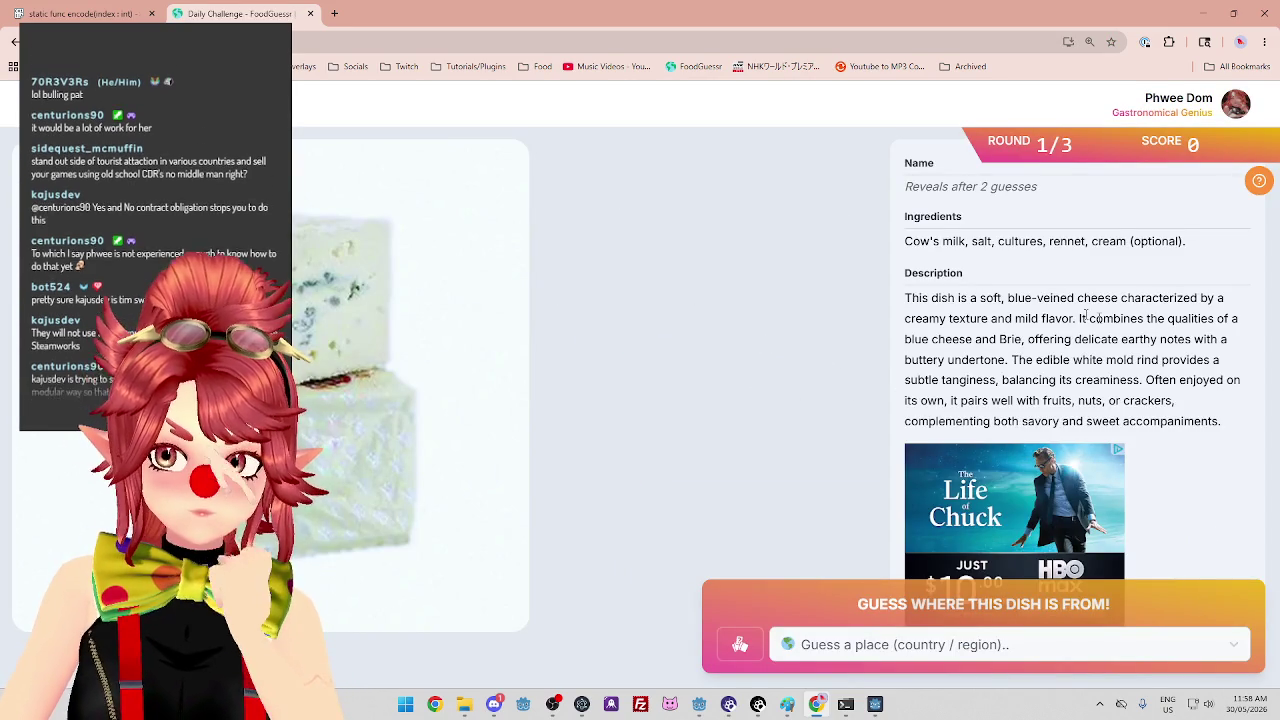
{"action": "left_click_drag", "start_coordinate": [947, 298], "coordinate": [1224, 298]}
{"action": "left_click_drag", "start_coordinate": [920, 318], "coordinate": [1174, 318]}
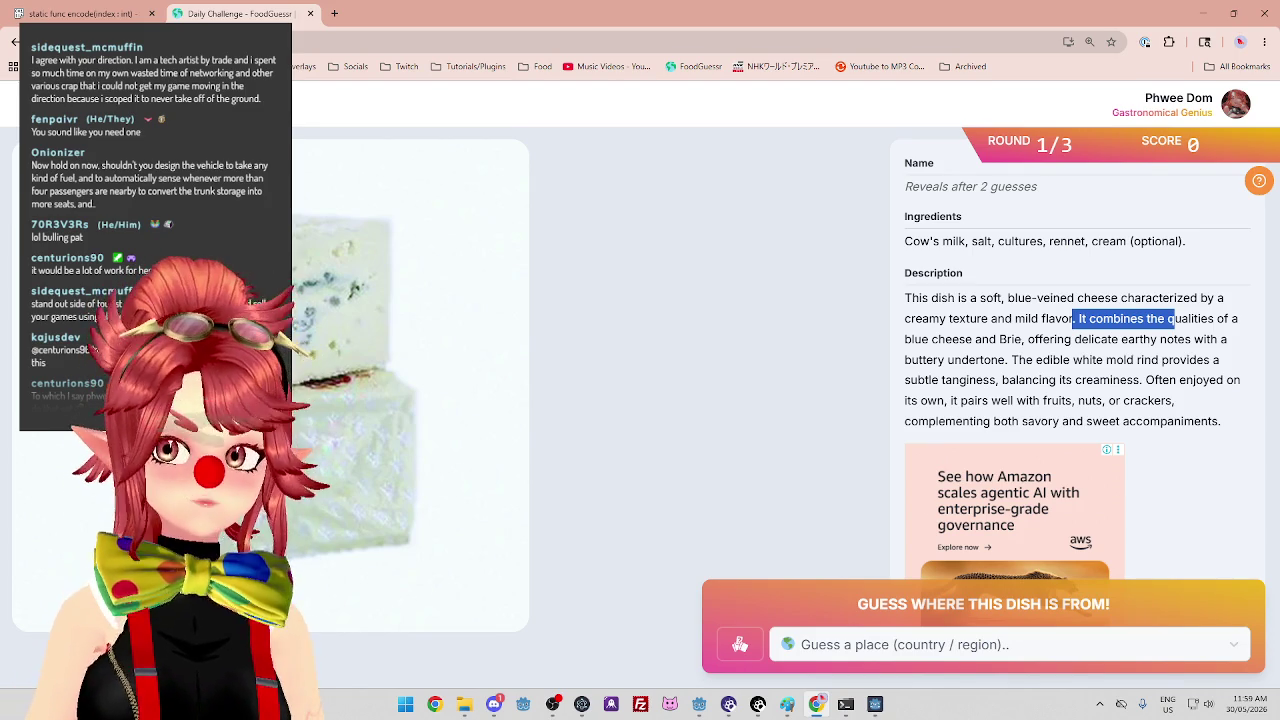
Guess France for the round-1 cheese, rated Warm, then open another browser tab.
{"action": "key", "text": "alt+Tab"}
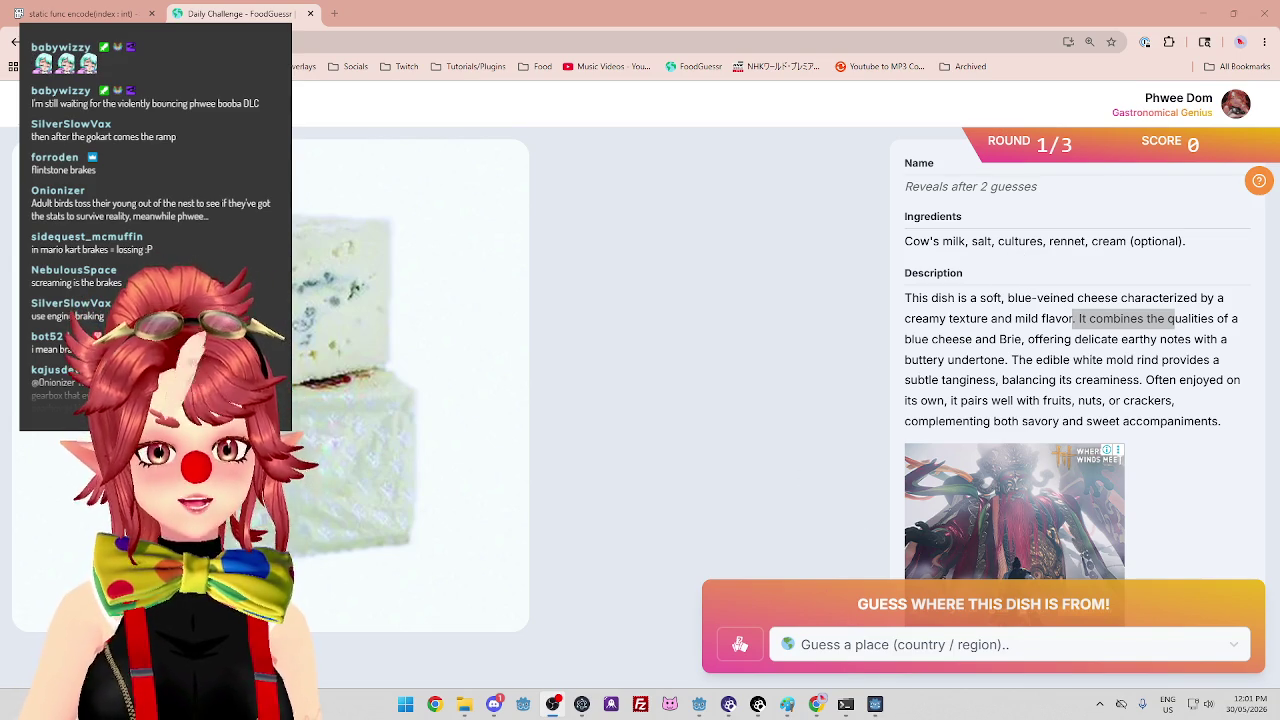
{"action": "left_click", "coordinate": [859, 656]}
{"action": "type", "text": "fre"}
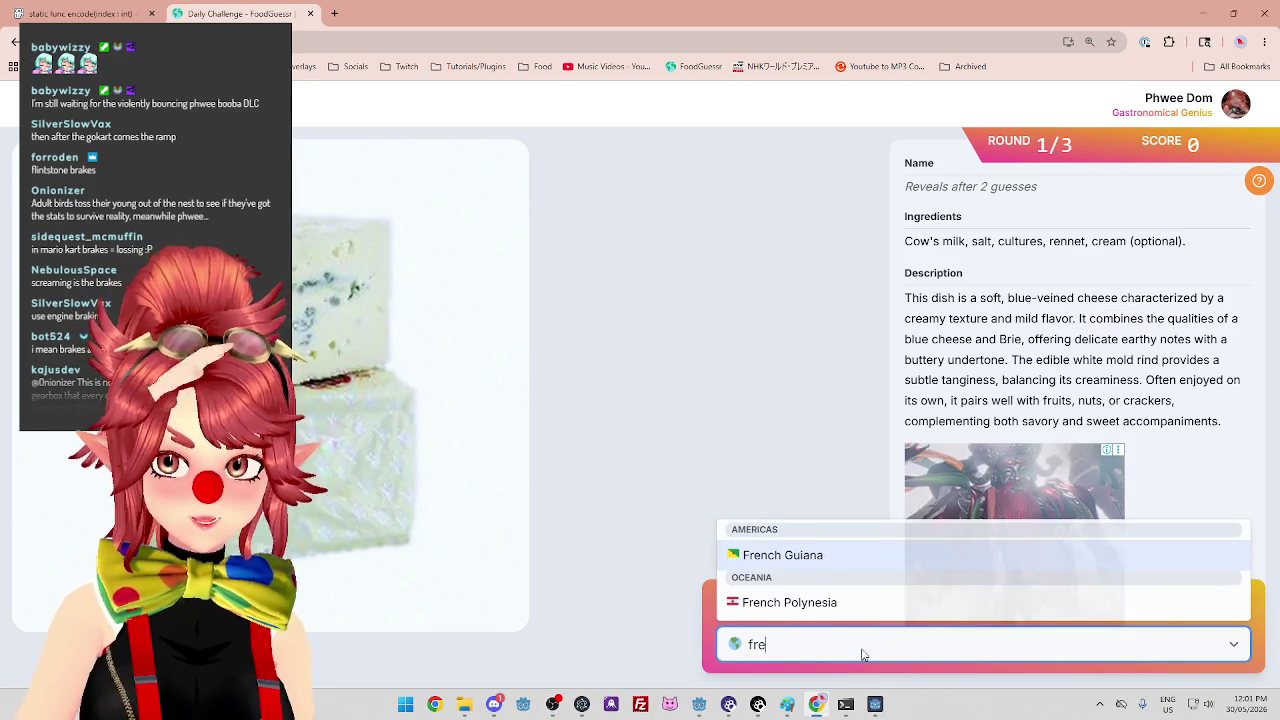
{"action": "key", "text": "BackSpace"}
{"action": "type", "text": "an"}
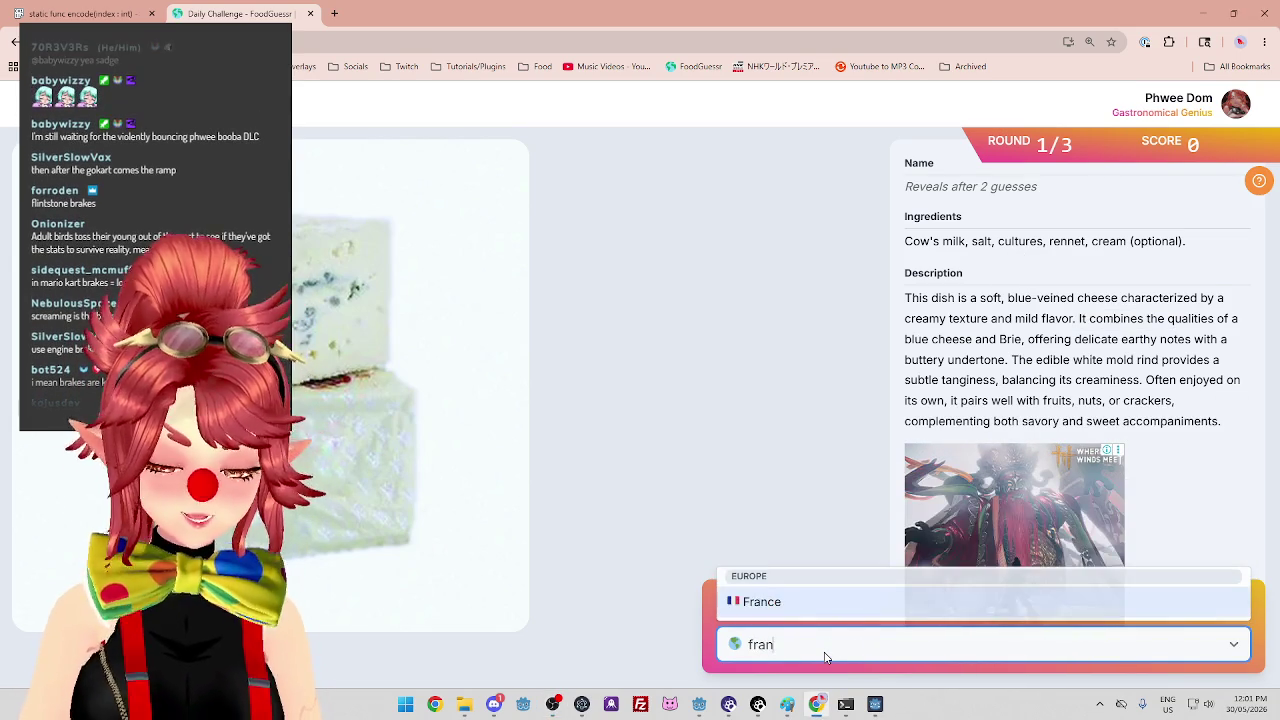
{"action": "left_click", "coordinate": [805, 605]}
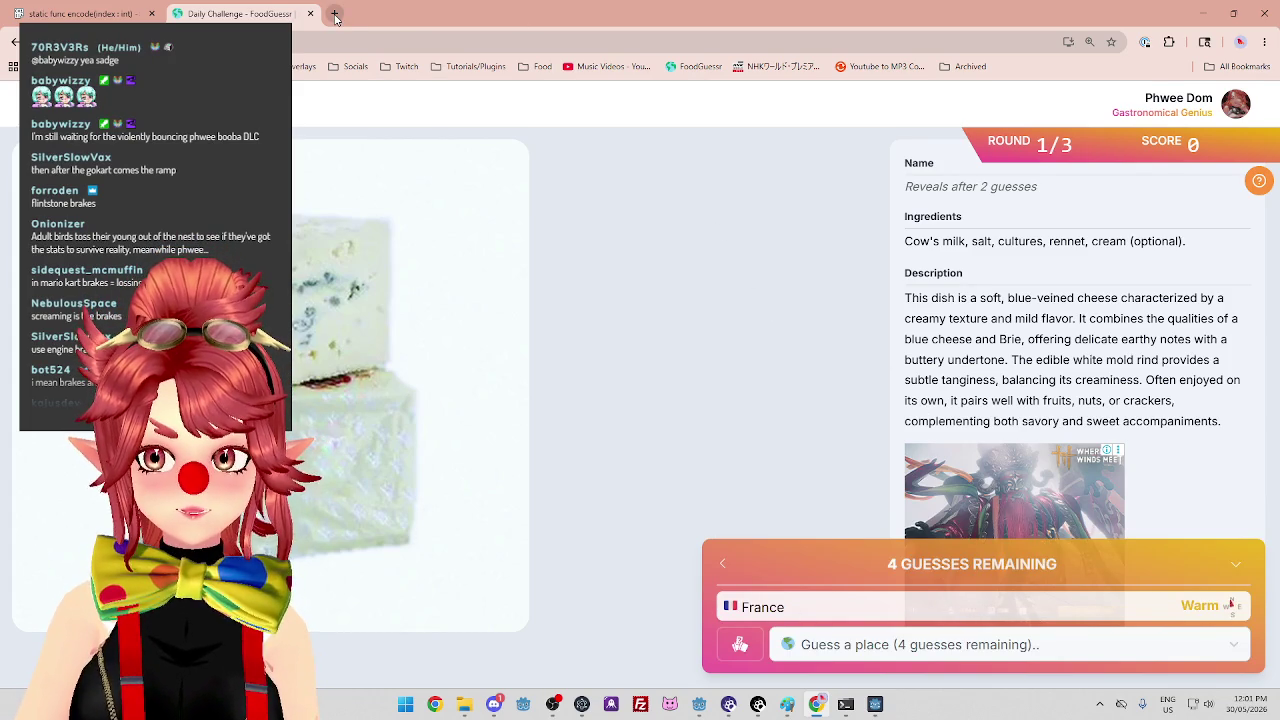
{"action": "left_click", "coordinate": [336, 14]}
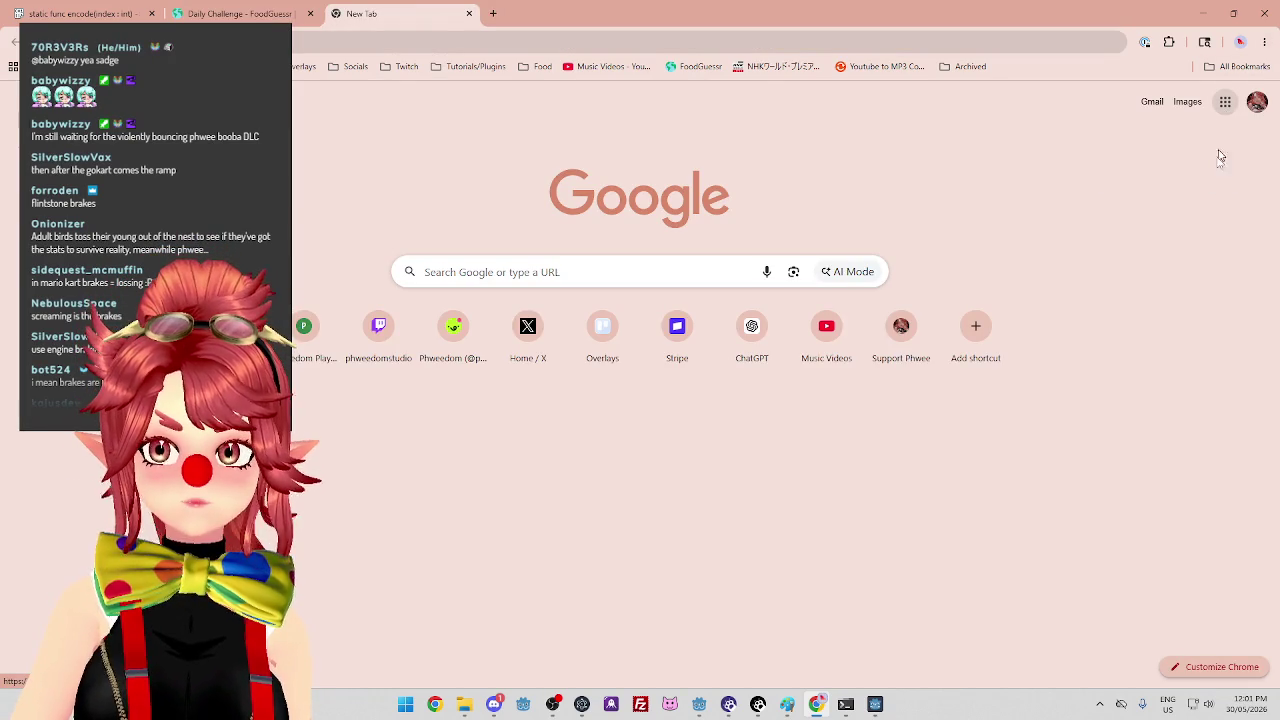
Open Google Maps from the Google apps grid and bring Europe into view.
{"action": "left_click", "coordinate": [1225, 103]}
{"action": "left_click", "coordinate": [1222, 200]}
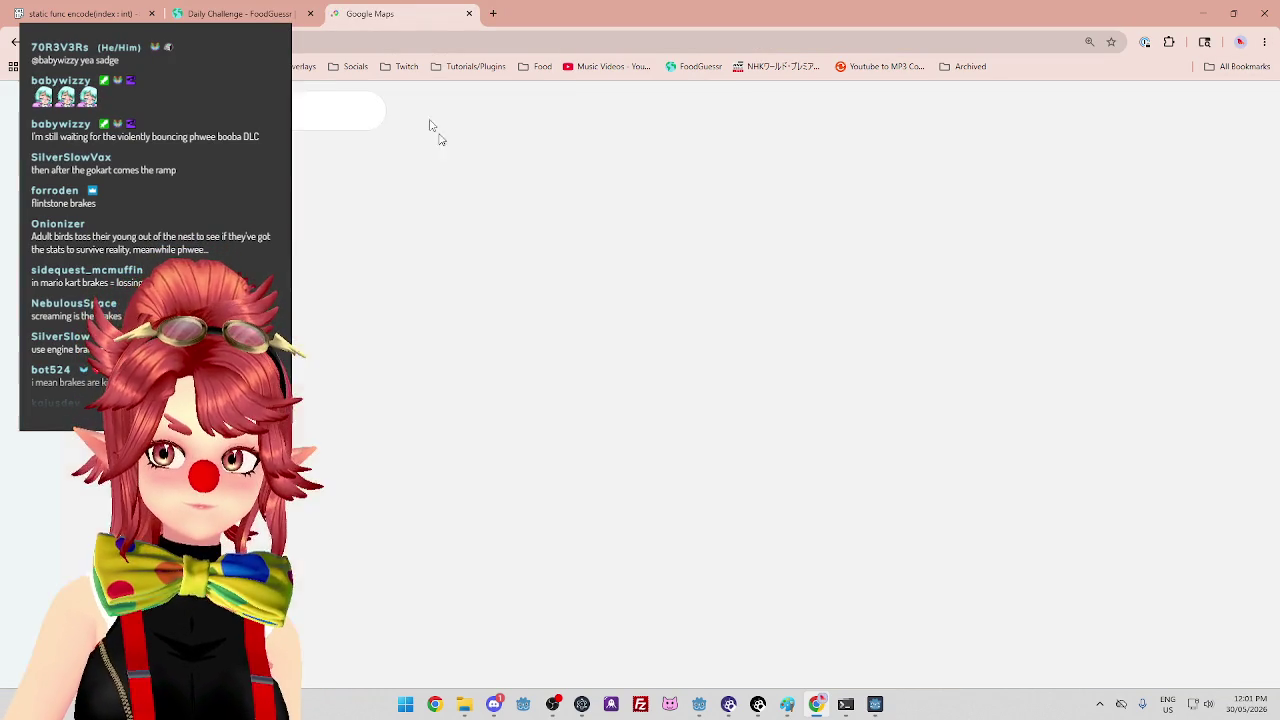
{"action": "scroll", "coordinate": [601, 390], "scroll_direction": "down", "scroll_amount": 5}
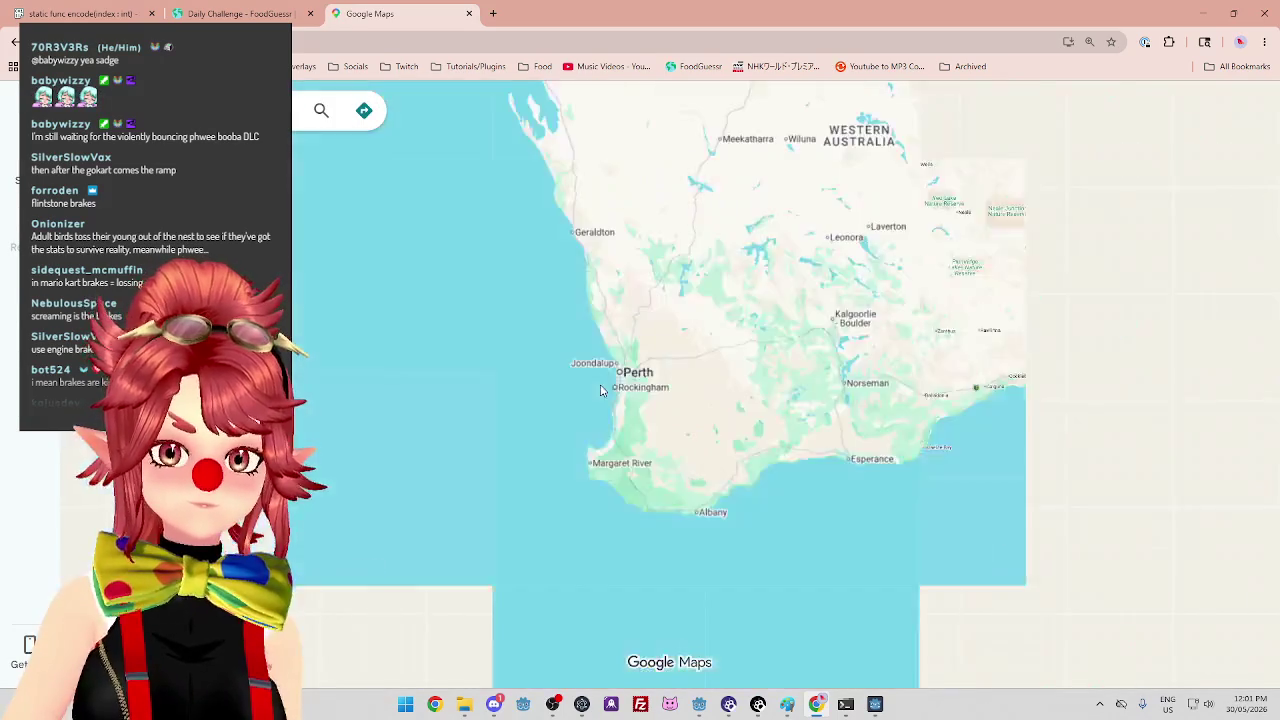
{"action": "scroll", "coordinate": [601, 390], "scroll_direction": "down", "scroll_amount": 8}
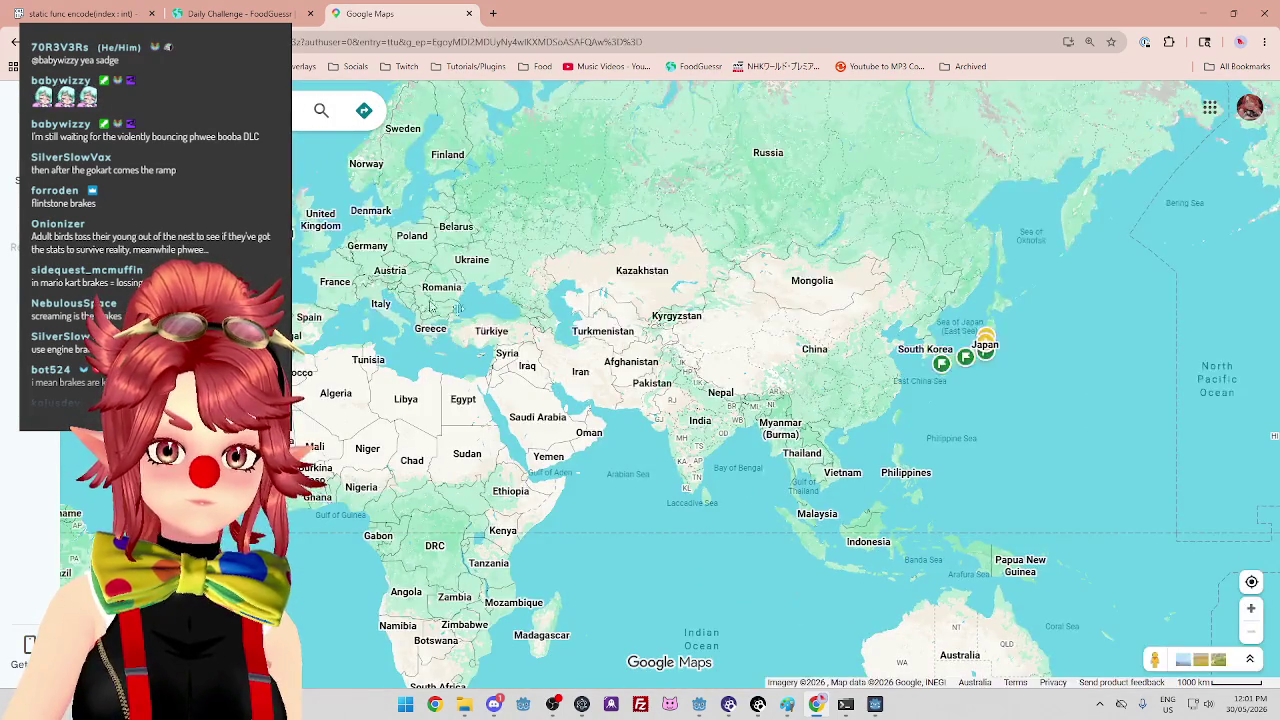
{"action": "scroll", "coordinate": [415, 303], "scroll_direction": "up", "scroll_amount": 5}
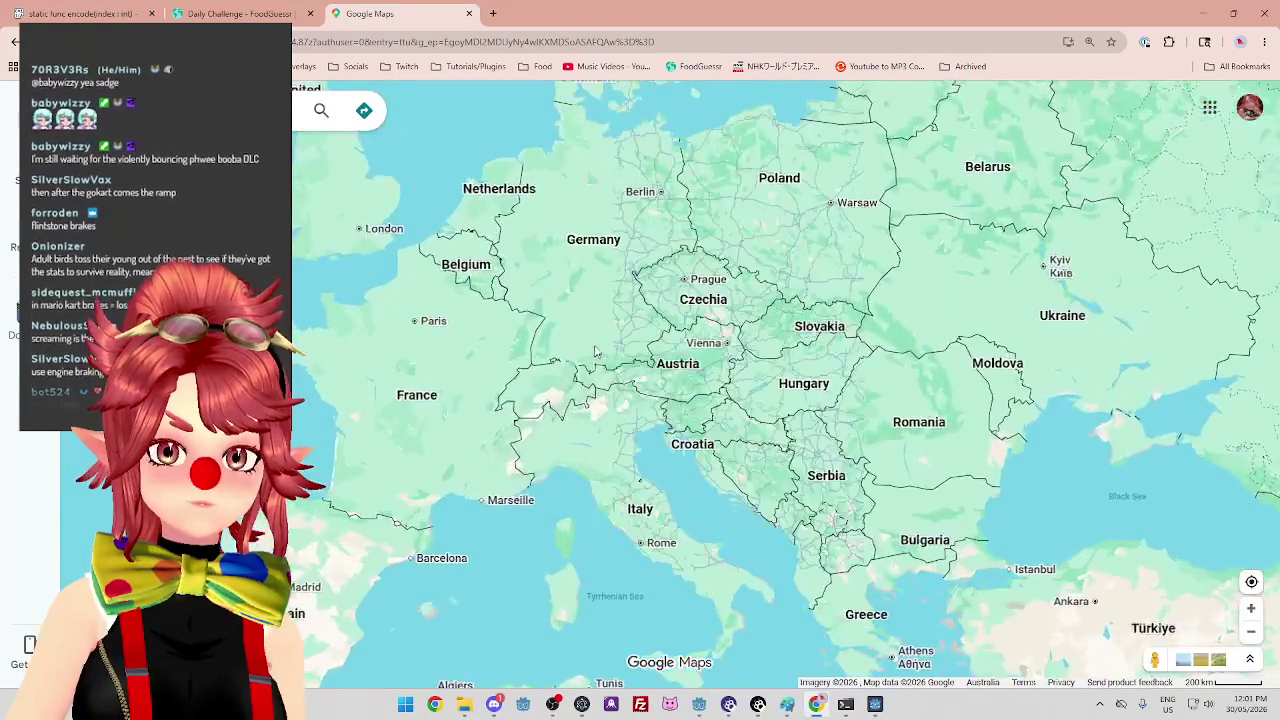
Pan the Europe map around Denmark, the Baltics and the UK, comparing with the dish.
{"action": "key", "text": "ctrl+shift+Tab"}
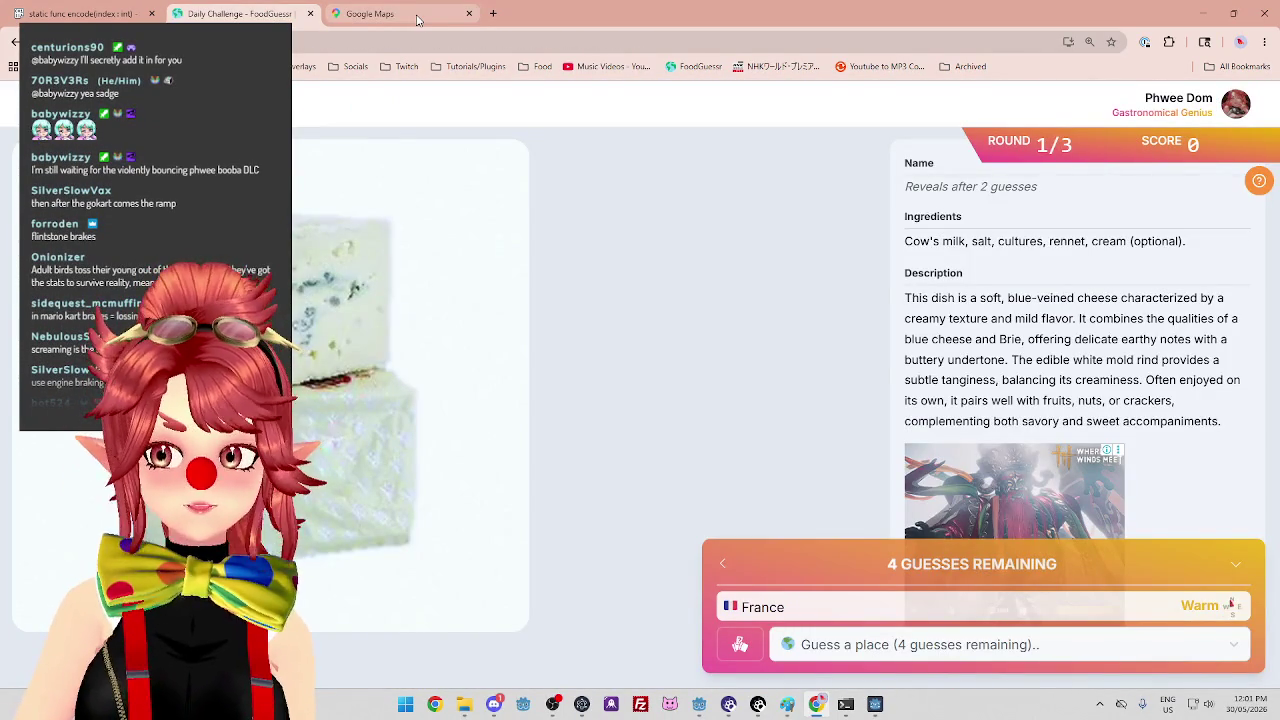
{"action": "left_click", "coordinate": [418, 20]}
{"action": "left_click_drag", "start_coordinate": [595, 250], "coordinate": [604, 313]}
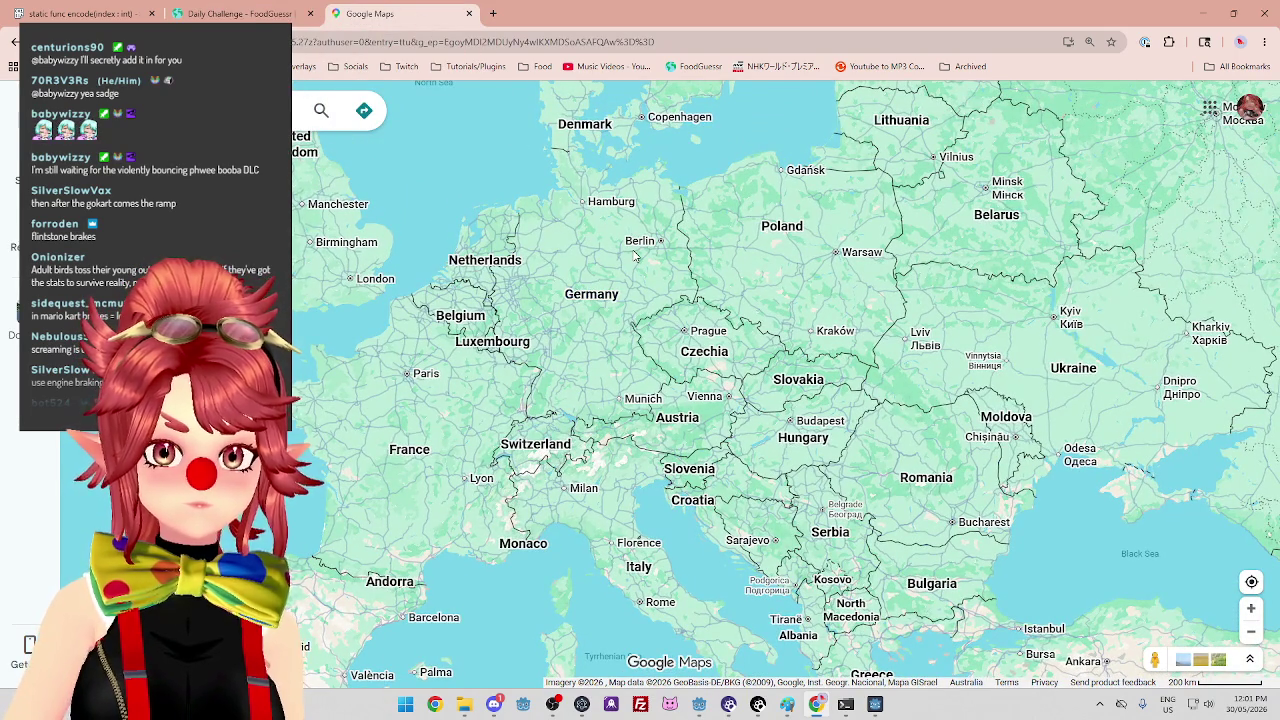
{"action": "mouse_move", "coordinate": [761, 191]}
{"action": "left_mouse_down"}
{"action": "mouse_move", "coordinate": [705, 296]}
{"action": "mouse_move", "coordinate": [716, 288]}
{"action": "left_mouse_up"}
{"action": "key", "text": "ctrl+shift+Tab"}
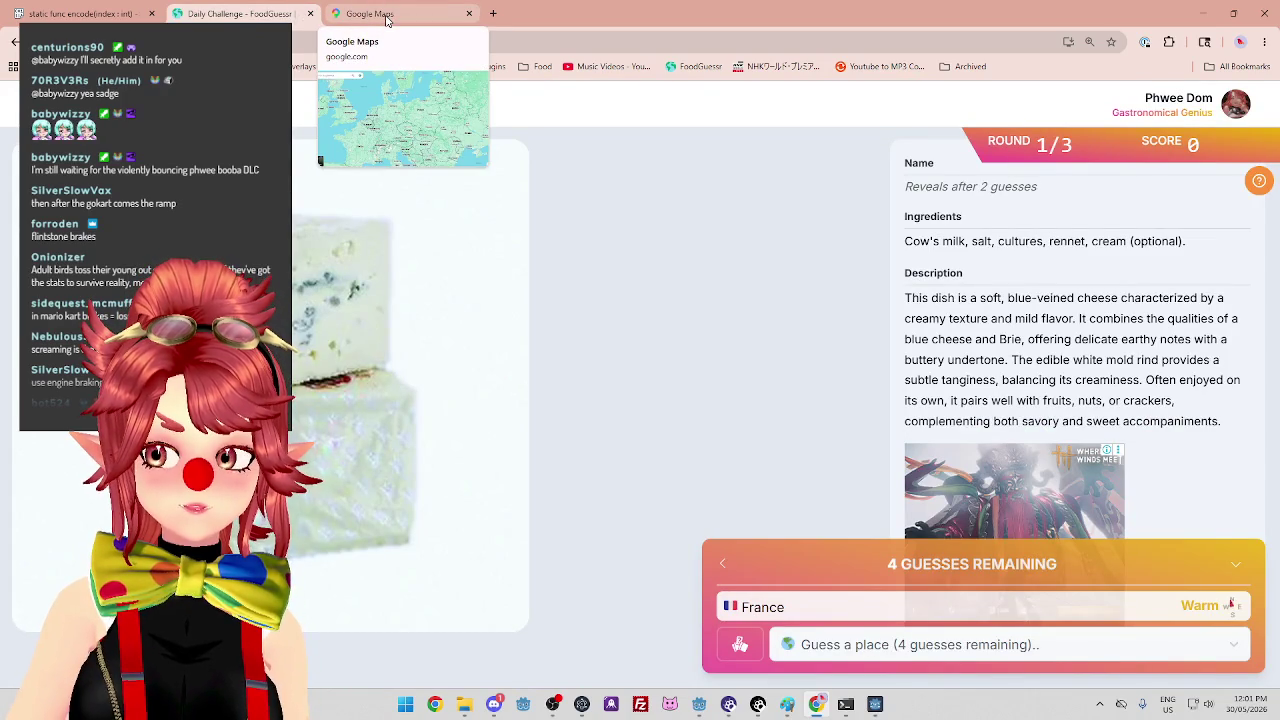
{"action": "left_click", "coordinate": [386, 19]}
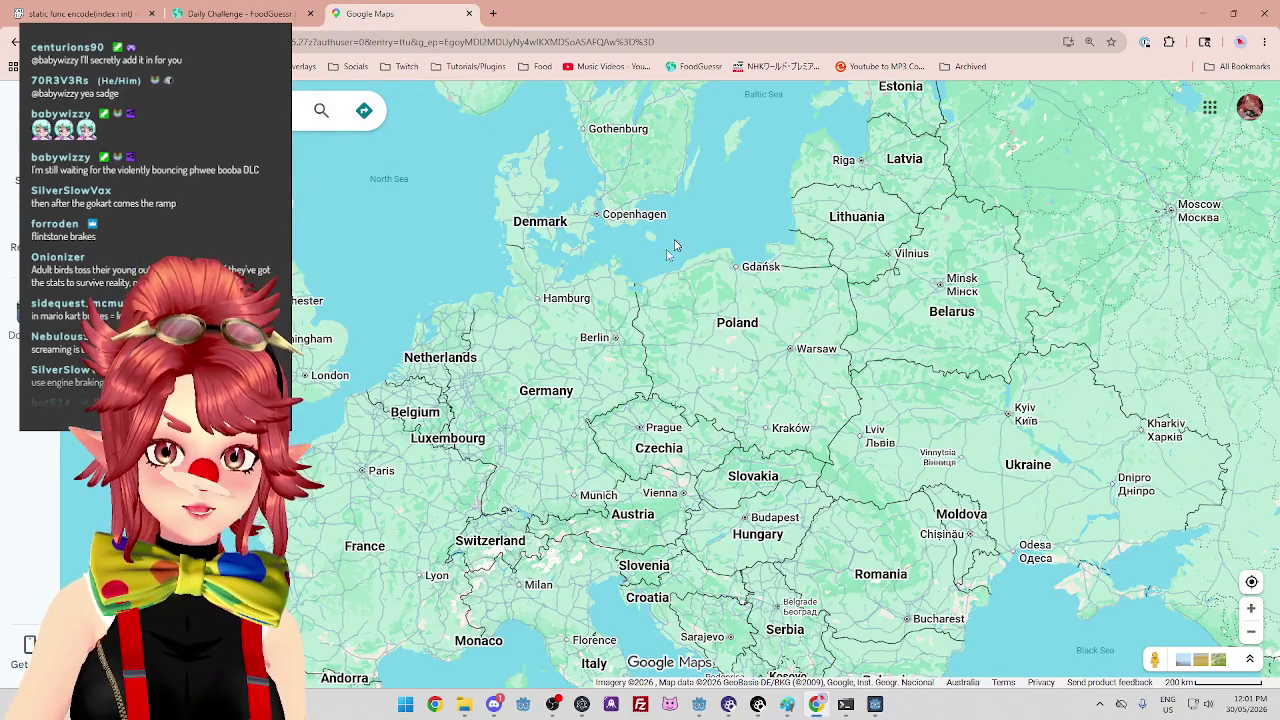
{"action": "mouse_move", "coordinate": [496, 259]}
{"action": "left_mouse_down"}
{"action": "mouse_move", "coordinate": [614, 296]}
{"action": "mouse_move", "coordinate": [674, 388]}
{"action": "mouse_move", "coordinate": [658, 465]}
{"action": "mouse_move", "coordinate": [606, 550]}
{"action": "mouse_move", "coordinate": [613, 327]}
{"action": "left_mouse_up"}
Return to the daily challenge and focus the guess box for a second country.
{"action": "left_click", "coordinate": [240, 13]}
{"action": "left_click", "coordinate": [370, 13]}
{"action": "scroll", "coordinate": [620, 320], "scroll_direction": "down", "scroll_amount": 2}
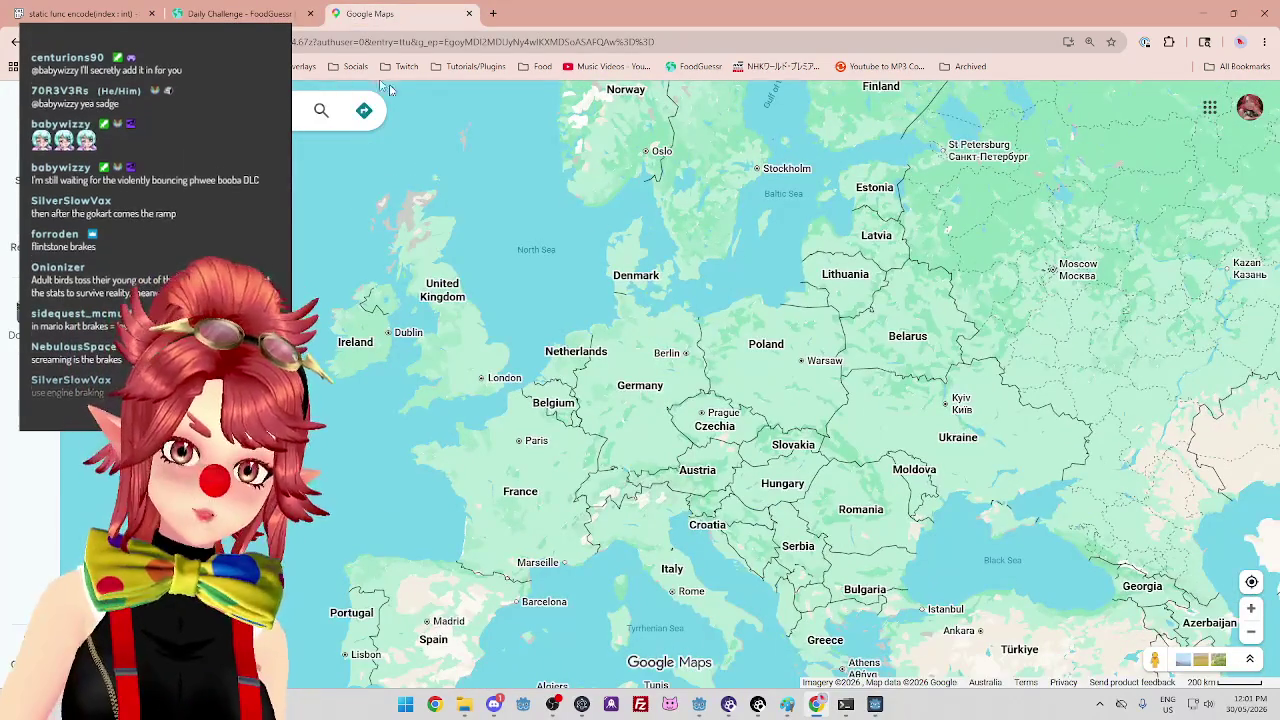
{"action": "key", "text": "ctrl+shift+Tab"}
{"action": "left_click", "coordinate": [922, 645]}
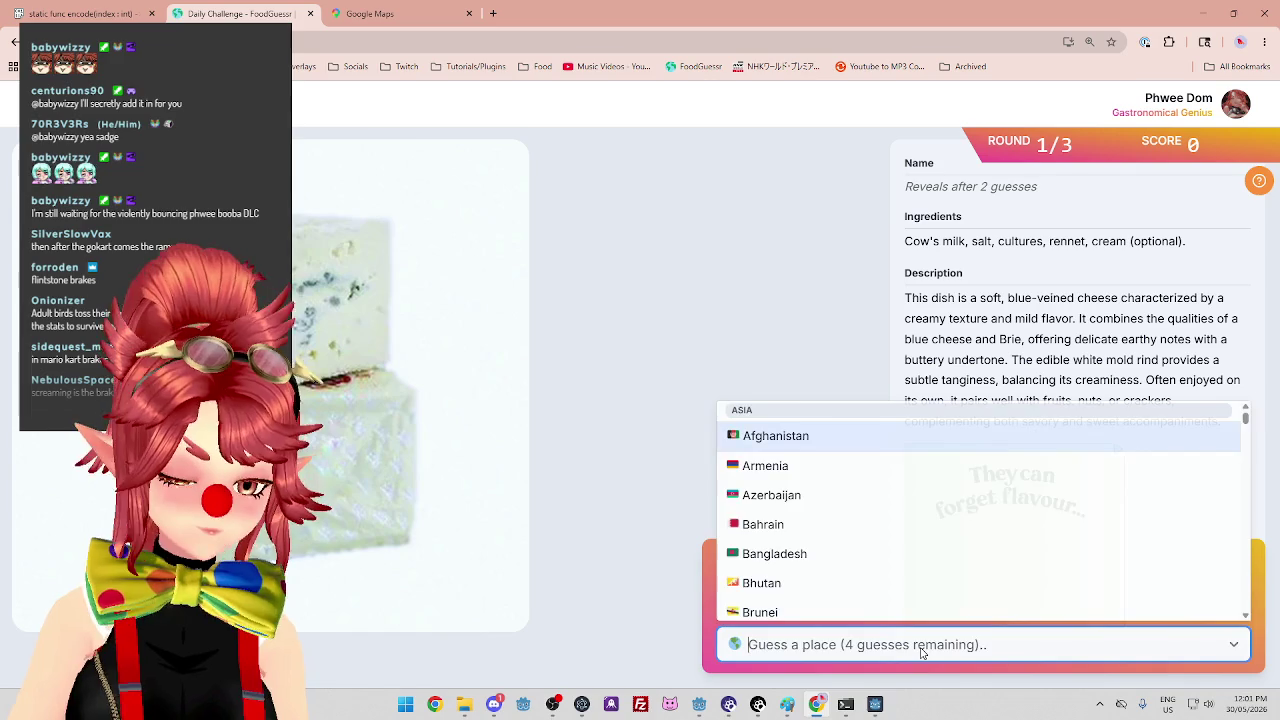
Guess Denmark for the Saga cheese, scoring 4,500, and advance to round 2.
{"action": "type", "text": "den"}
{"action": "left_click", "coordinate": [888, 613]}
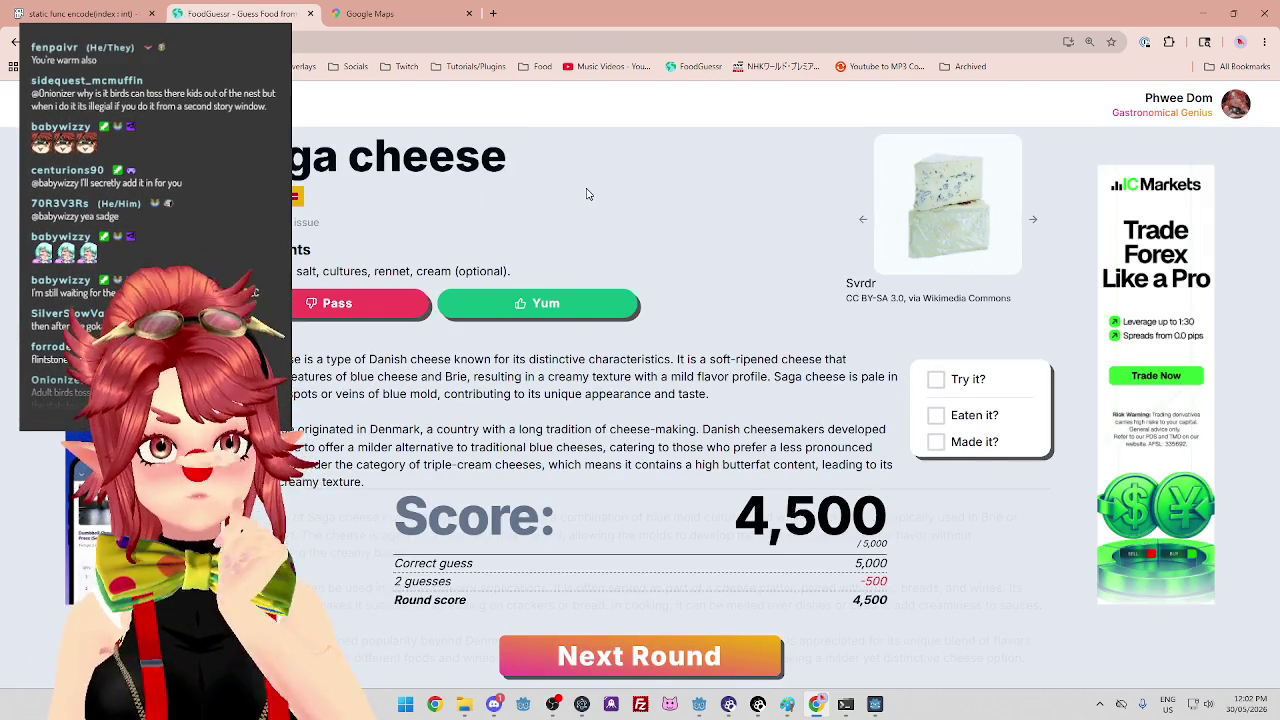
{"action": "left_click", "coordinate": [660, 655]}
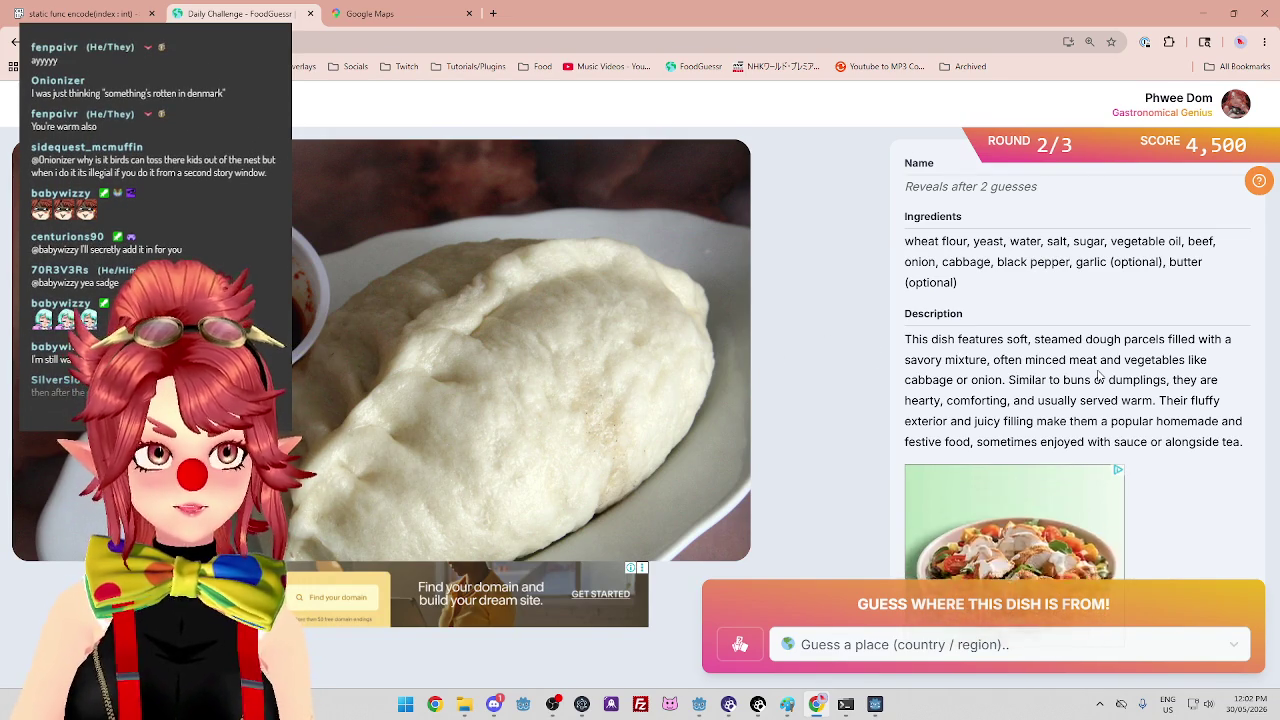
Read the round-2 steamed filled-dough description line by line, including the juicy filling.
{"action": "left_click_drag", "start_coordinate": [1108, 340], "coordinate": [937, 340]}
{"action": "left_click", "coordinate": [1120, 340]}
{"action": "left_click_drag", "start_coordinate": [1182, 338], "coordinate": [1120, 340]}
{"action": "mouse_move", "coordinate": [957, 360]}
{"action": "left_mouse_down"}
{"action": "mouse_move", "coordinate": [1047, 374]}
{"action": "mouse_move", "coordinate": [1186, 362]}
{"action": "left_mouse_up"}
{"action": "left_click", "coordinate": [1035, 370]}
{"action": "left_click_drag", "start_coordinate": [924, 381], "coordinate": [1170, 381]}
{"action": "left_click_drag", "start_coordinate": [908, 400], "coordinate": [1220, 400]}
{"action": "left_click_drag", "start_coordinate": [920, 421], "coordinate": [1135, 421]}
{"action": "mouse_move", "coordinate": [945, 443]}
{"action": "left_mouse_down"}
{"action": "mouse_move", "coordinate": [1160, 443]}
{"action": "mouse_move", "coordinate": [1101, 421]}
{"action": "left_mouse_up"}
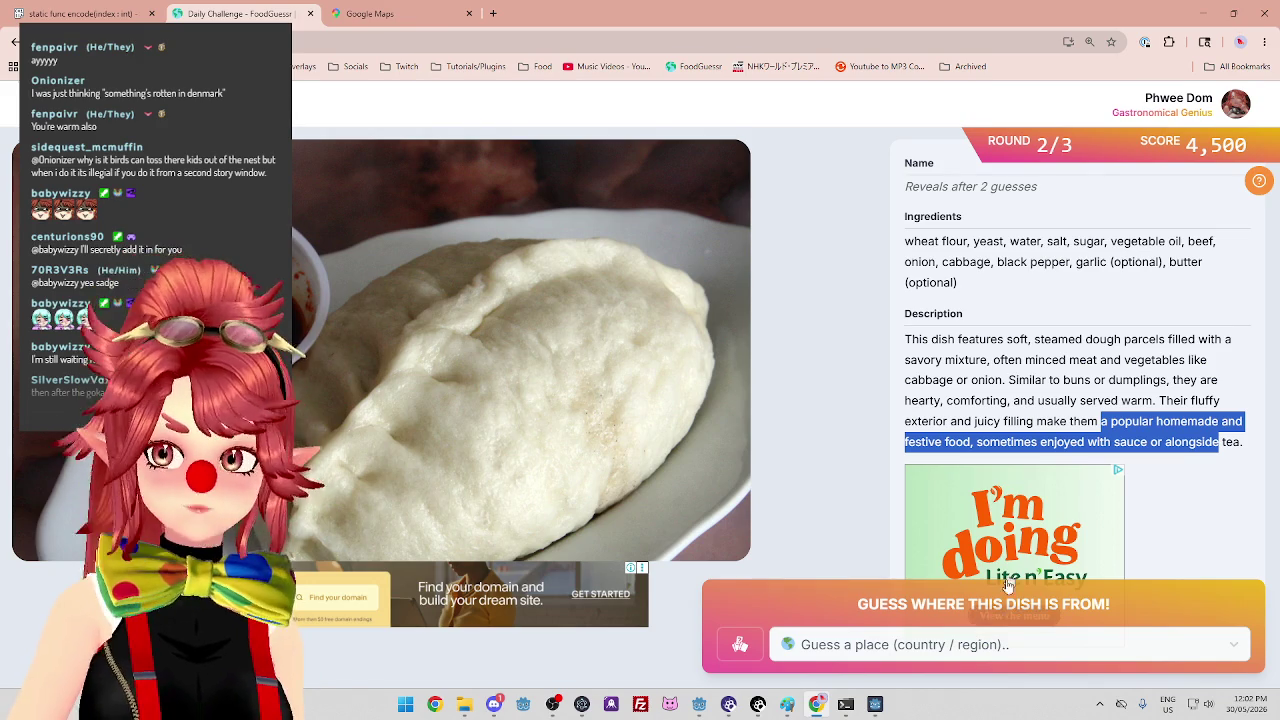
Guess China for the steamed dough parcels, receiving a Borders rating.
{"action": "left_click", "coordinate": [997, 645]}
{"action": "type", "text": "chin"}
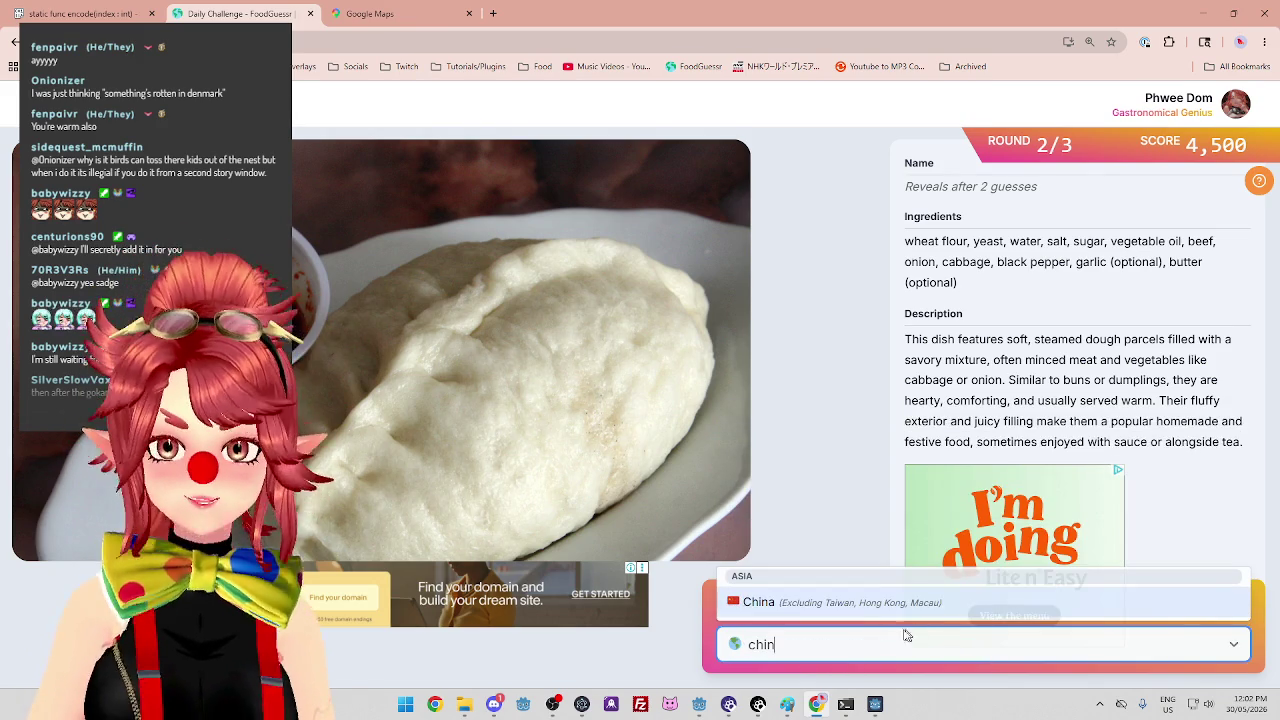
{"action": "left_click", "coordinate": [856, 608]}
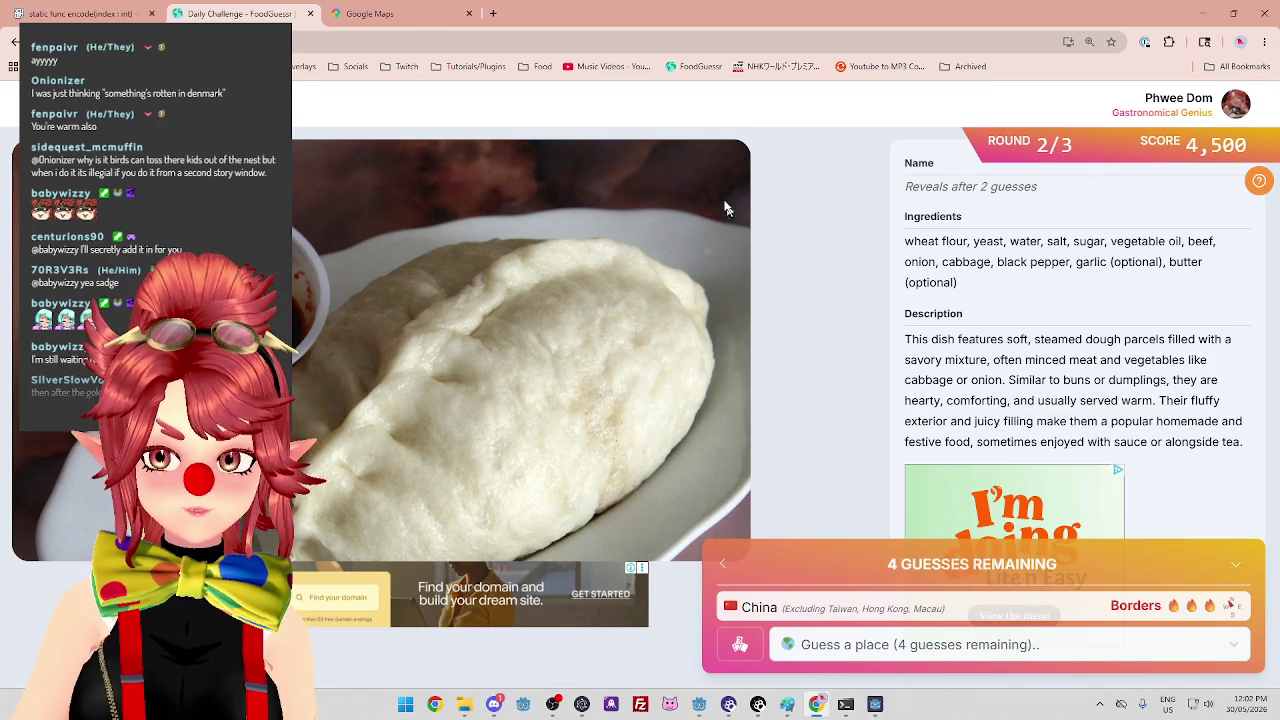
{"action": "left_click", "coordinate": [370, 13]}
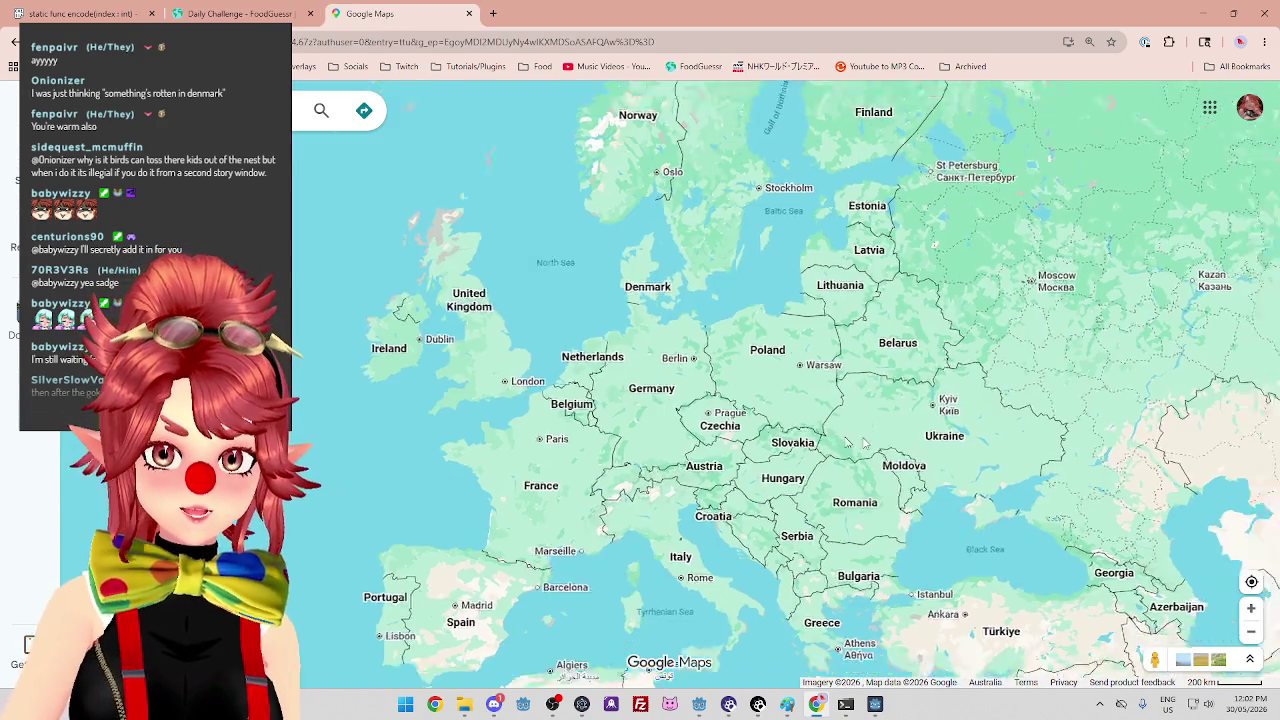
Pan the map east from Europe toward Central Asia.
{"action": "scroll", "coordinate": [824, 440], "scroll_direction": "down", "scroll_amount": 3}
{"action": "left_click_drag", "start_coordinate": [824, 440], "coordinate": [731, 445]}
{"action": "scroll", "coordinate": [660, 442], "scroll_direction": "up", "scroll_amount": 3}
{"action": "scroll", "coordinate": [660, 320], "scroll_direction": "up", "scroll_amount": 5}
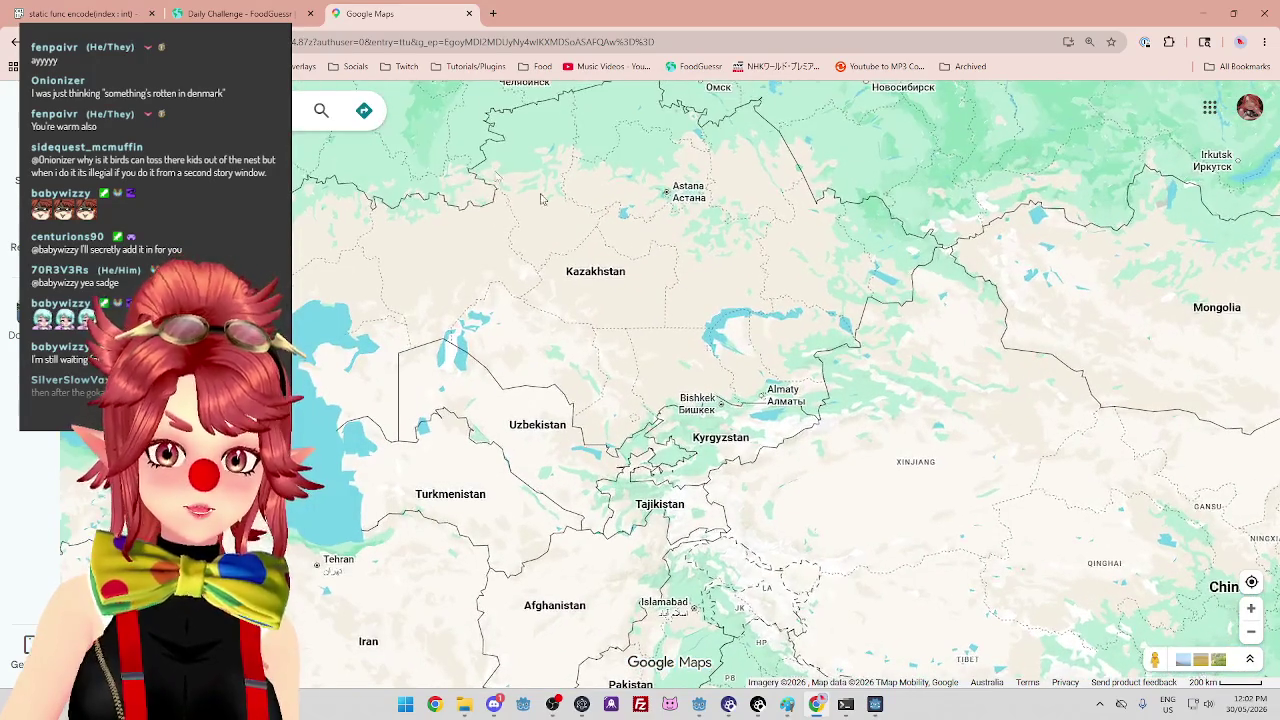
{"action": "left_click", "coordinate": [240, 13]}
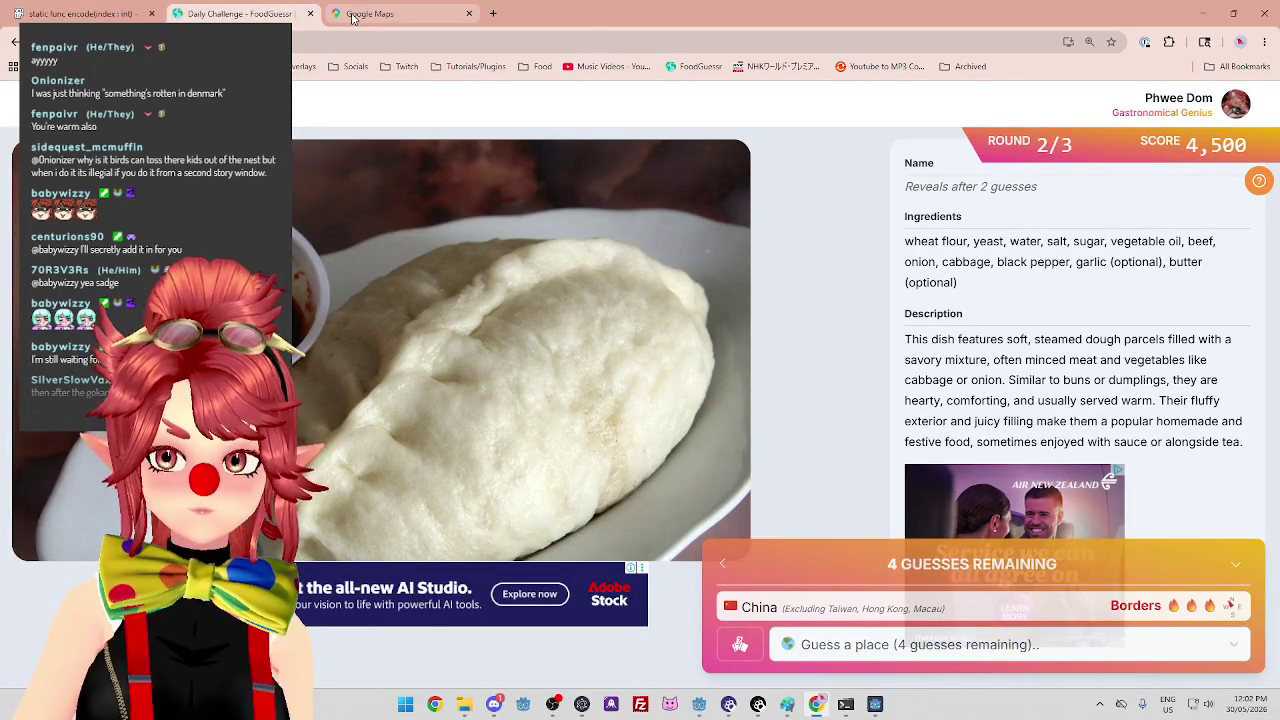
{"action": "left_click", "coordinate": [352, 14]}
Zoom into Kyrgyzstan, Tajikistan and Kashgar along China's Xinjiang border.
{"action": "scroll", "coordinate": [1005, 555], "scroll_direction": "down", "scroll_amount": 3}
{"action": "left_click_drag", "start_coordinate": [1005, 555], "coordinate": [863, 455]}
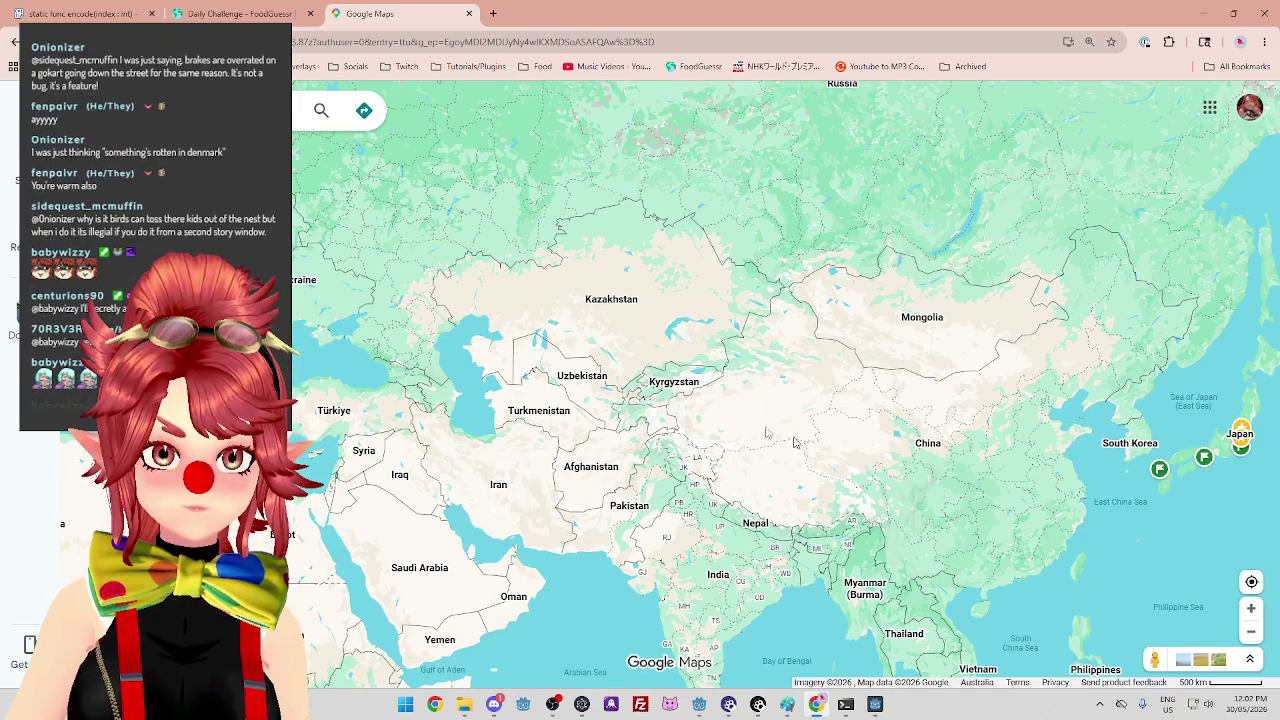
{"action": "scroll", "coordinate": [710, 420], "scroll_direction": "up", "scroll_amount": 3}
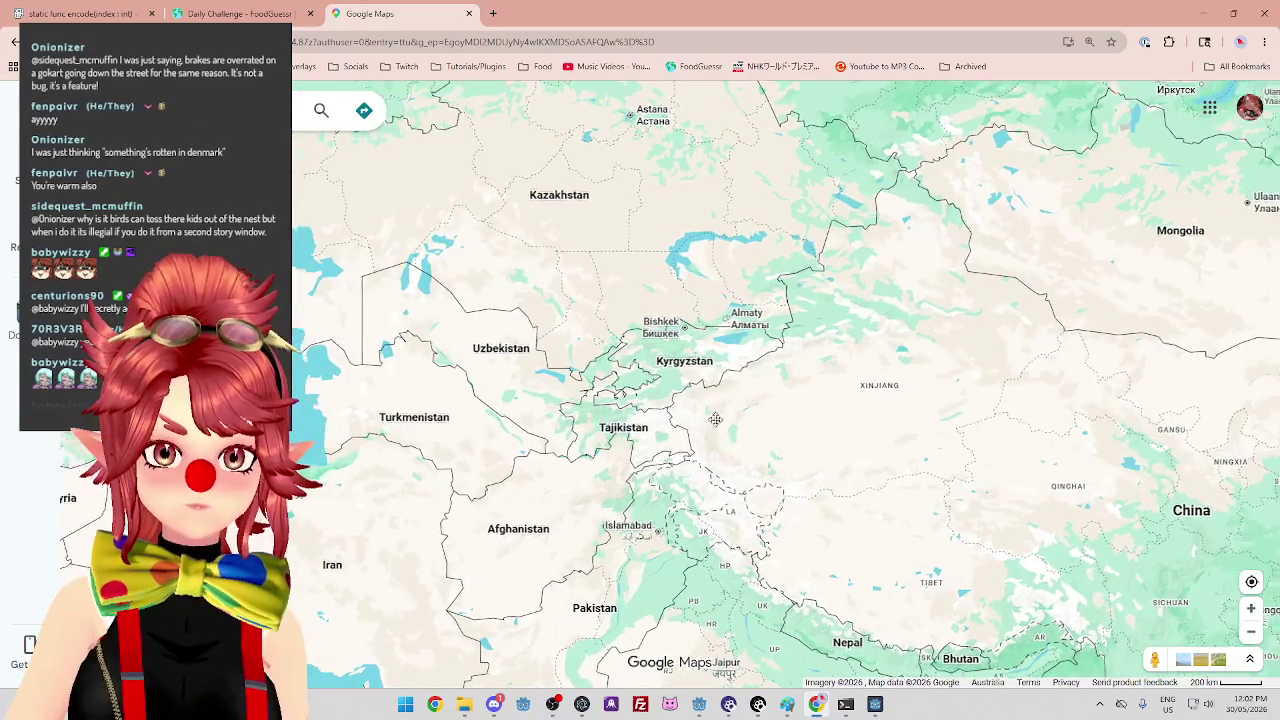
{"action": "scroll", "coordinate": [730, 428], "scroll_direction": "up", "scroll_amount": 2}
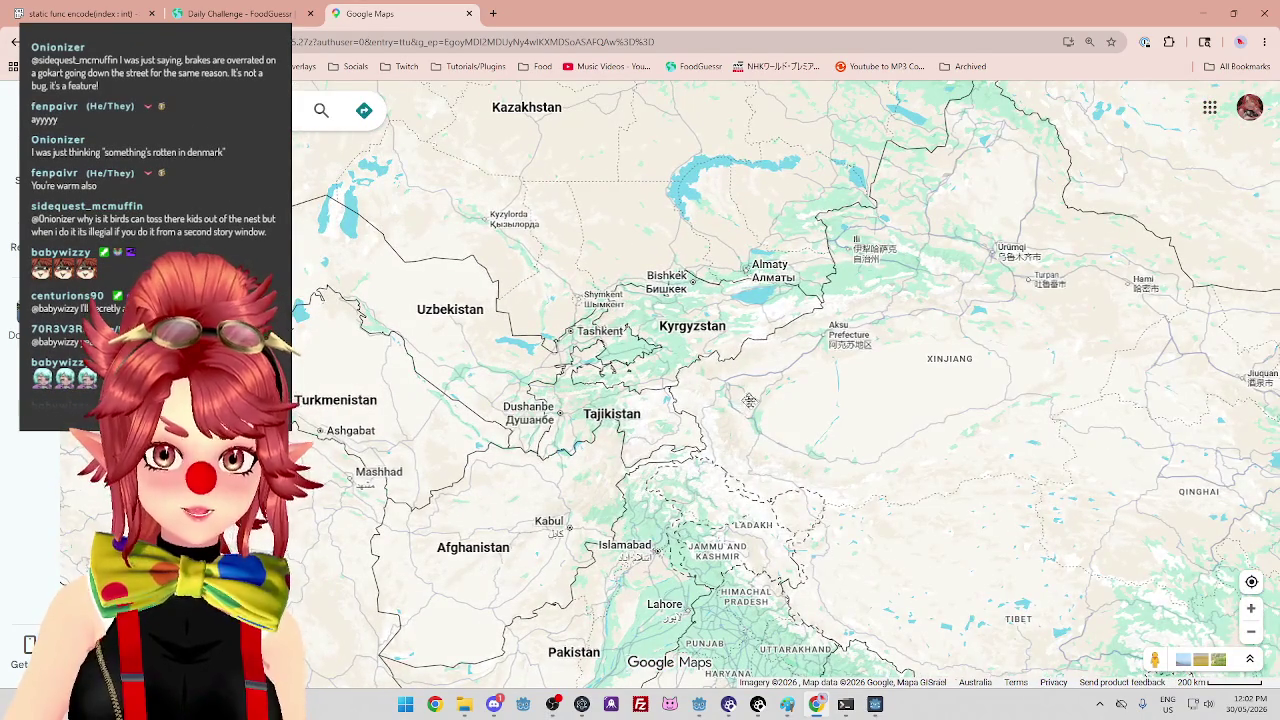
{"action": "scroll", "coordinate": [745, 405], "scroll_direction": "up", "scroll_amount": 3}
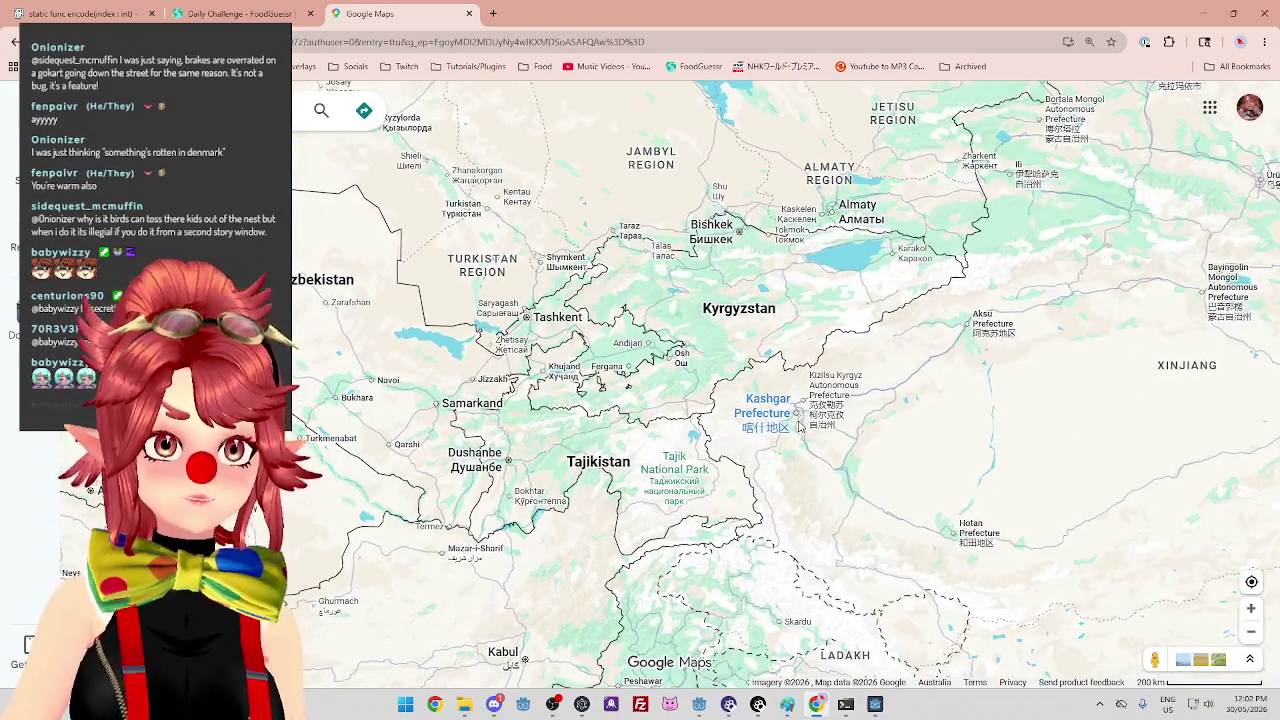
{"action": "mouse_move", "coordinate": [789, 405]}
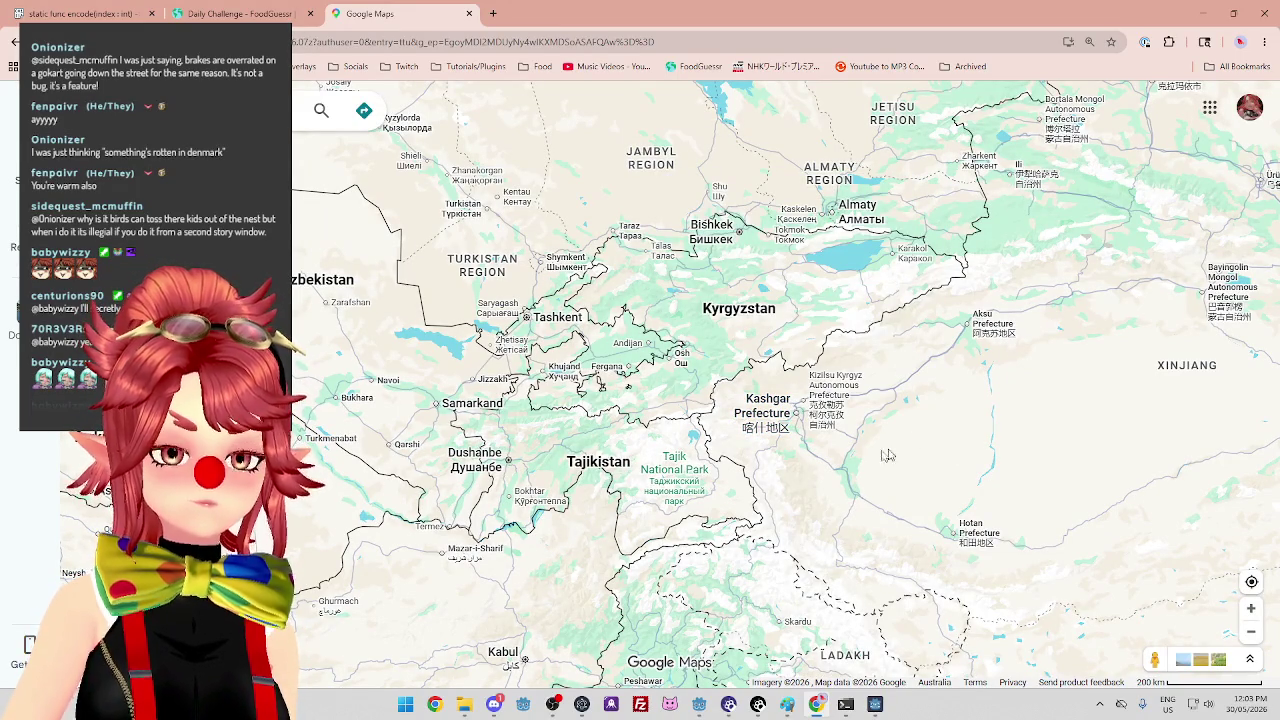
{"action": "scroll", "coordinate": [884, 467], "scroll_direction": "down", "scroll_amount": 1}
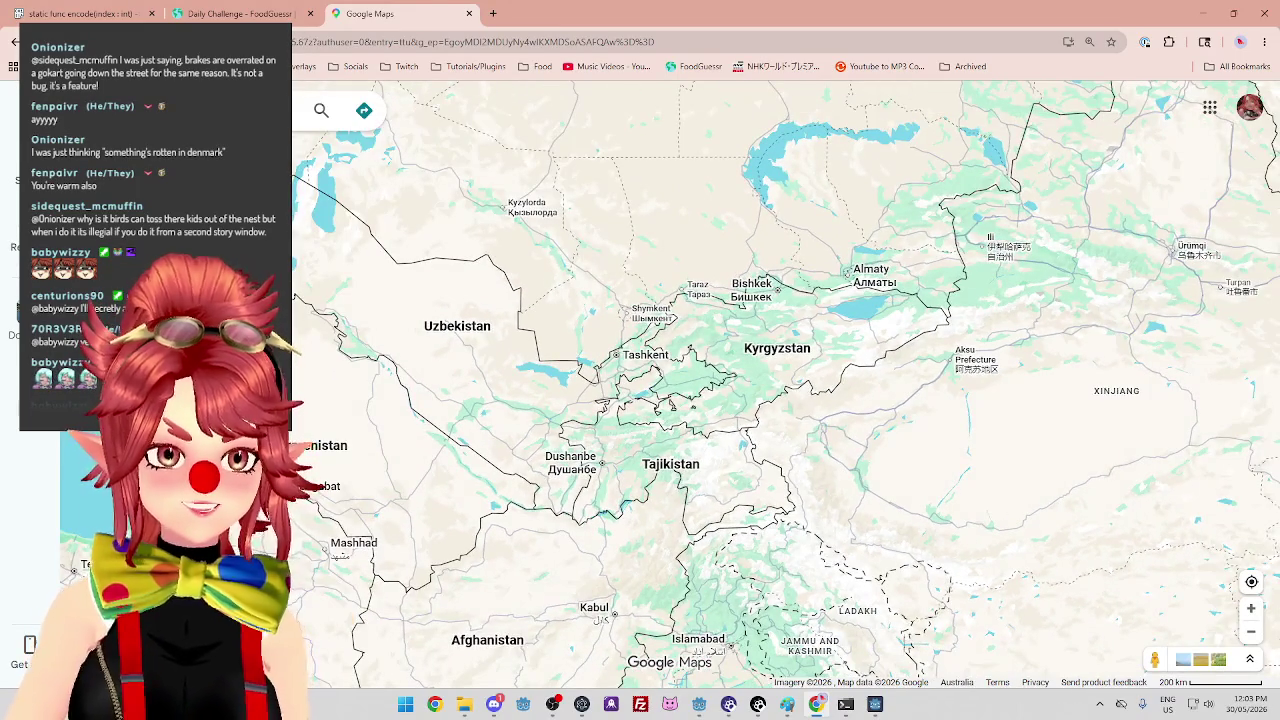
{"action": "left_click", "coordinate": [235, 13]}
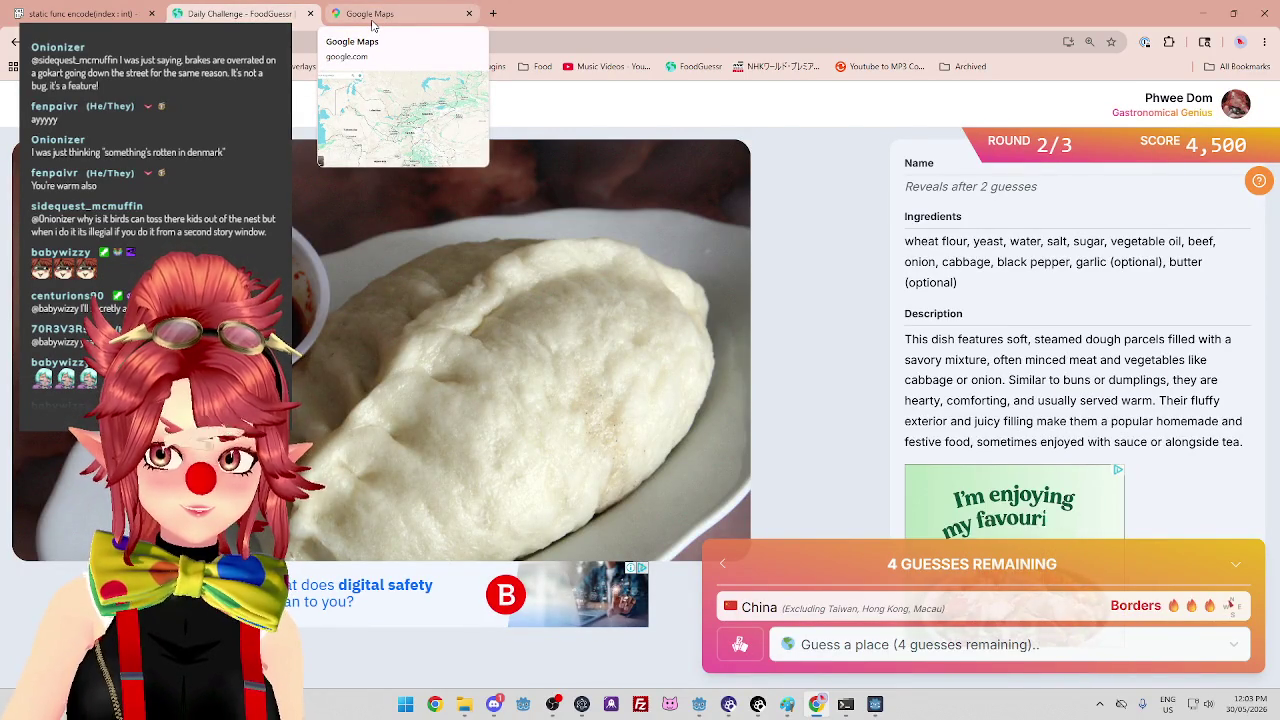
Guess Tajikistan for the dough dish, also rated Borders, revealing it as Begodya.
{"action": "left_click", "coordinate": [372, 26]}
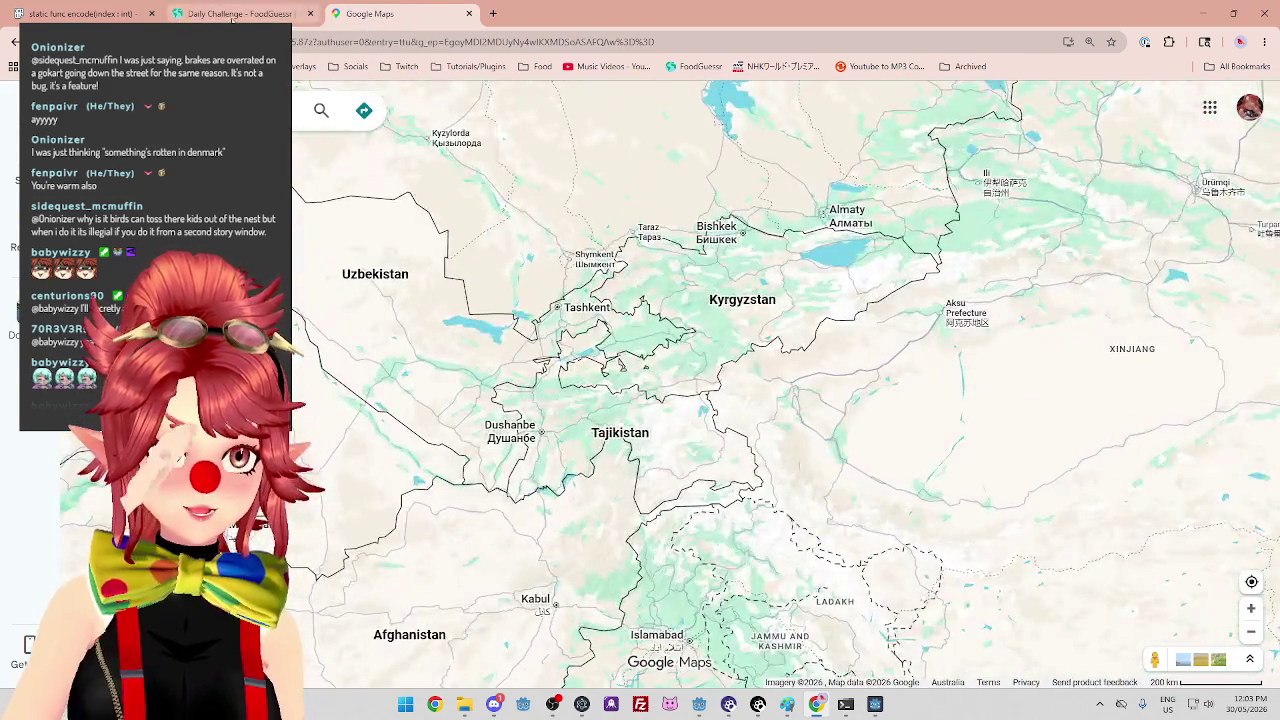
{"action": "left_click", "coordinate": [240, 13]}
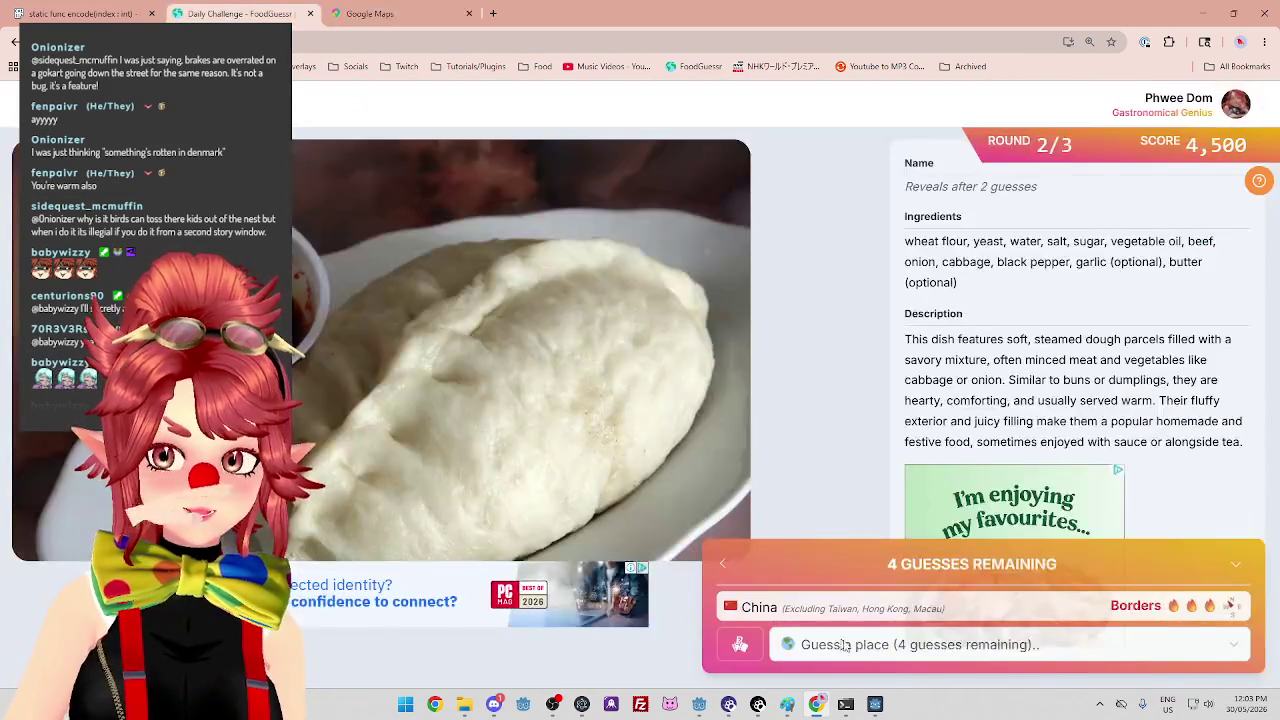
{"action": "left_click", "coordinate": [838, 648]}
{"action": "type", "text": "taj"}
{"action": "key", "text": "Return"}
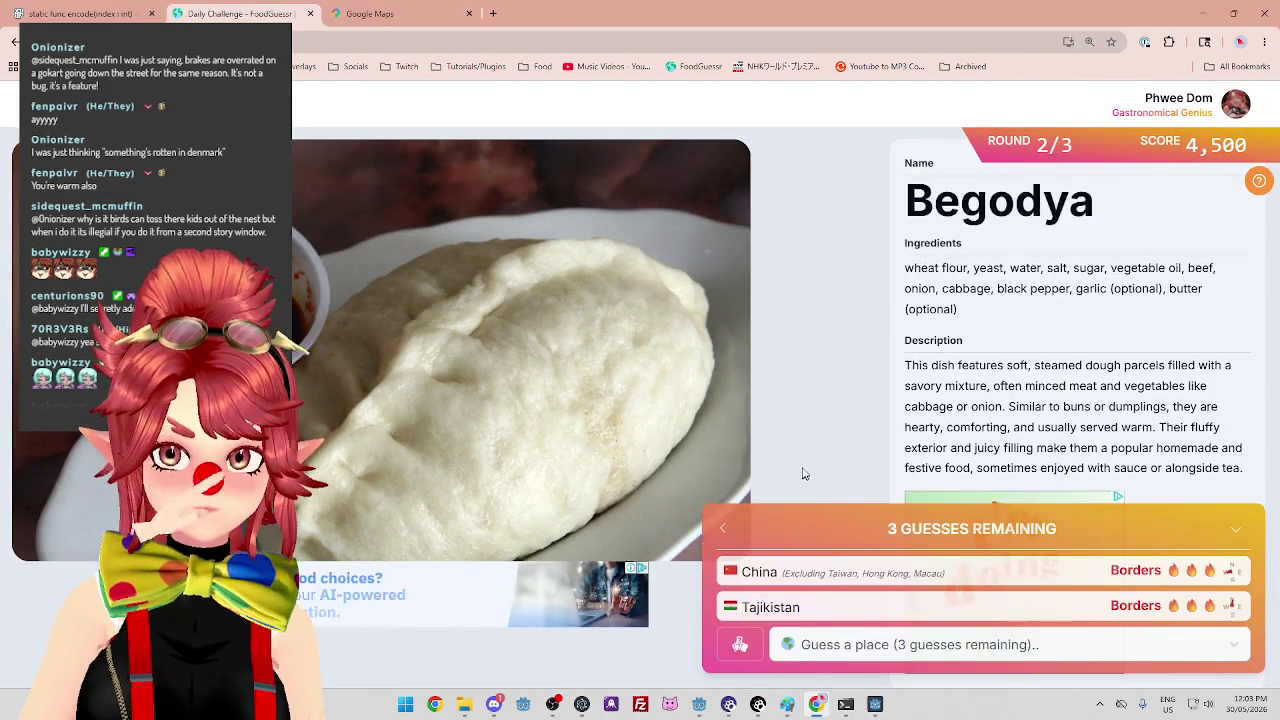
Guess Kyrgyzstan as the next country, finishing round 2 with 4,000 points.
{"action": "left_click", "coordinate": [428, 21]}
{"action": "left_click", "coordinate": [270, 14]}
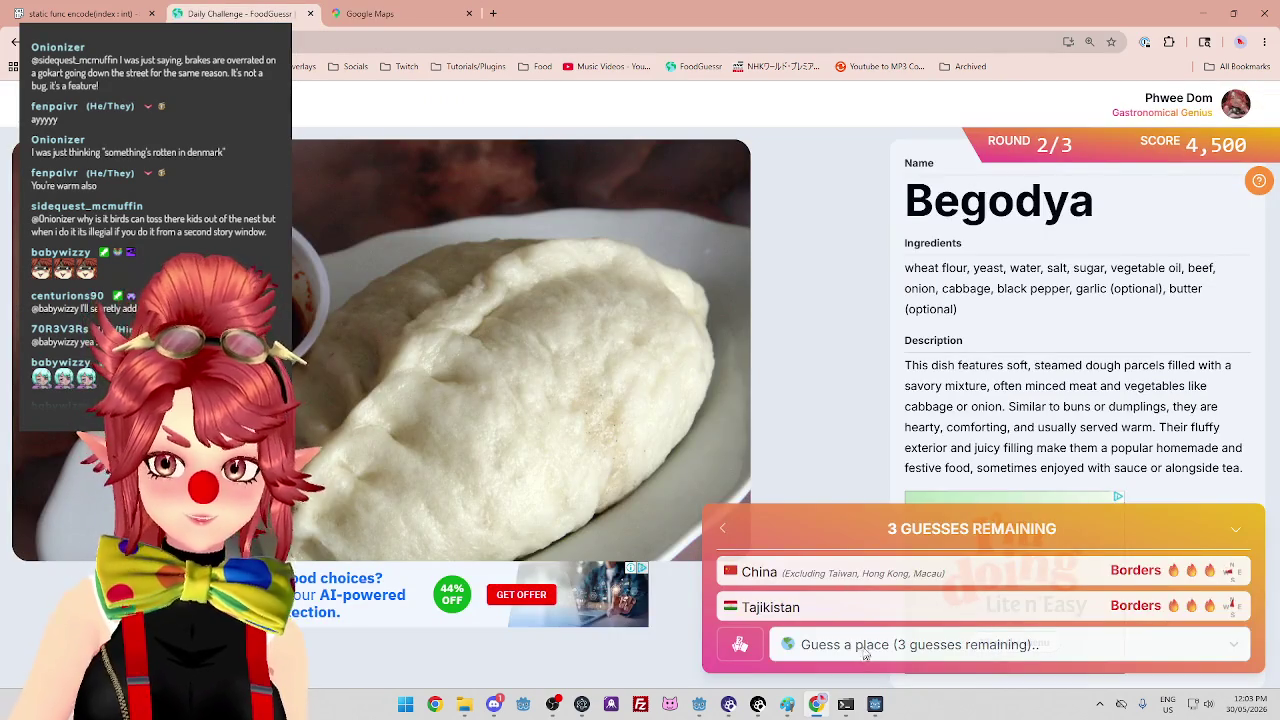
{"action": "left_click", "coordinate": [866, 645]}
{"action": "type", "text": "ky"}
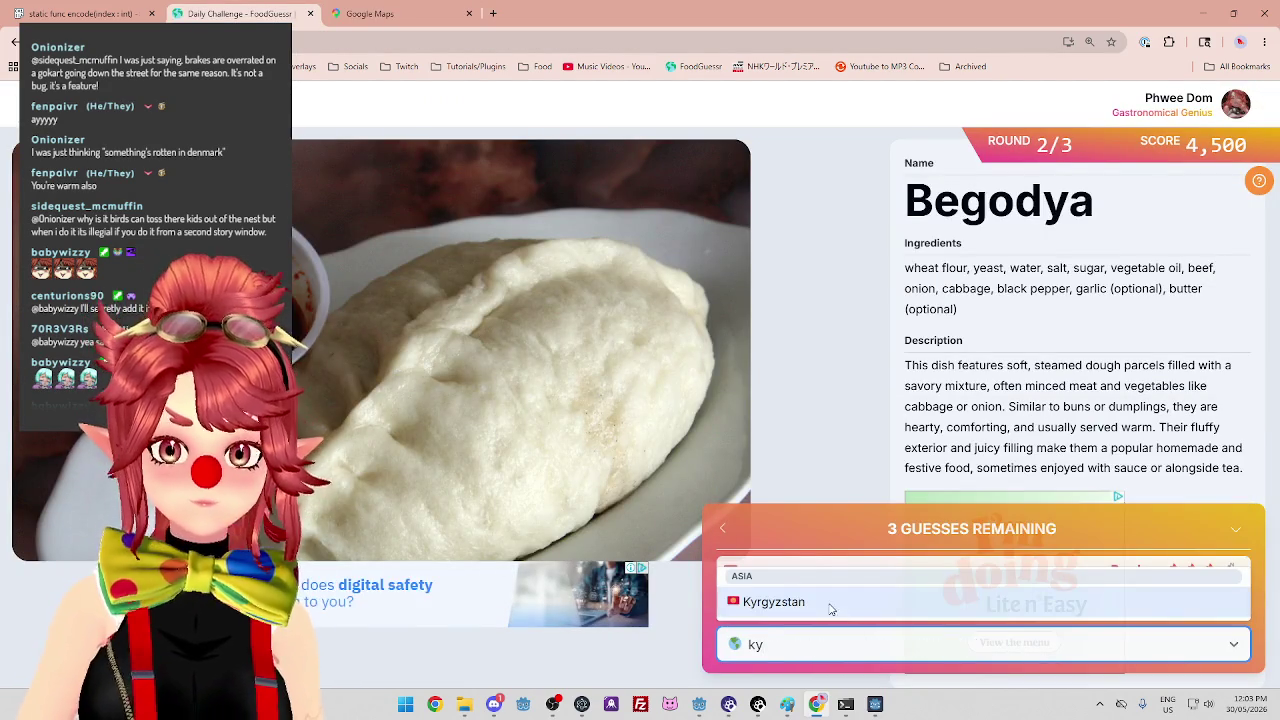
{"action": "left_click", "coordinate": [830, 603]}
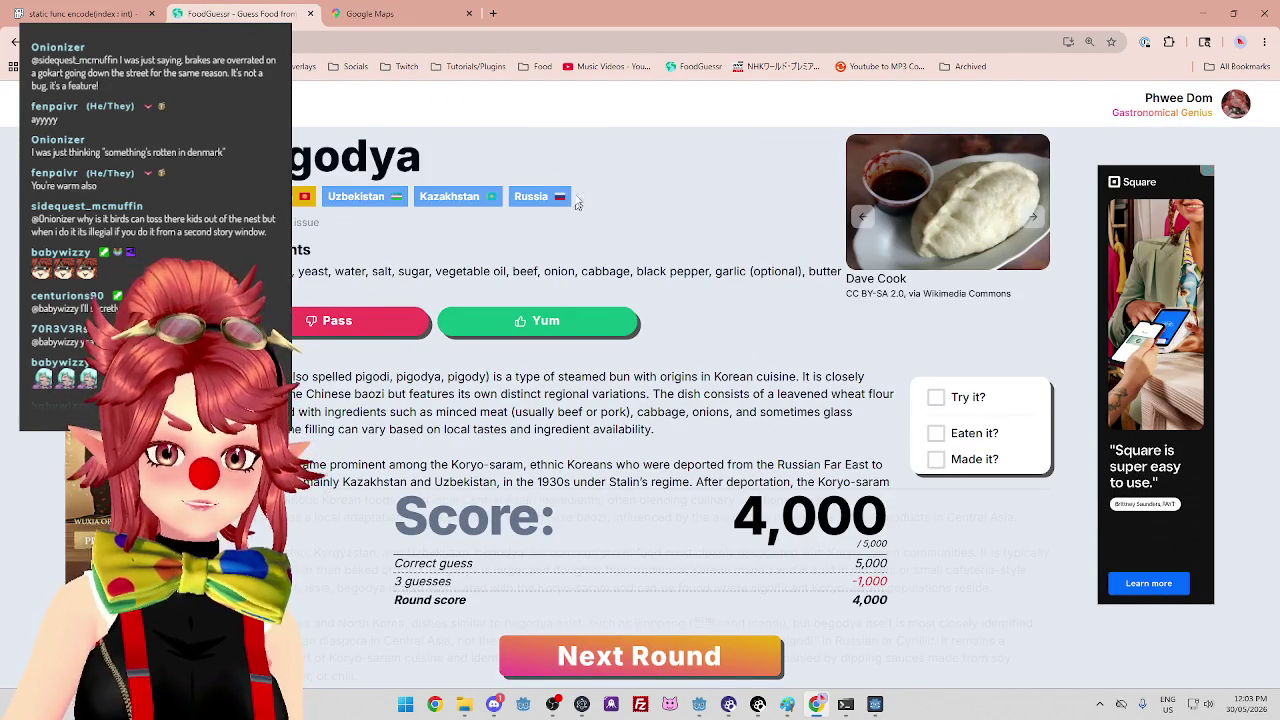
Read Begodya's Korean and Koryo-saram origins, then advance to round 3 at 8,500 points.
{"action": "scroll", "coordinate": [628, 424], "scroll_direction": "down", "scroll_amount": 2}
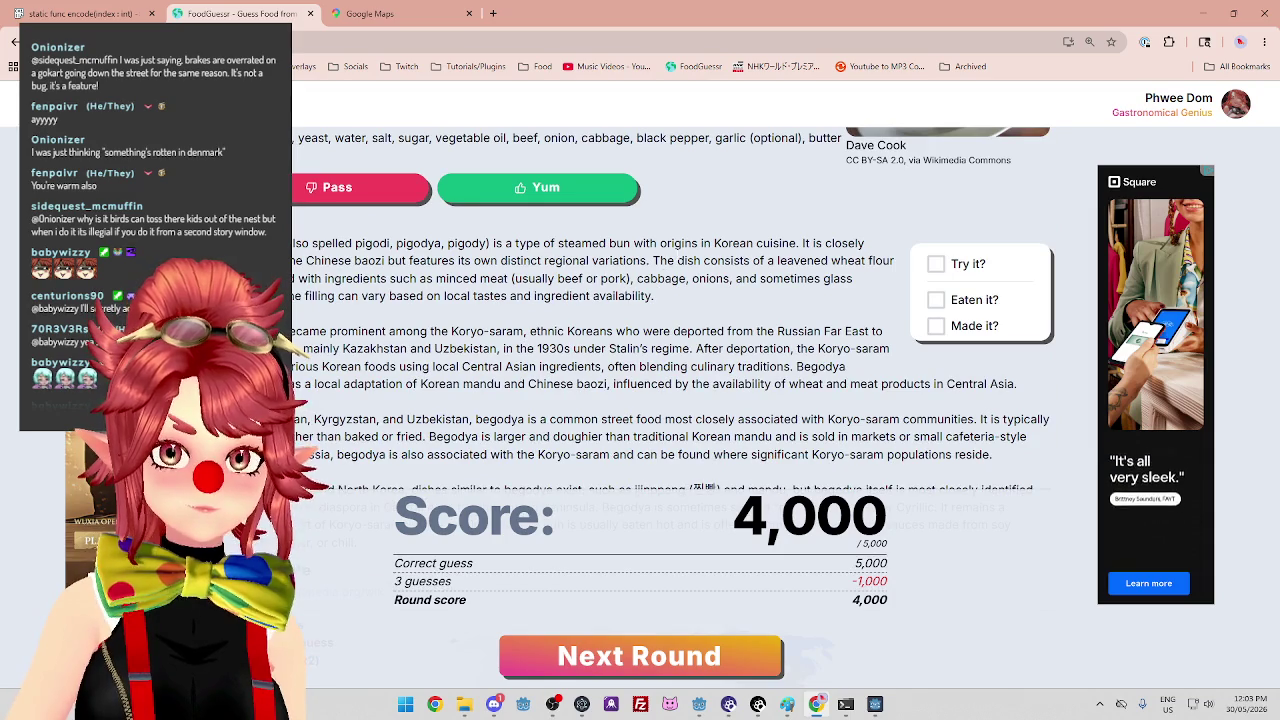
{"action": "mouse_move", "coordinate": [512, 244]}
{"action": "left_mouse_down"}
{"action": "mouse_move", "coordinate": [614, 260]}
{"action": "mouse_move", "coordinate": [672, 245]}
{"action": "mouse_move", "coordinate": [870, 251]}
{"action": "left_mouse_up"}
{"action": "left_click_drag", "start_coordinate": [326, 261], "coordinate": [614, 262]}
{"action": "left_click_drag", "start_coordinate": [693, 261], "coordinate": [793, 262]}
{"action": "mouse_move", "coordinate": [352, 279]}
{"action": "left_mouse_down"}
{"action": "mouse_move", "coordinate": [536, 296]}
{"action": "mouse_move", "coordinate": [601, 280]}
{"action": "mouse_move", "coordinate": [739, 285]}
{"action": "left_mouse_up"}
{"action": "left_click_drag", "start_coordinate": [297, 294], "coordinate": [527, 296]}
{"action": "mouse_move", "coordinate": [303, 327]}
{"action": "left_mouse_down"}
{"action": "mouse_move", "coordinate": [716, 357]}
{"action": "mouse_move", "coordinate": [814, 333]}
{"action": "left_mouse_up"}
{"action": "left_click", "coordinate": [723, 362]}
{"action": "mouse_move", "coordinate": [434, 349]}
{"action": "left_mouse_down"}
{"action": "mouse_move", "coordinate": [610, 368]}
{"action": "mouse_move", "coordinate": [612, 385]}
{"action": "left_mouse_up"}
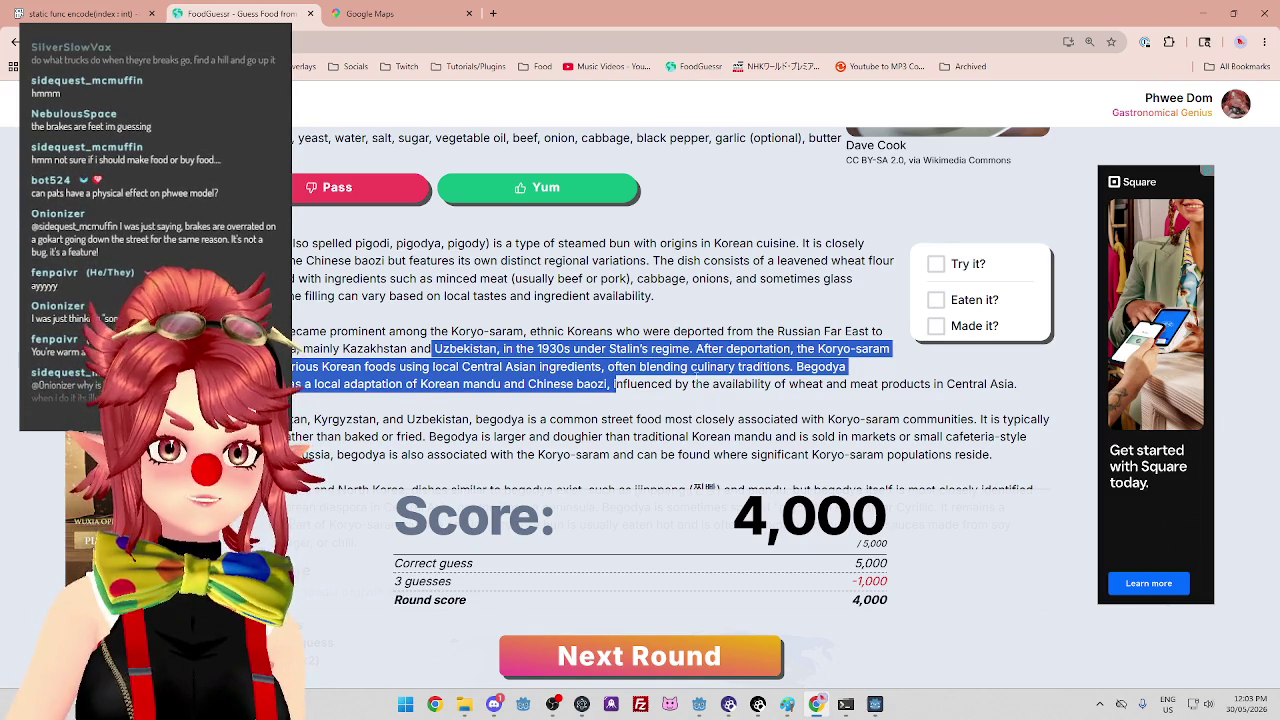
{"action": "scroll", "coordinate": [607, 305], "scroll_direction": "up", "scroll_amount": 2}
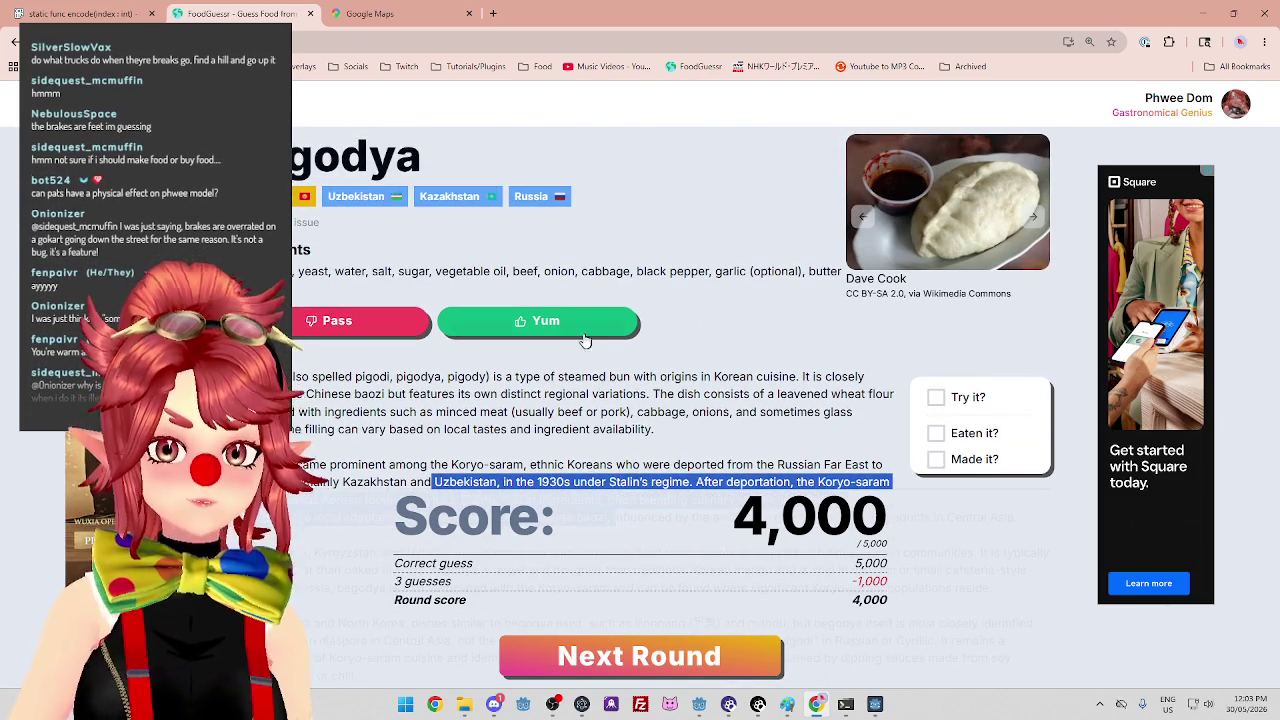
{"action": "left_click", "coordinate": [685, 656]}
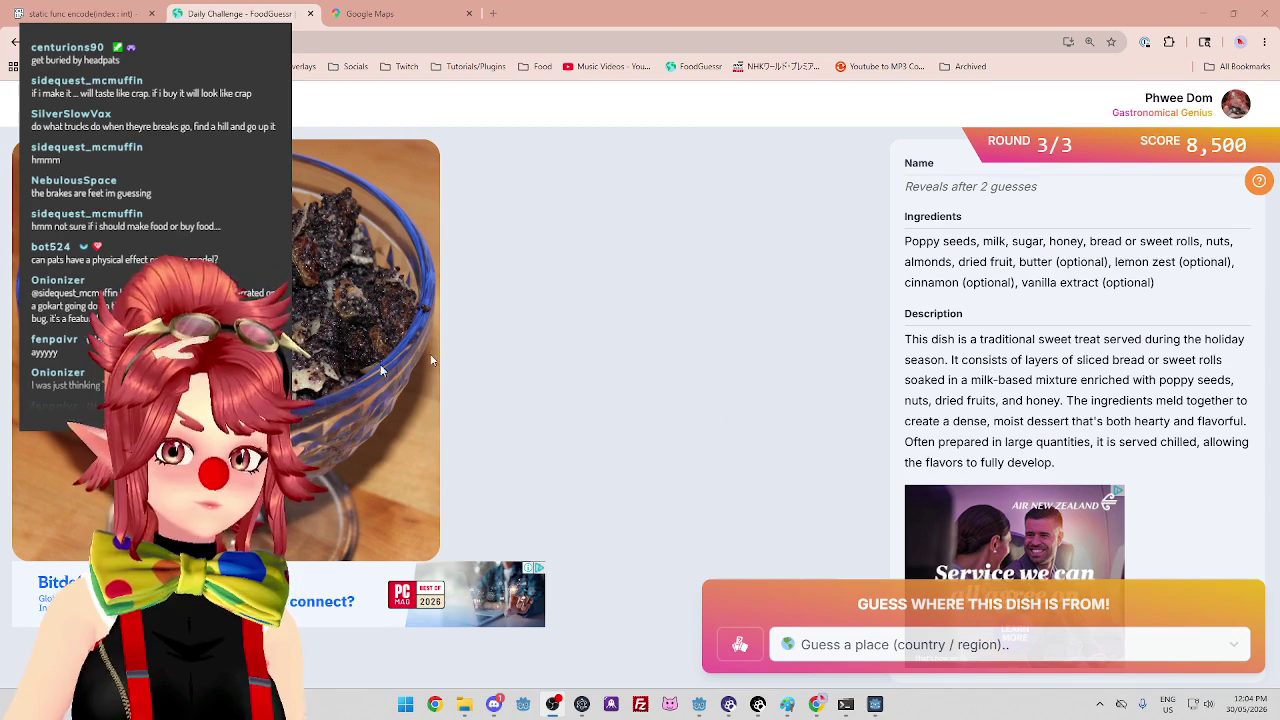
Read the round-3 ingredients: poppy seeds, bread, dried fruit, butter, cinnamon and vanilla.
{"action": "left_click_drag", "start_coordinate": [926, 241], "coordinate": [963, 241]}
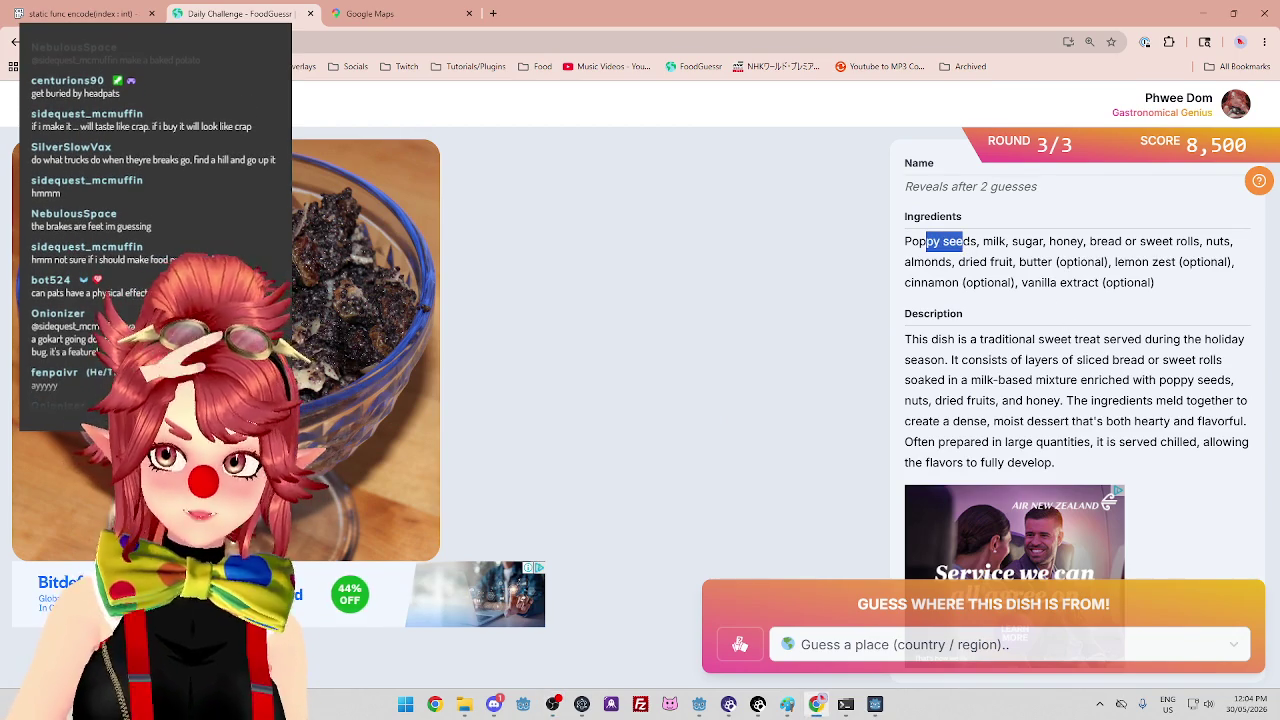
{"action": "left_click_drag", "start_coordinate": [1097, 241], "coordinate": [1257, 247]}
{"action": "mouse_move", "coordinate": [975, 262]}
{"action": "left_mouse_down"}
{"action": "mouse_move", "coordinate": [943, 262]}
{"action": "mouse_move", "coordinate": [1165, 270]}
{"action": "left_mouse_up"}
{"action": "left_click", "coordinate": [958, 282]}
{"action": "left_click_drag", "start_coordinate": [936, 282], "coordinate": [1050, 283]}
Read the description of bread layers soaked in a milk mixture with dried fruits and honey.
{"action": "left_click_drag", "start_coordinate": [940, 340], "coordinate": [1099, 357]}
{"action": "left_click", "coordinate": [1099, 357]}
{"action": "left_click_drag", "start_coordinate": [930, 360], "coordinate": [1120, 362]}
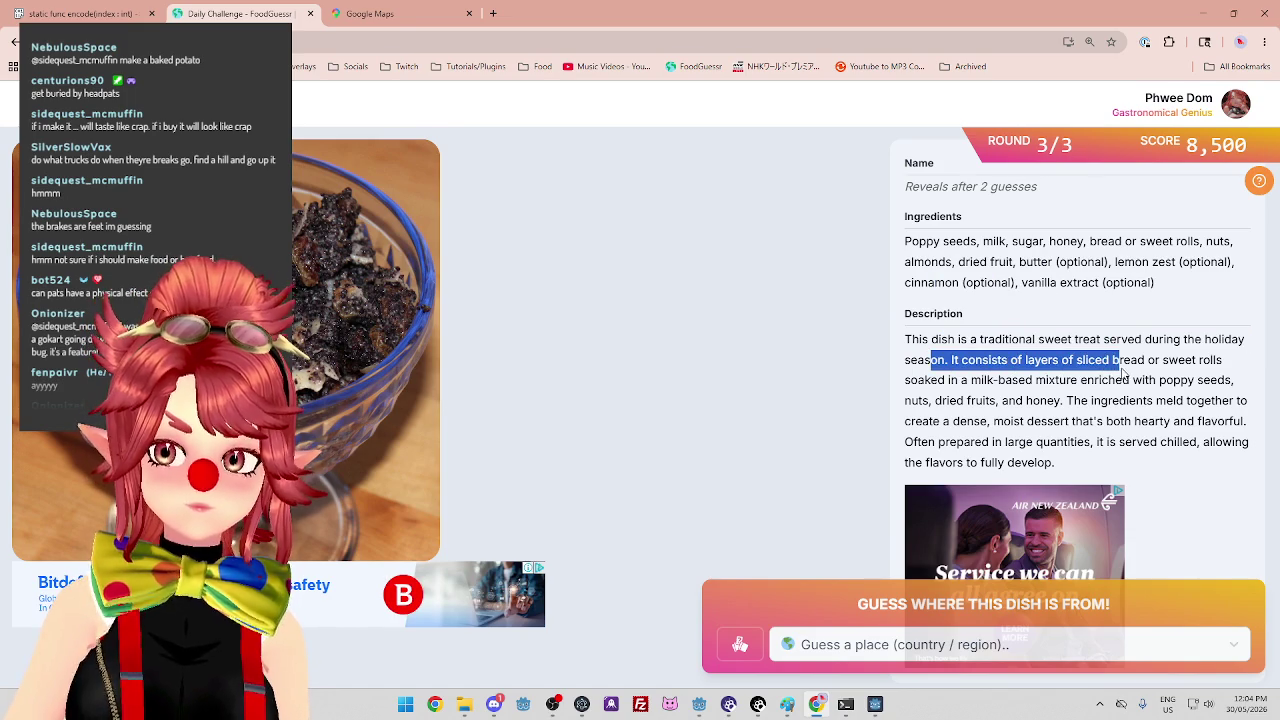
{"action": "left_click", "coordinate": [1120, 362]}
{"action": "left_click_drag", "start_coordinate": [937, 380], "coordinate": [1173, 380]}
{"action": "left_click_drag", "start_coordinate": [930, 400], "coordinate": [1107, 401]}
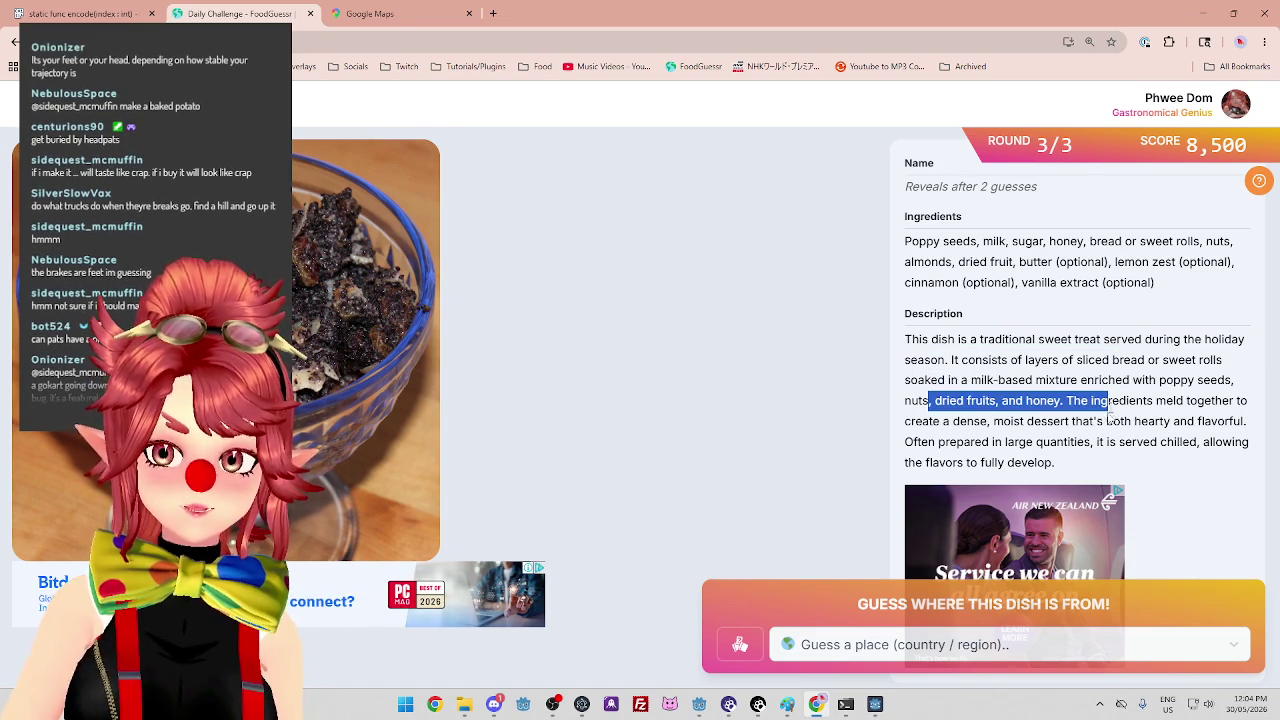
{"action": "key", "text": "ctrl+Tab"}
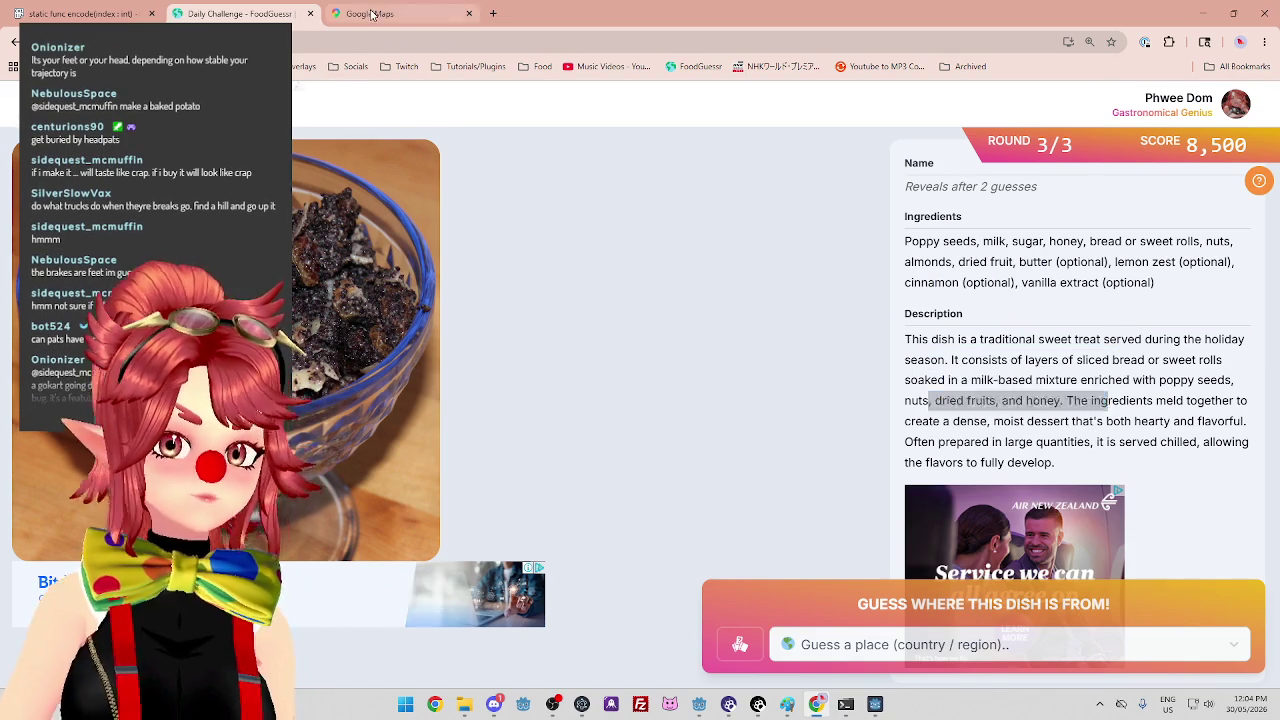
{"action": "scroll", "coordinate": [785, 384], "scroll_direction": "down", "scroll_amount": 3}
Glance at the FoodGuessr dish page, then return to the Google Maps tab.
{"action": "scroll", "coordinate": [380, 300], "scroll_direction": "up", "scroll_amount": 5}
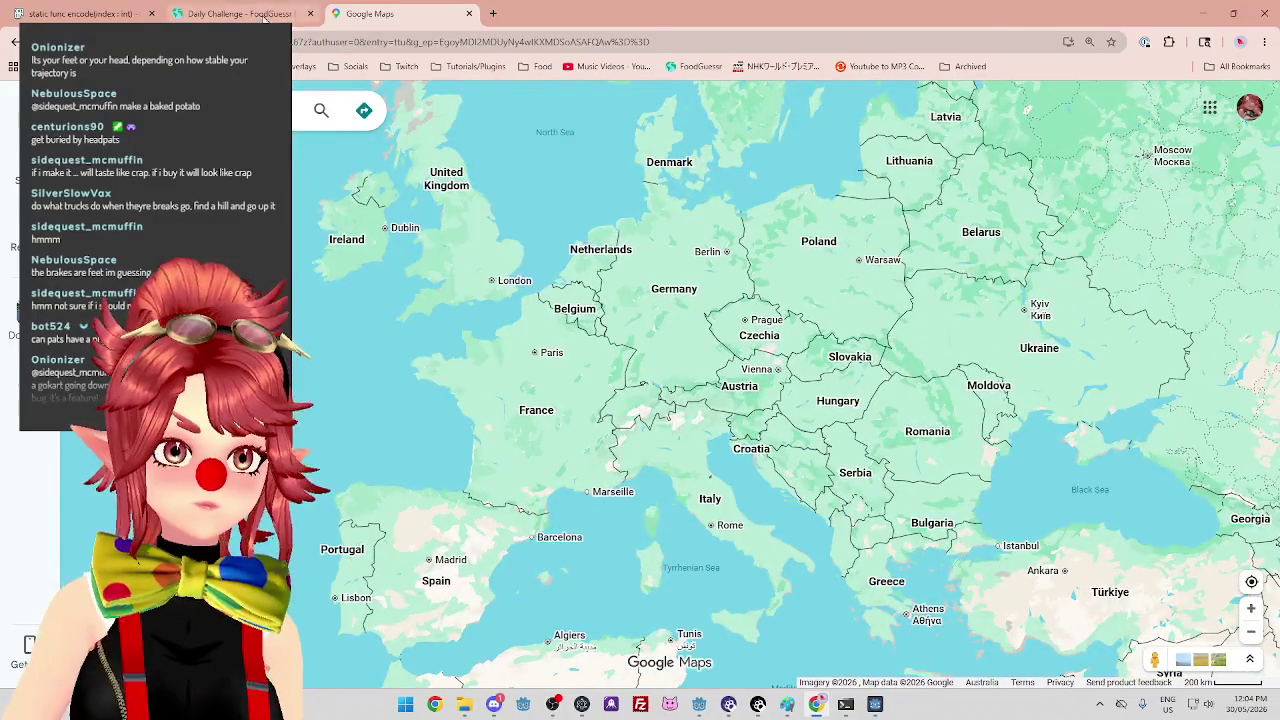
{"action": "left_click", "coordinate": [240, 13]}
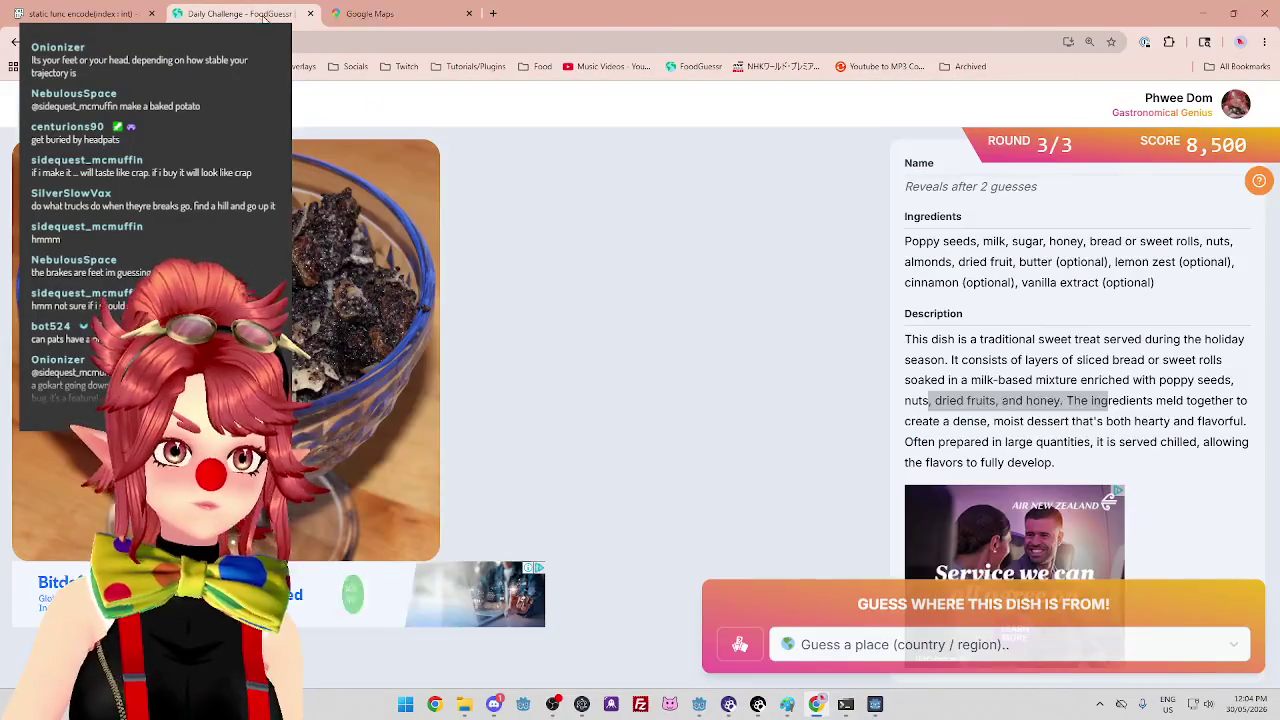
{"action": "mouse_move", "coordinate": [387, 14]}
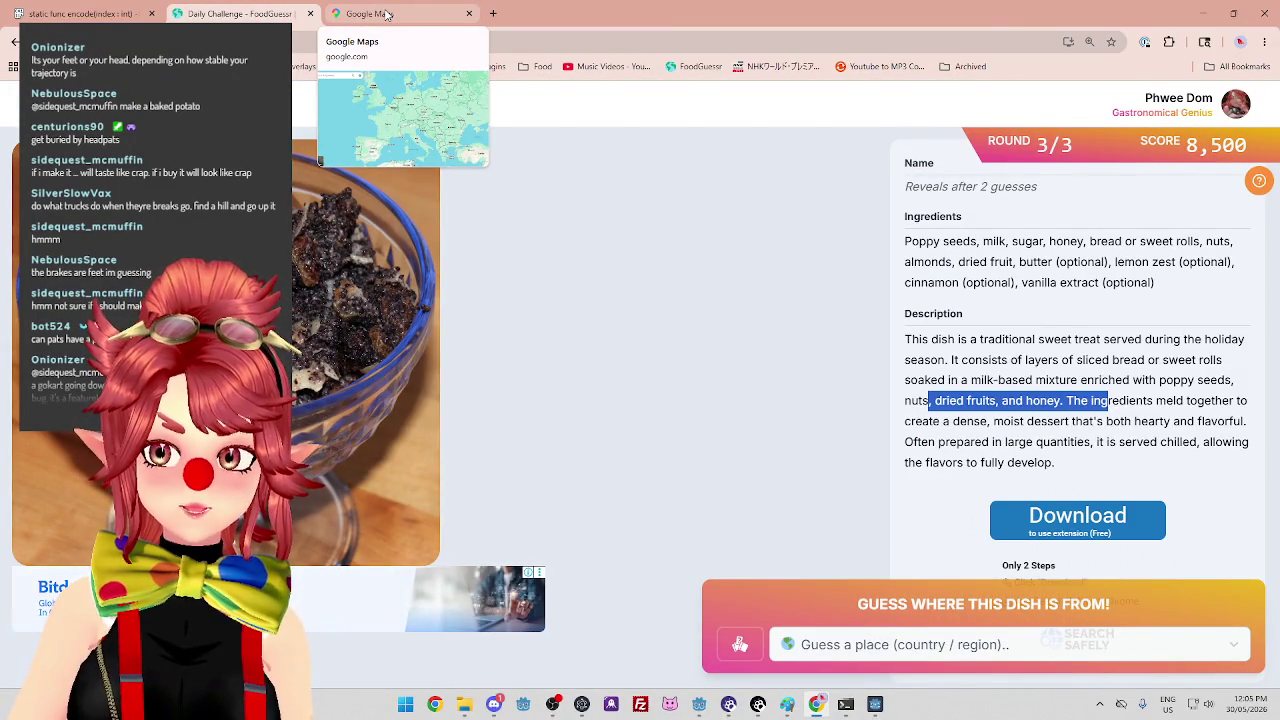
{"action": "left_click", "coordinate": [387, 14]}
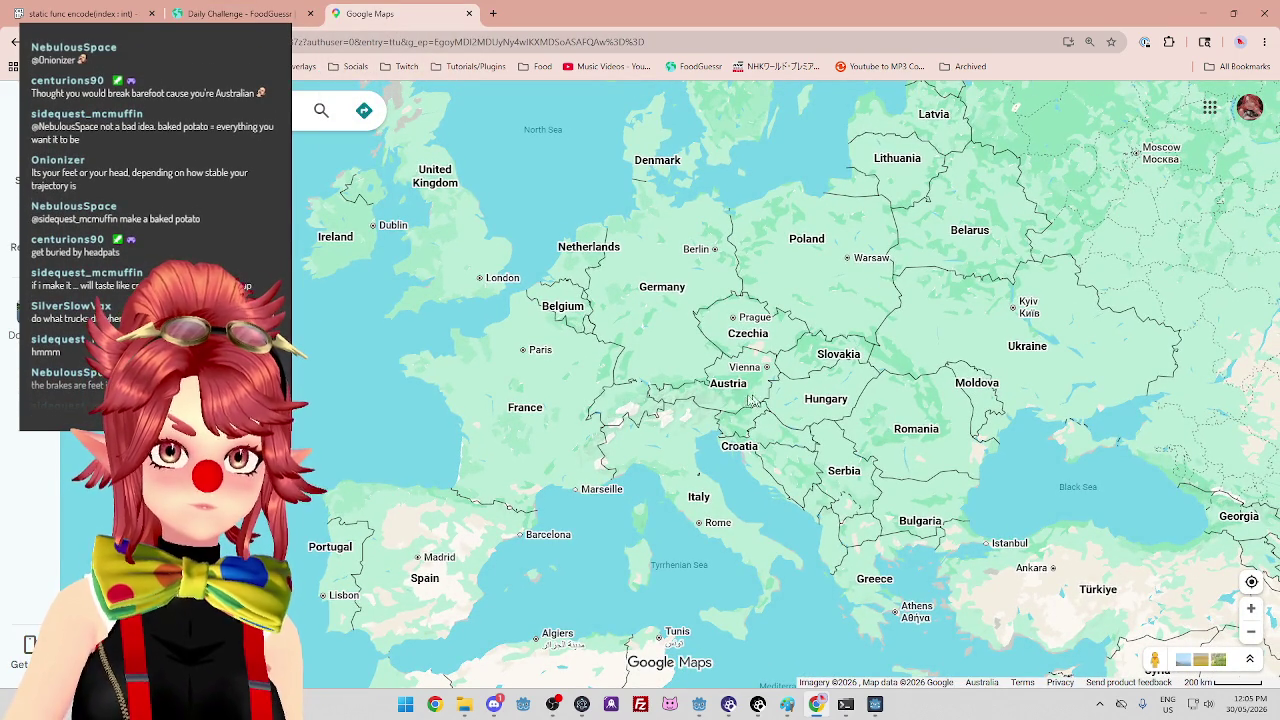
Zoom the map in and out, then pan over to southern Australia.
{"action": "scroll", "coordinate": [760, 400], "scroll_direction": "up", "scroll_amount": 1}
{"action": "scroll", "coordinate": [735, 435], "scroll_direction": "up", "scroll_amount": 1}
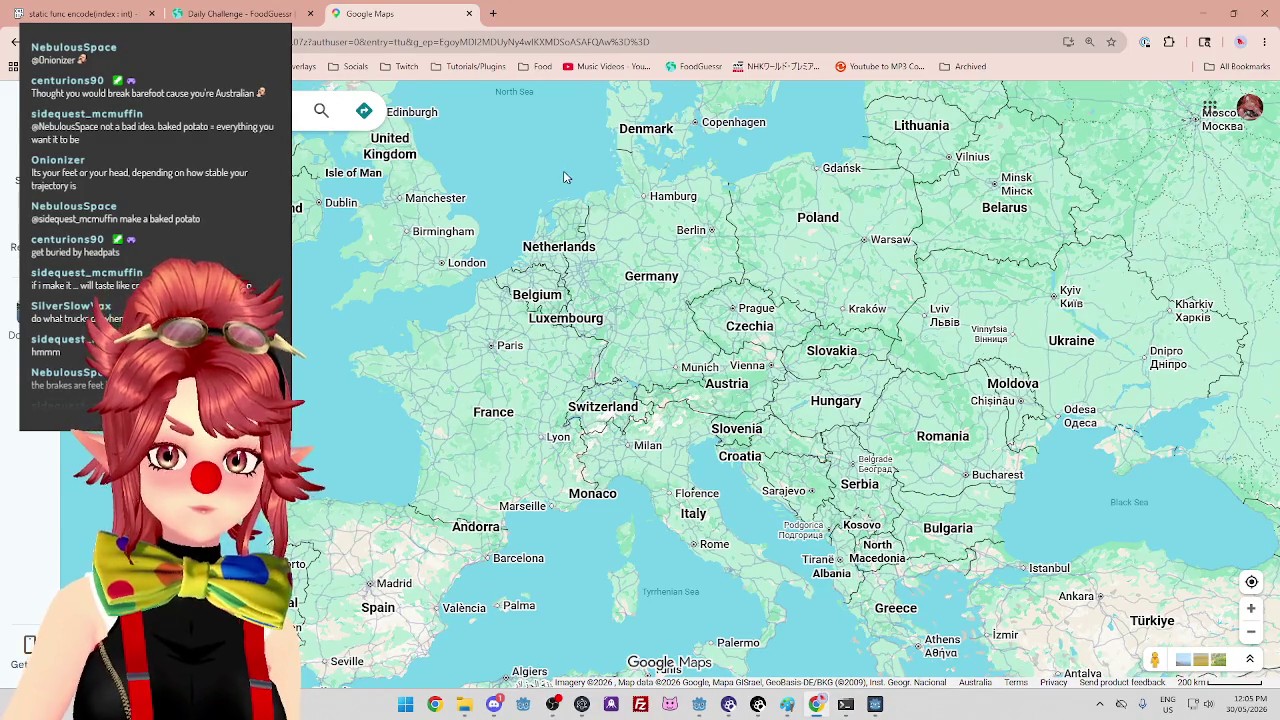
{"action": "scroll", "coordinate": [665, 338], "scroll_direction": "up", "scroll_amount": 3}
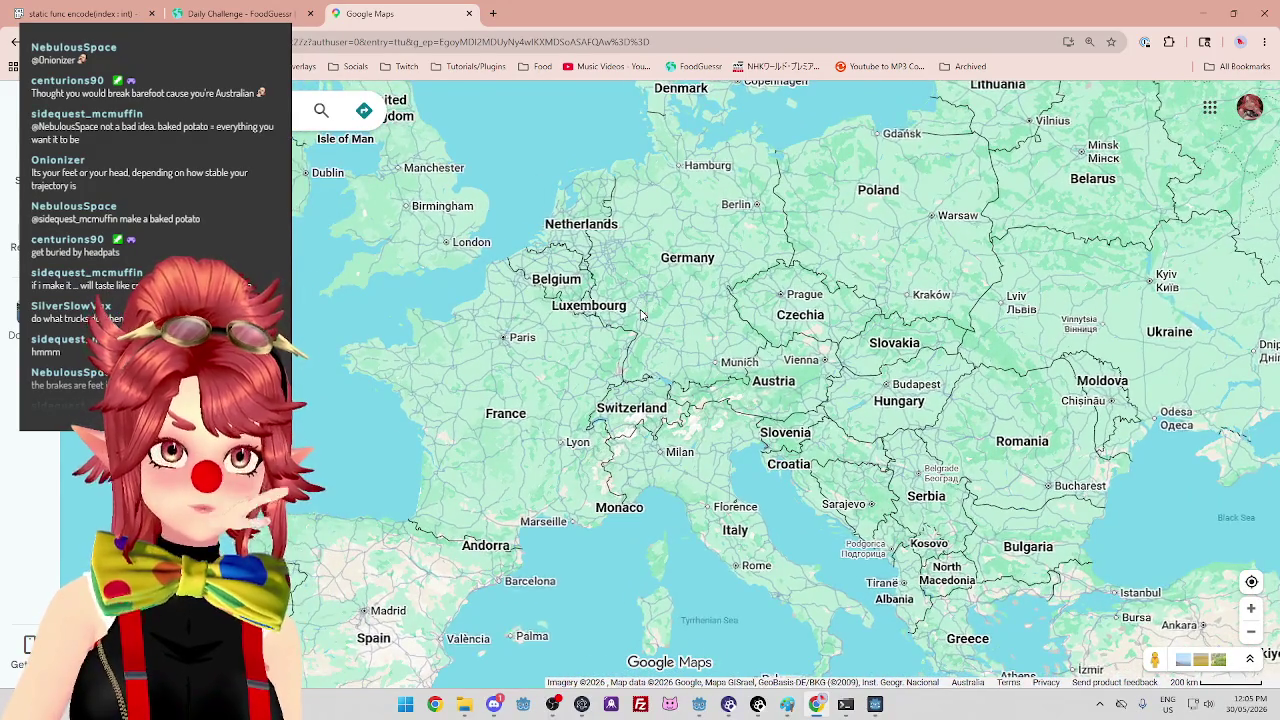
{"action": "scroll", "coordinate": [685, 358], "scroll_direction": "down", "scroll_amount": 1}
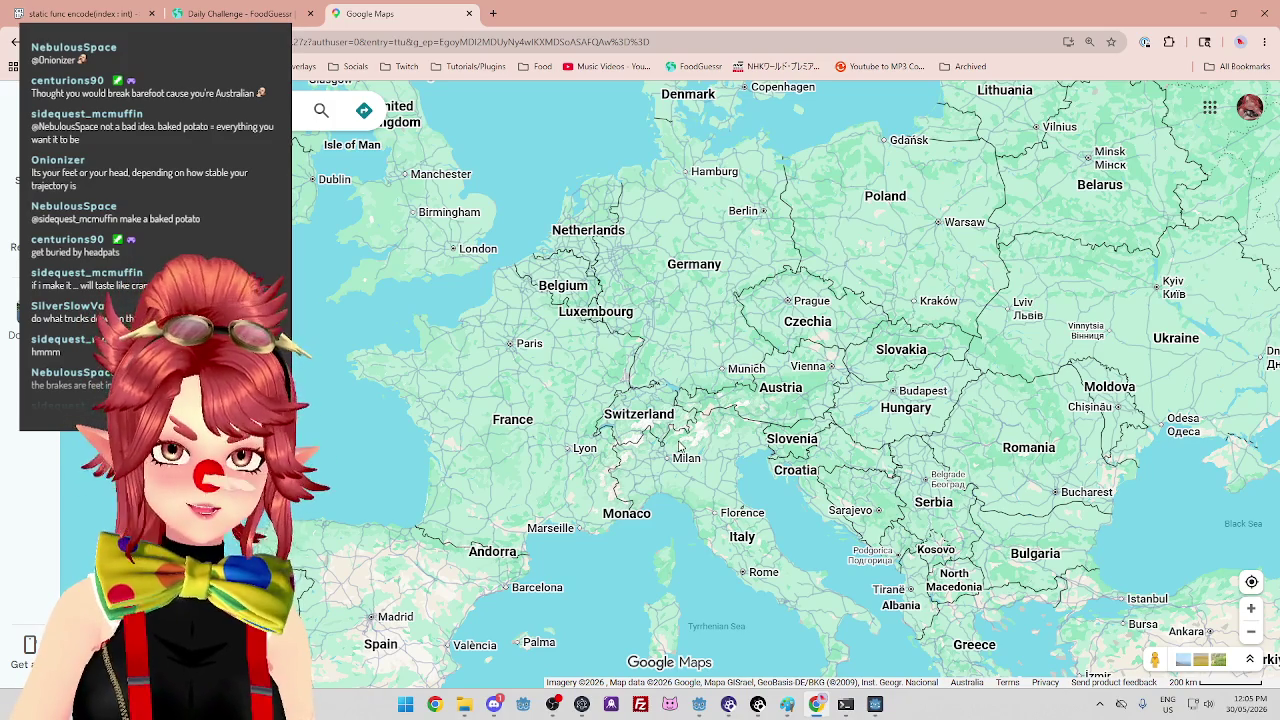
{"action": "scroll", "coordinate": [706, 341], "scroll_direction": "up", "scroll_amount": 3}
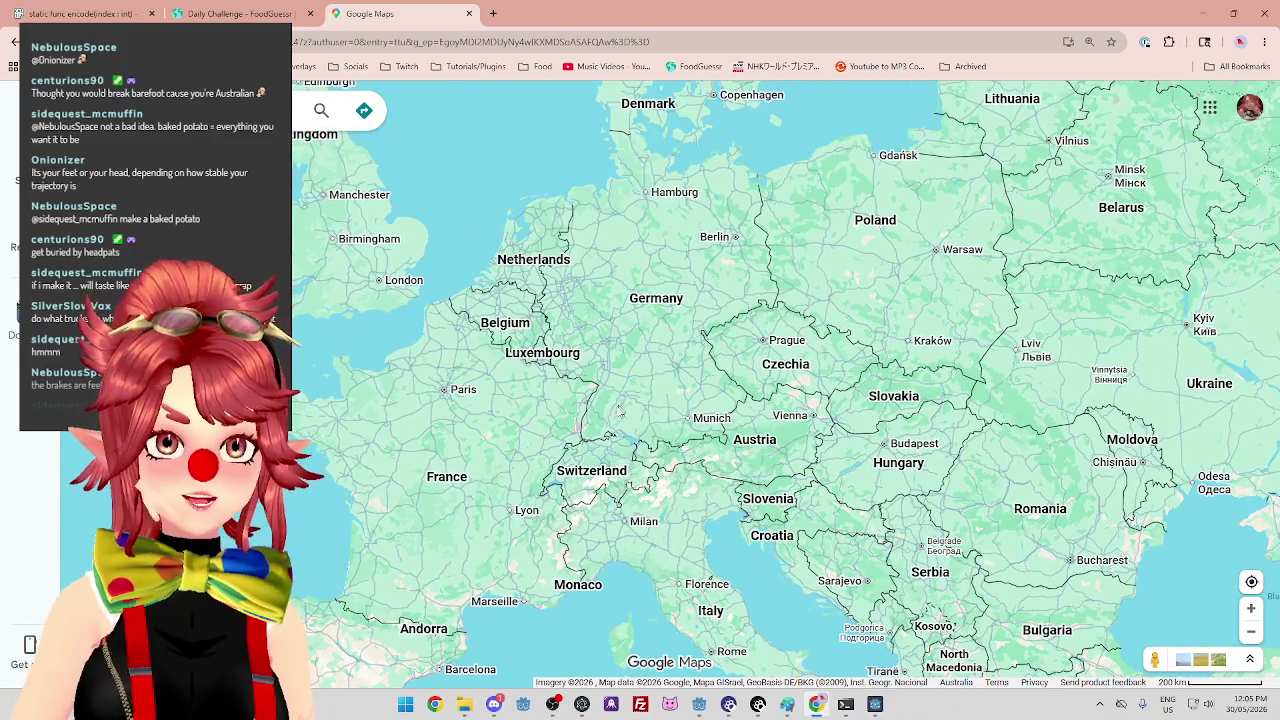
{"action": "scroll", "coordinate": [635, 395], "scroll_direction": "down", "scroll_amount": 3}
{"action": "scroll", "coordinate": [650, 370], "scroll_direction": "down", "scroll_amount": 3}
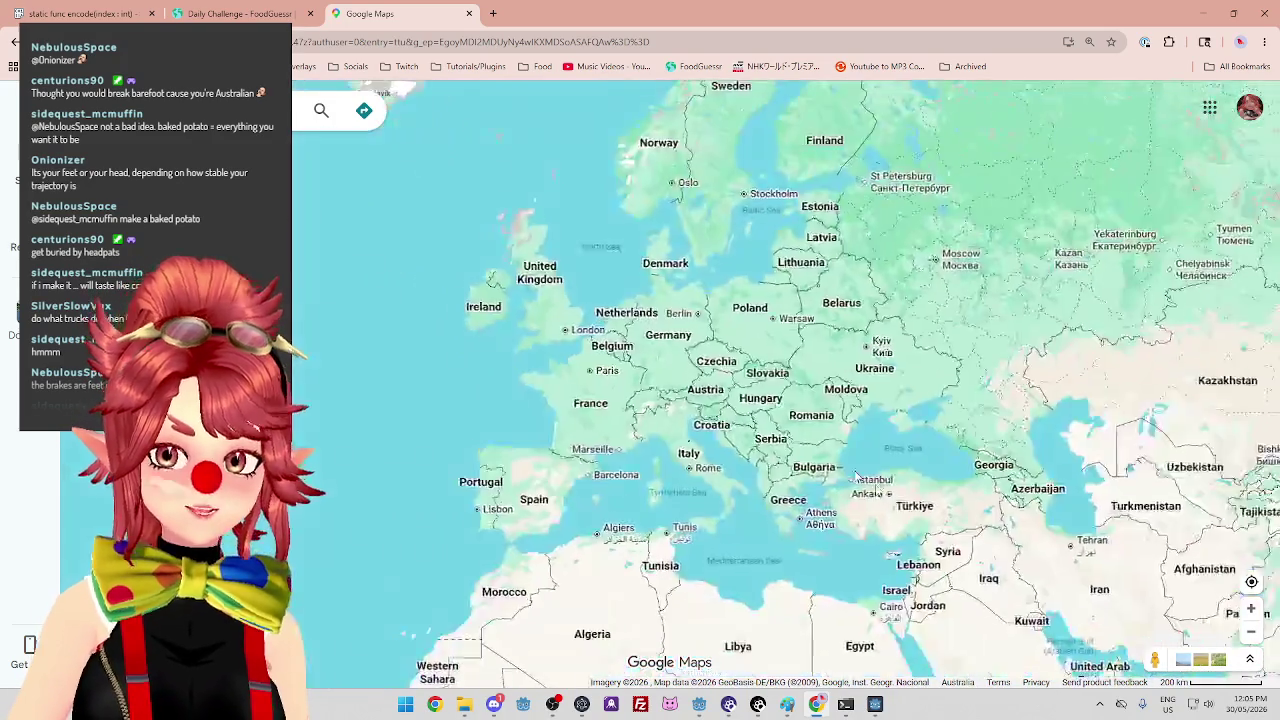
{"action": "left_click_drag", "start_coordinate": [1000, 600], "coordinate": [700, 150]}
{"action": "left_click_drag", "start_coordinate": [1100, 450], "coordinate": [657, 391]}
Zoom in on south-west Australia around Perth.
{"action": "scroll", "coordinate": [906, 523], "scroll_direction": "up", "scroll_amount": 3}
{"action": "scroll", "coordinate": [749, 381], "scroll_direction": "up", "scroll_amount": 3}
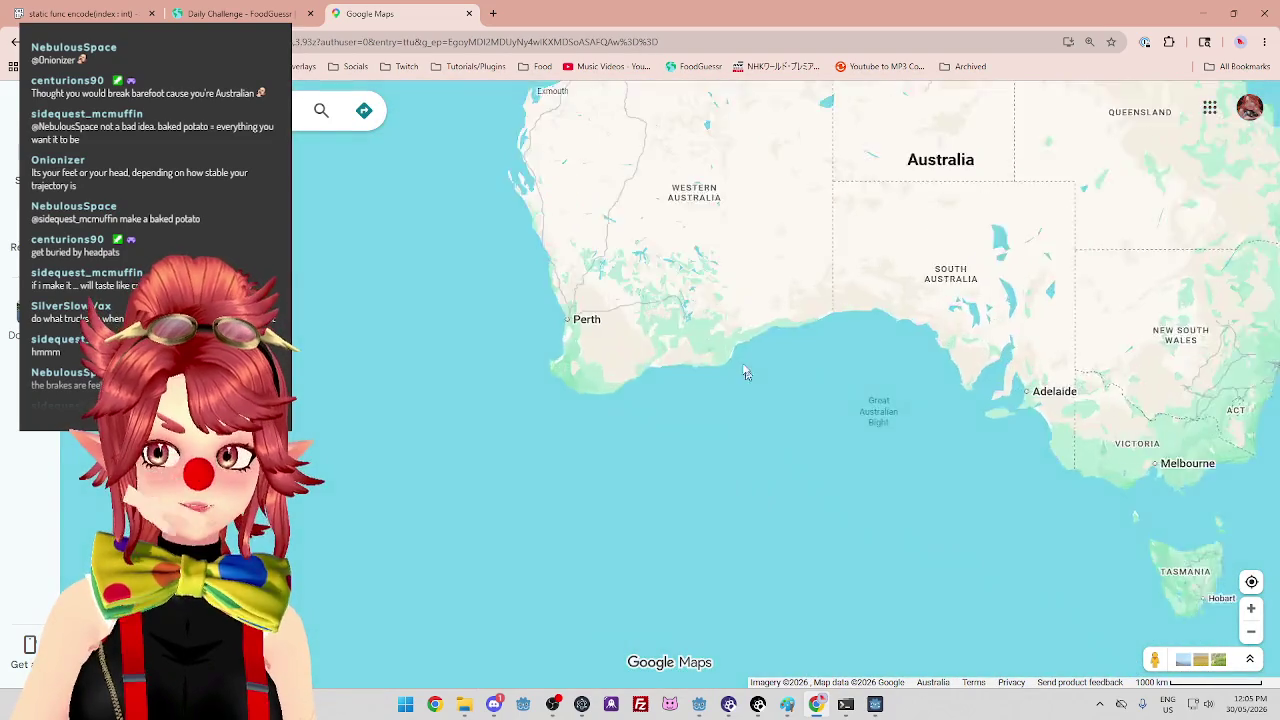
{"action": "scroll", "coordinate": [749, 381], "scroll_direction": "up", "scroll_amount": 5}
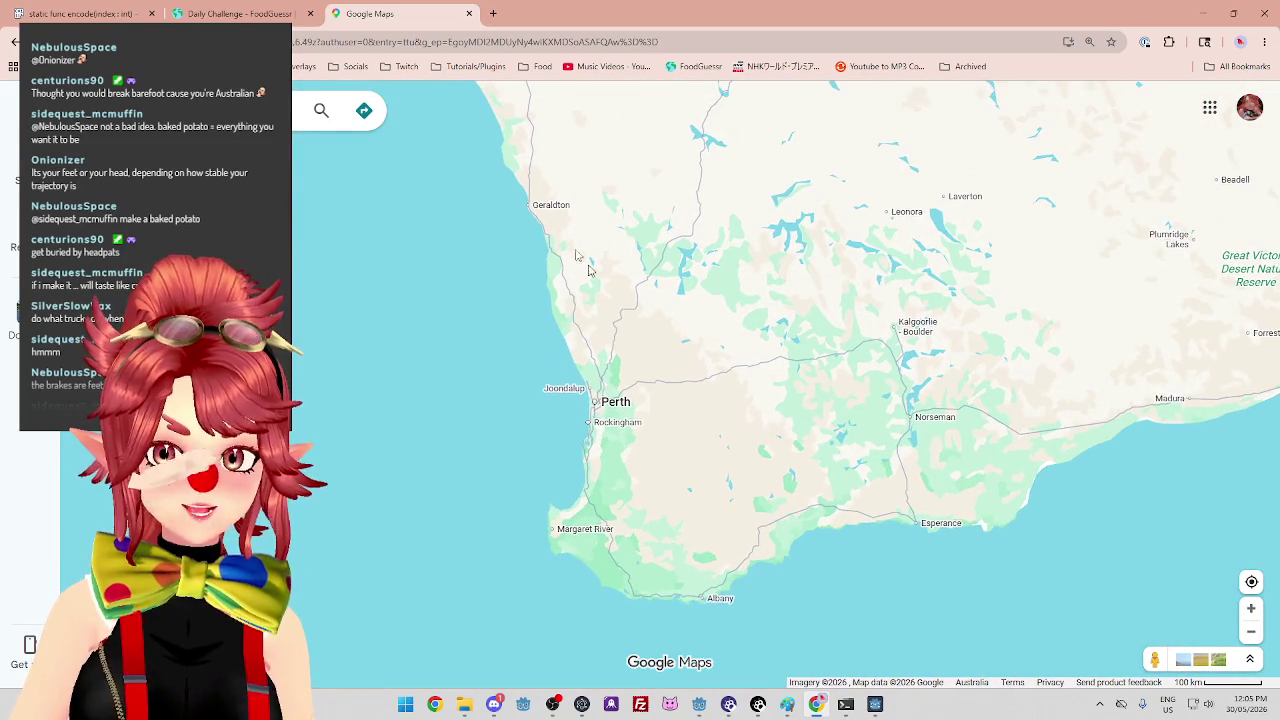
{"action": "scroll", "coordinate": [675, 357], "scroll_direction": "up", "scroll_amount": 2}
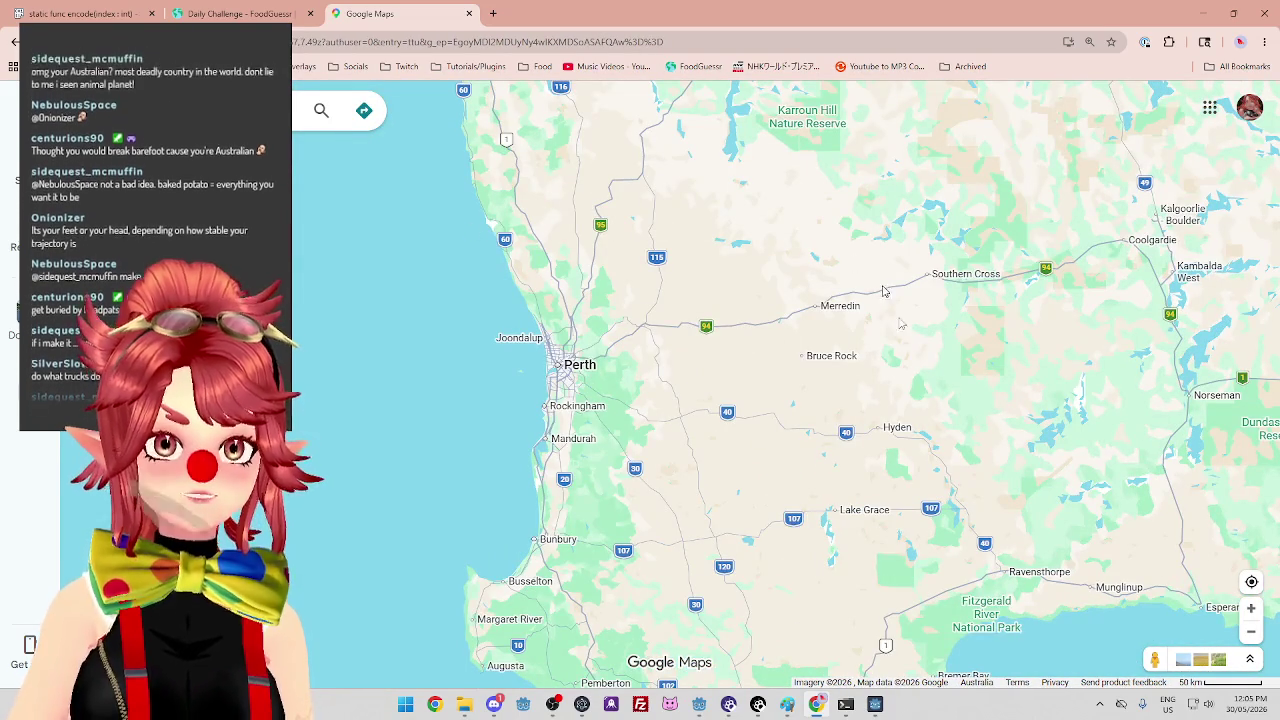
{"action": "scroll", "coordinate": [855, 265], "scroll_direction": "down", "scroll_amount": 5}
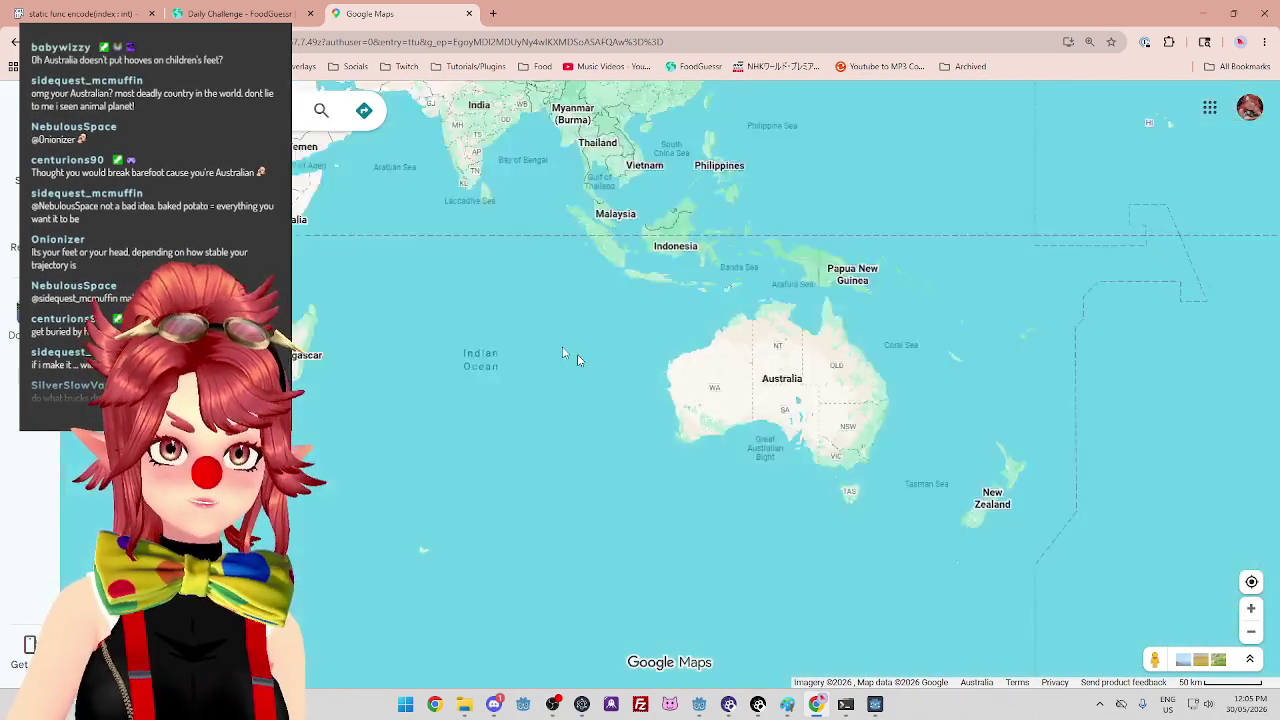
Pan the map back up to Europe and zoom in on it.
{"action": "left_click_drag", "start_coordinate": [577, 354], "coordinate": [838, 543]}
{"action": "left_click_drag", "start_coordinate": [443, 90], "coordinate": [636, 306]}
{"action": "scroll", "coordinate": [636, 306], "scroll_direction": "up", "scroll_amount": 2}
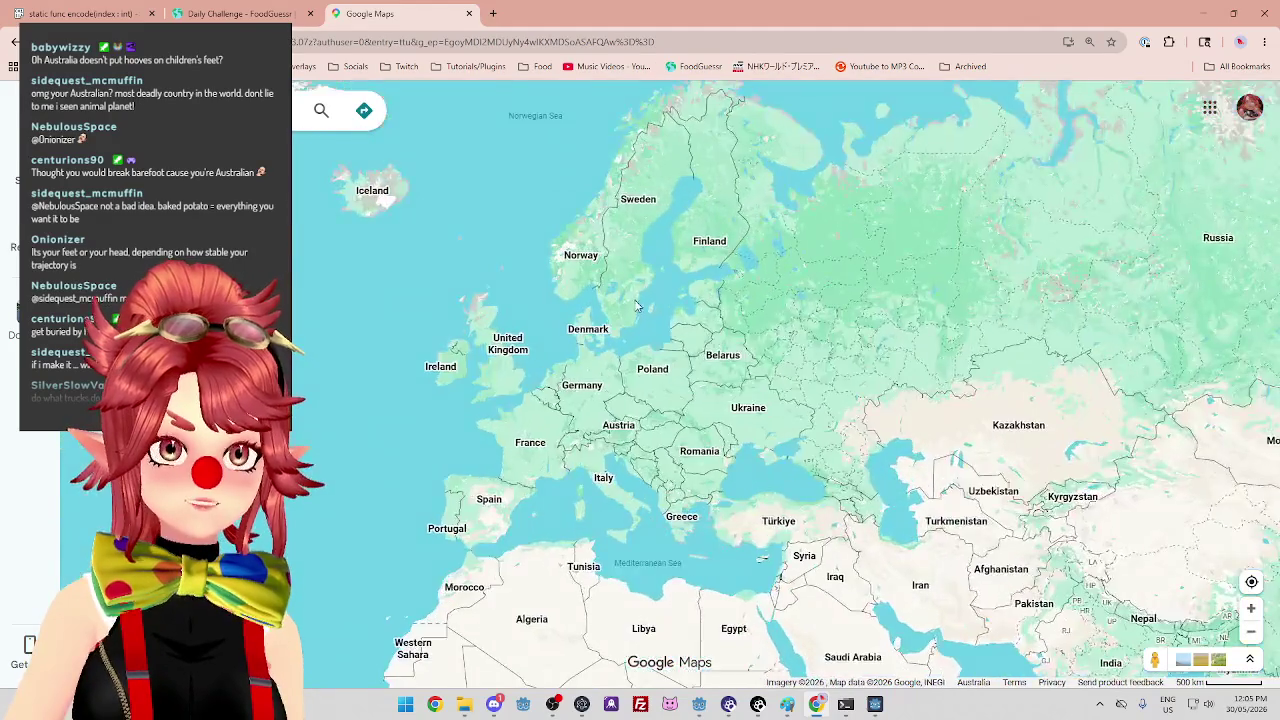
{"action": "scroll", "coordinate": [636, 306], "scroll_direction": "up", "scroll_amount": 1}
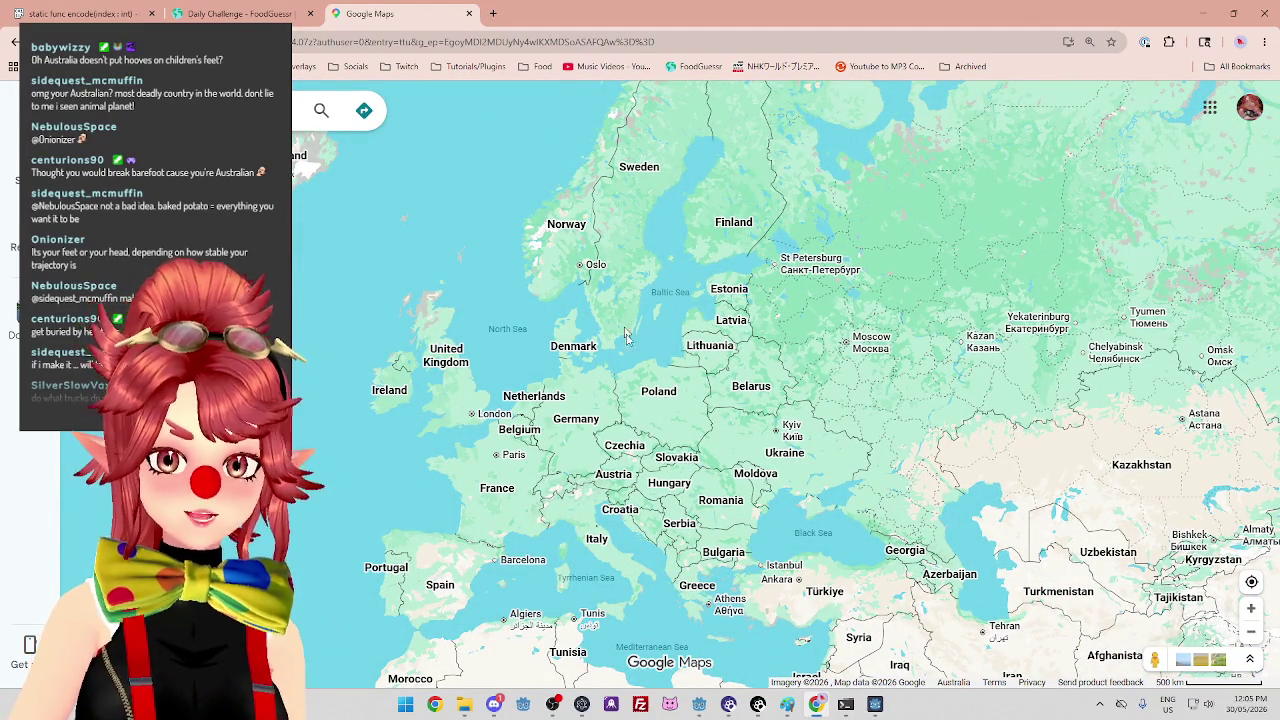
{"action": "left_click_drag", "start_coordinate": [629, 353], "coordinate": [637, 329]}
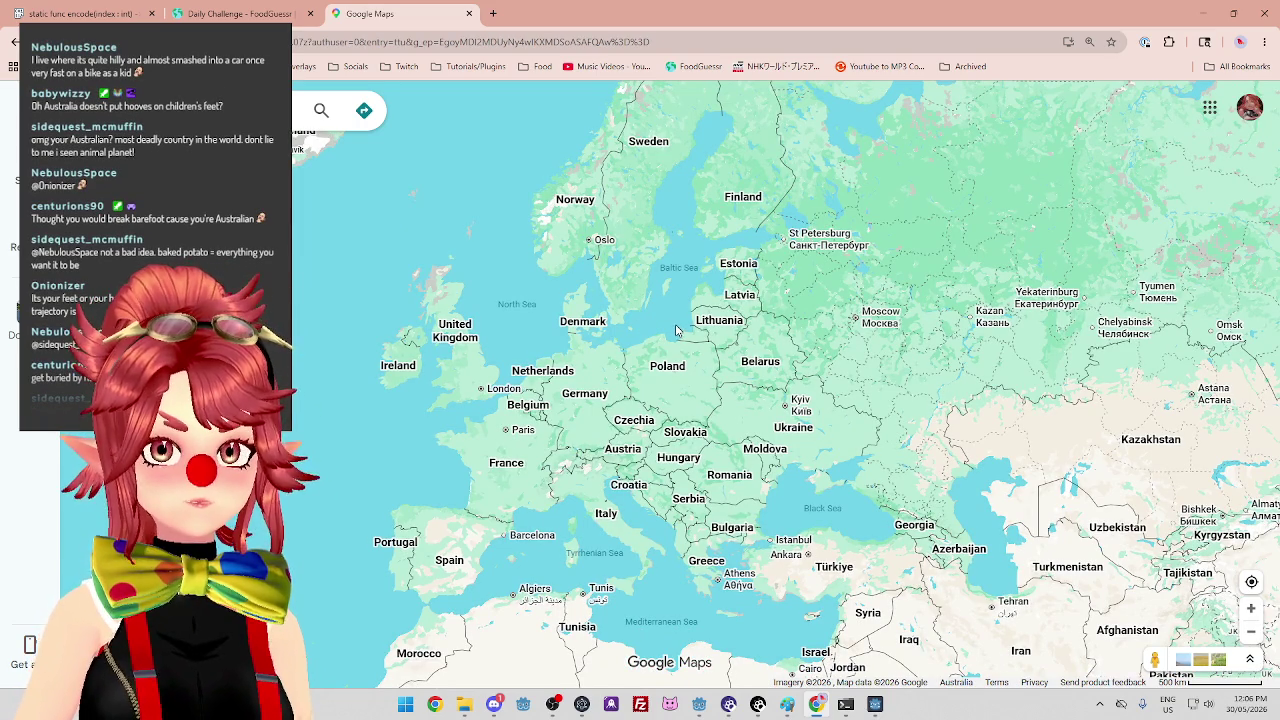
Pan east to Australia again, zoom in, then zoom back out.
{"action": "scroll", "coordinate": [676, 331], "scroll_direction": "down", "scroll_amount": 5}
{"action": "left_click_drag", "start_coordinate": [1000, 600], "coordinate": [760, 490]}
{"action": "scroll", "coordinate": [723, 320], "scroll_direction": "up", "scroll_amount": 3}
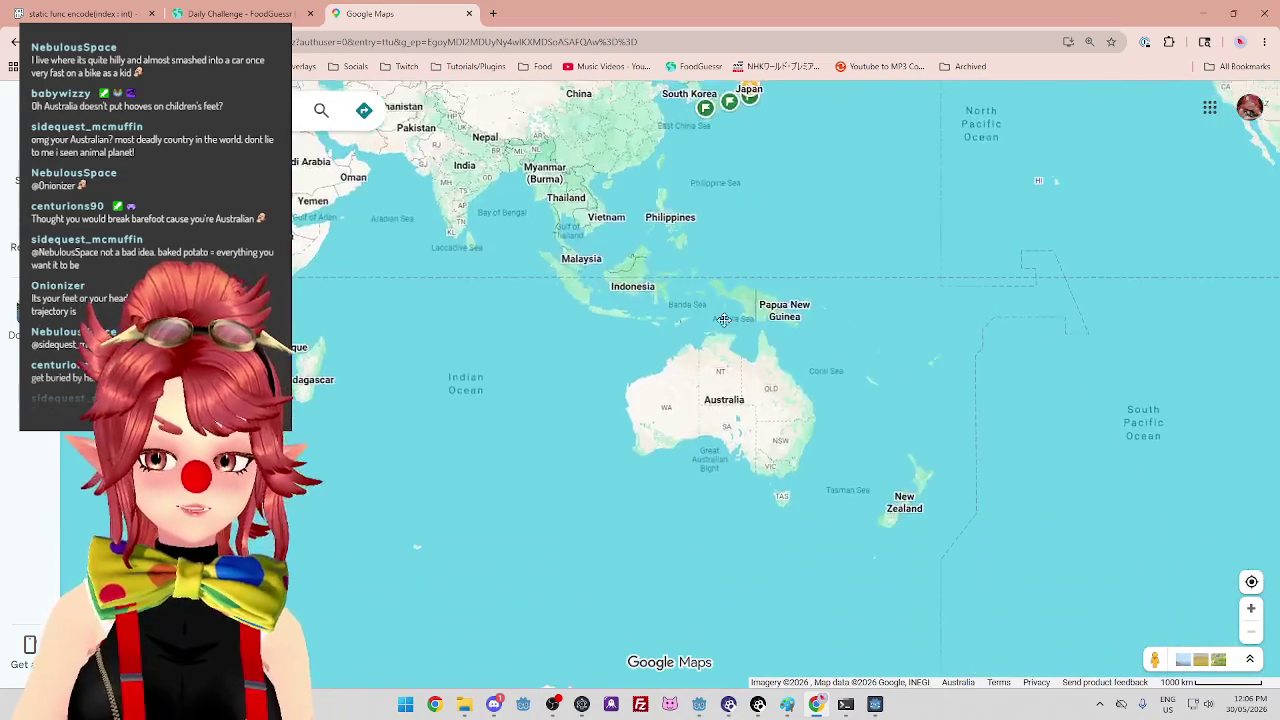
{"action": "scroll", "coordinate": [831, 447], "scroll_direction": "up", "scroll_amount": 2}
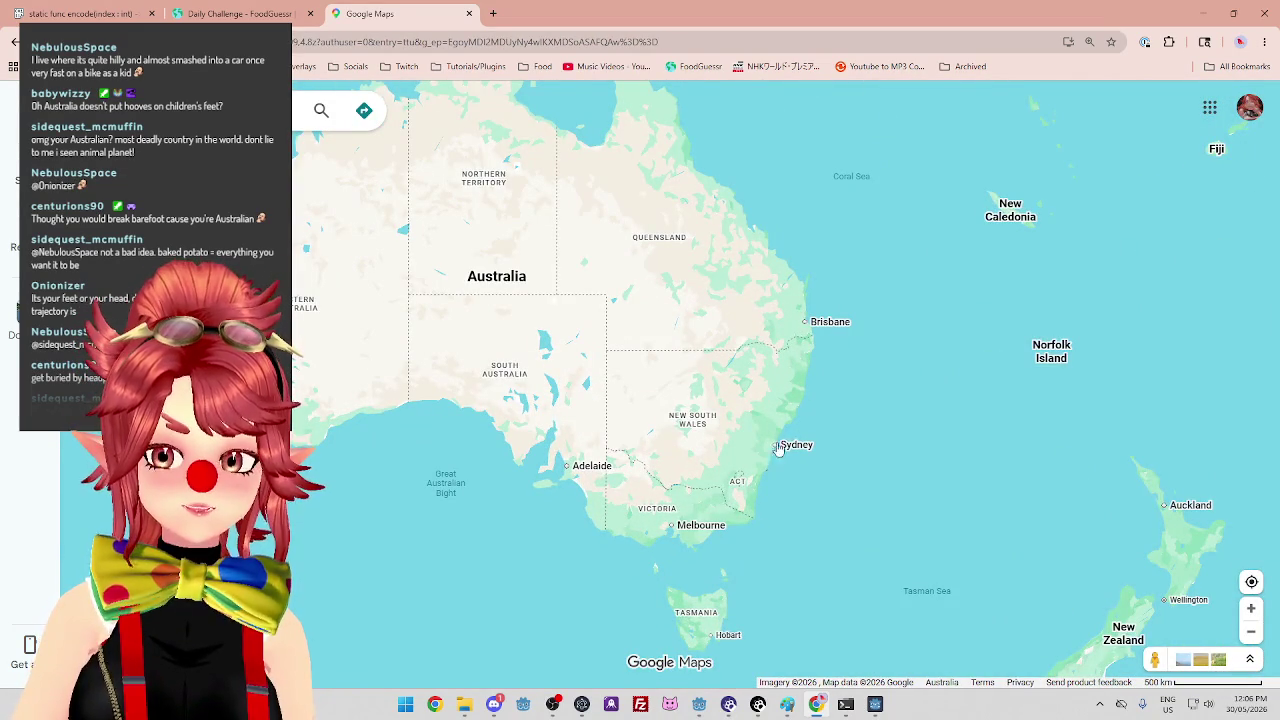
{"action": "scroll", "coordinate": [338, 335], "scroll_direction": "down", "scroll_amount": 1}
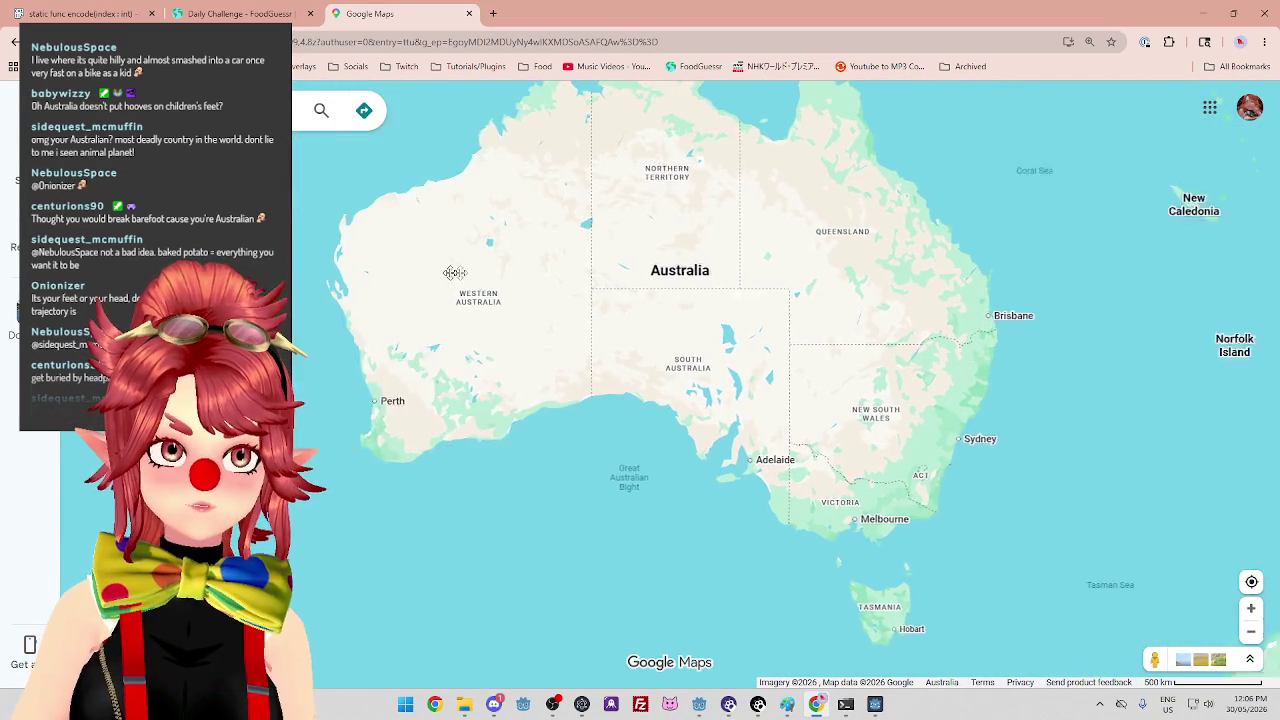
{"action": "scroll", "coordinate": [425, 402], "scroll_direction": "down", "scroll_amount": 1}
{"action": "scroll", "coordinate": [418, 410], "scroll_direction": "down", "scroll_amount": 2}
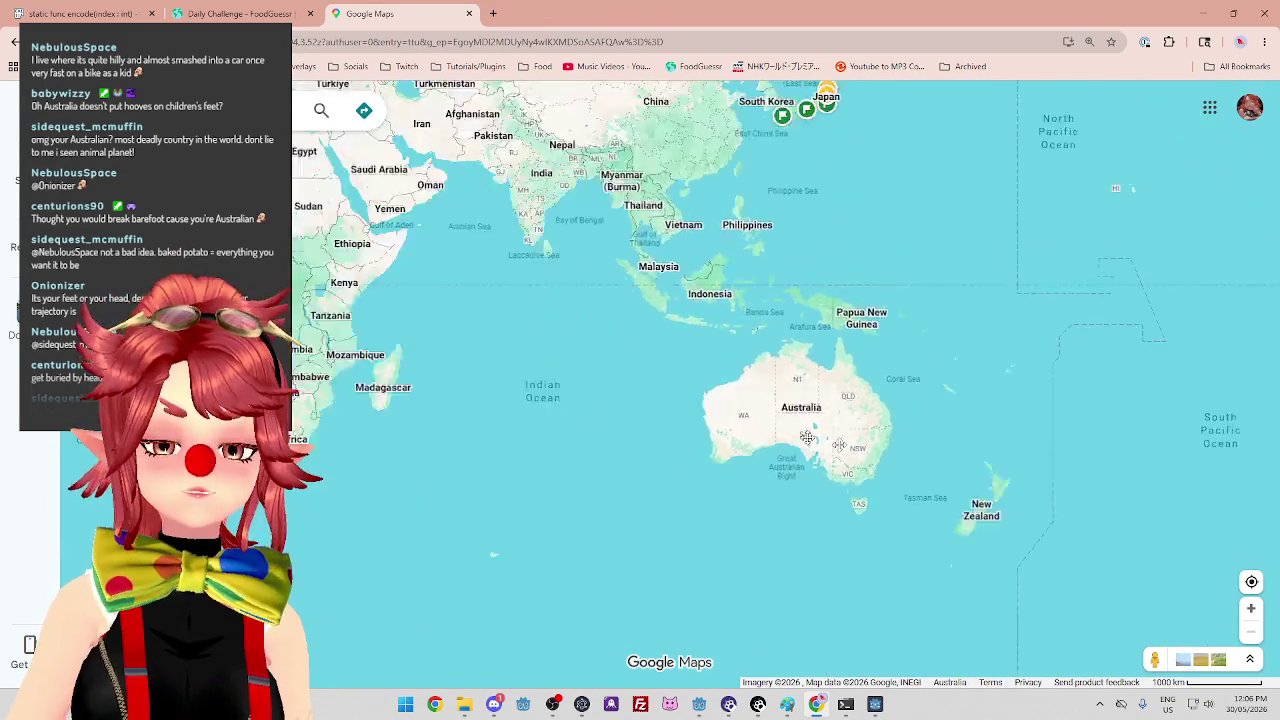
Pan back to Europe, zoom into Germany, Czechia and Austria, then return to FoodGuessr.
{"action": "left_click_drag", "start_coordinate": [420, 300], "coordinate": [800, 390]}
{"action": "mouse_move", "coordinate": [475, 80]}
{"action": "left_mouse_down"}
{"action": "mouse_move", "coordinate": [585, 202]}
{"action": "mouse_move", "coordinate": [595, 257]}
{"action": "left_mouse_up"}
{"action": "scroll", "coordinate": [595, 257], "scroll_direction": "up", "scroll_amount": 2}
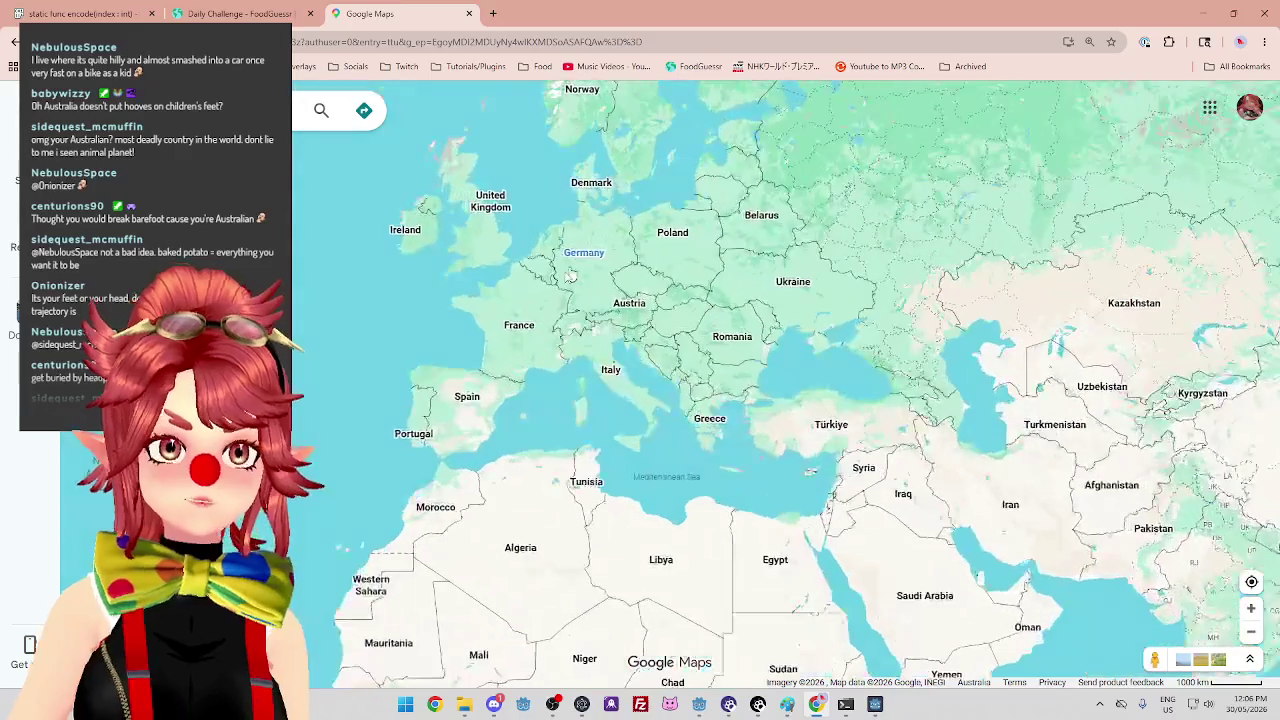
{"action": "scroll", "coordinate": [540, 248], "scroll_direction": "up", "scroll_amount": 2}
{"action": "mouse_move", "coordinate": [472, 213]}
{"action": "left_mouse_down"}
{"action": "mouse_move", "coordinate": [507, 222]}
{"action": "mouse_move", "coordinate": [517, 252]}
{"action": "mouse_move", "coordinate": [381, 285]}
{"action": "mouse_move", "coordinate": [531, 217]}
{"action": "left_mouse_up"}
{"action": "scroll", "coordinate": [531, 217], "scroll_direction": "up", "scroll_amount": 1}
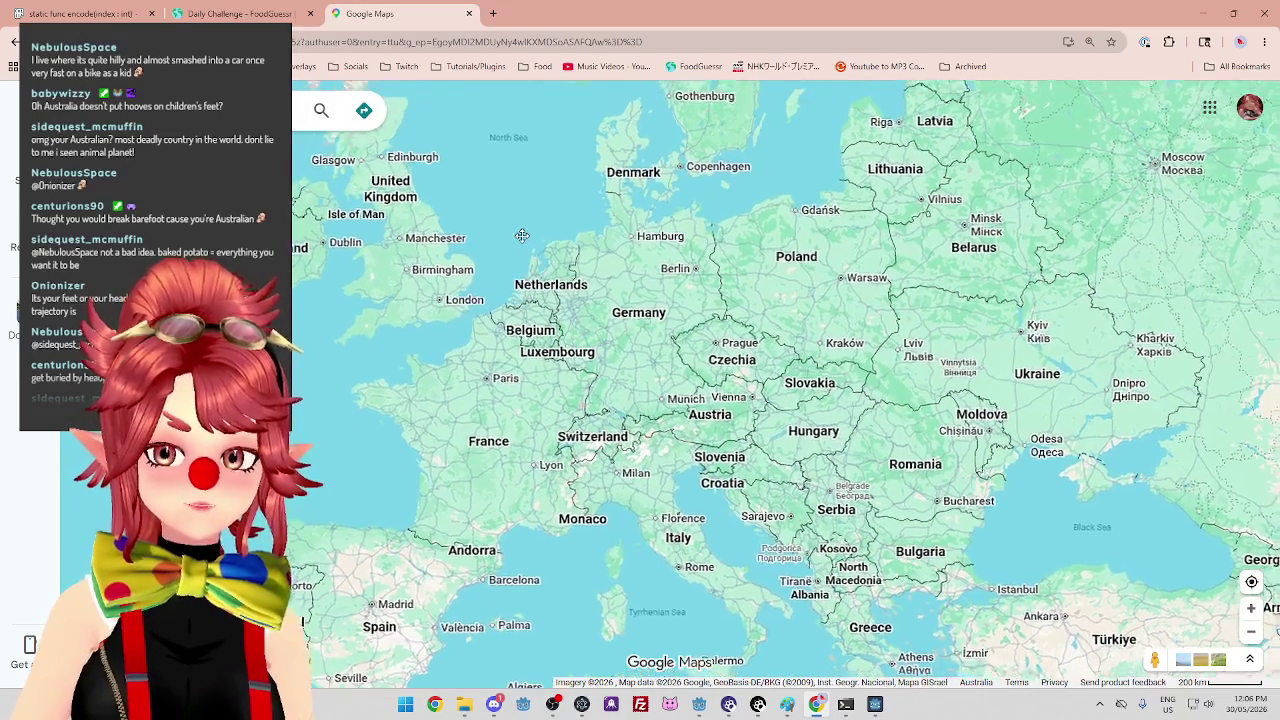
{"action": "scroll", "coordinate": [597, 348], "scroll_direction": "up", "scroll_amount": 1}
{"action": "scroll", "coordinate": [597, 348], "scroll_direction": "down", "scroll_amount": 1}
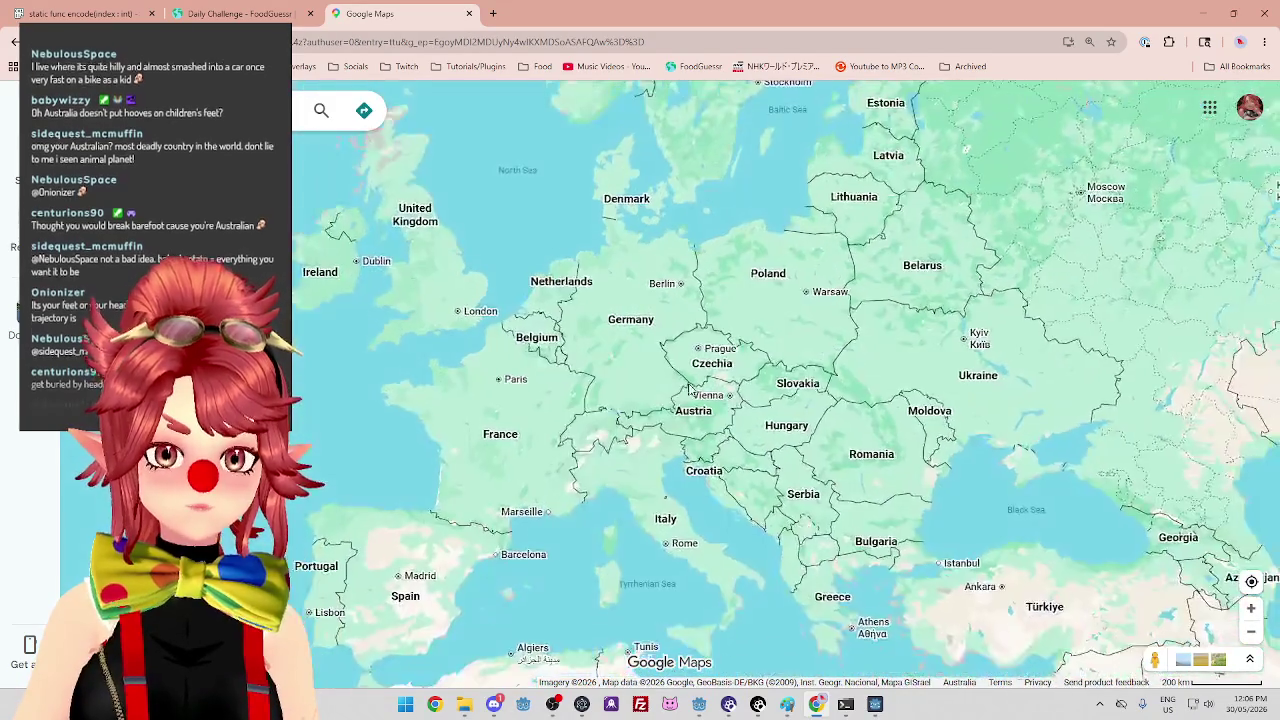
{"action": "scroll", "coordinate": [514, 206], "scroll_direction": "up", "scroll_amount": 3}
{"action": "left_click", "coordinate": [238, 13]}
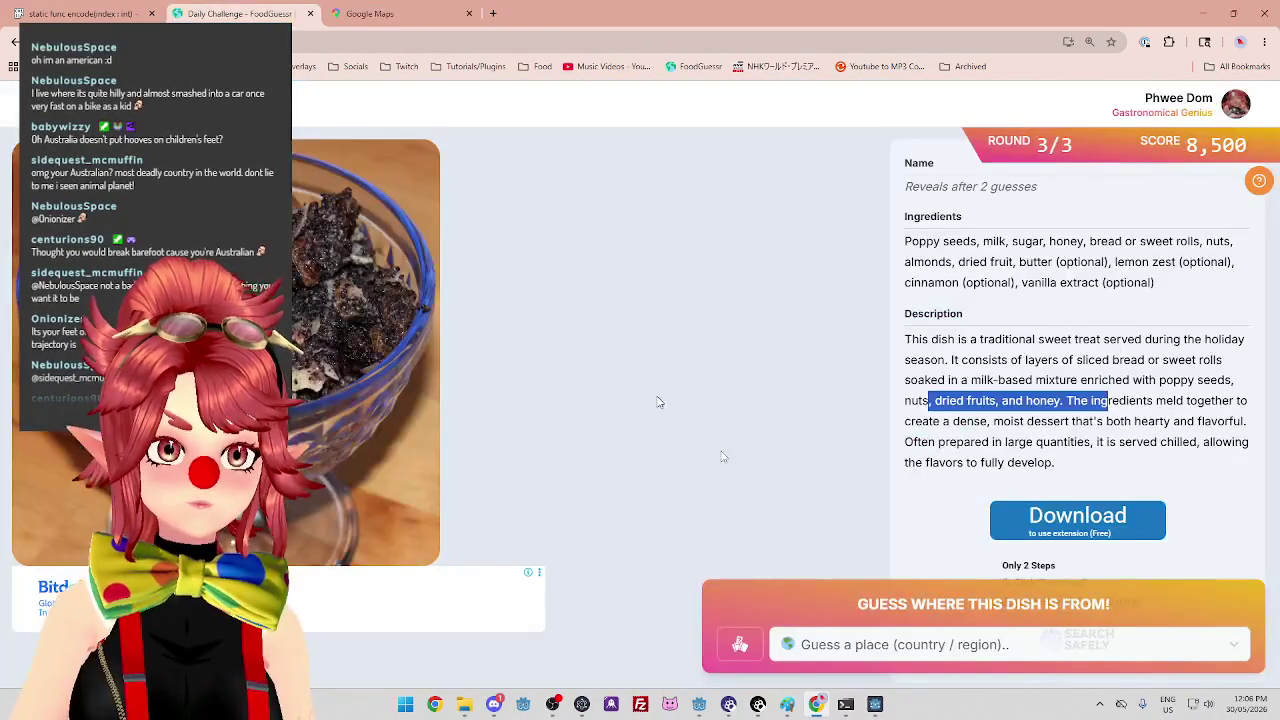
Guess Germany for the poppy-seed dessert, scoring 5,000 points.
{"action": "left_click", "coordinate": [873, 645]}
{"action": "type", "text": "ger"}
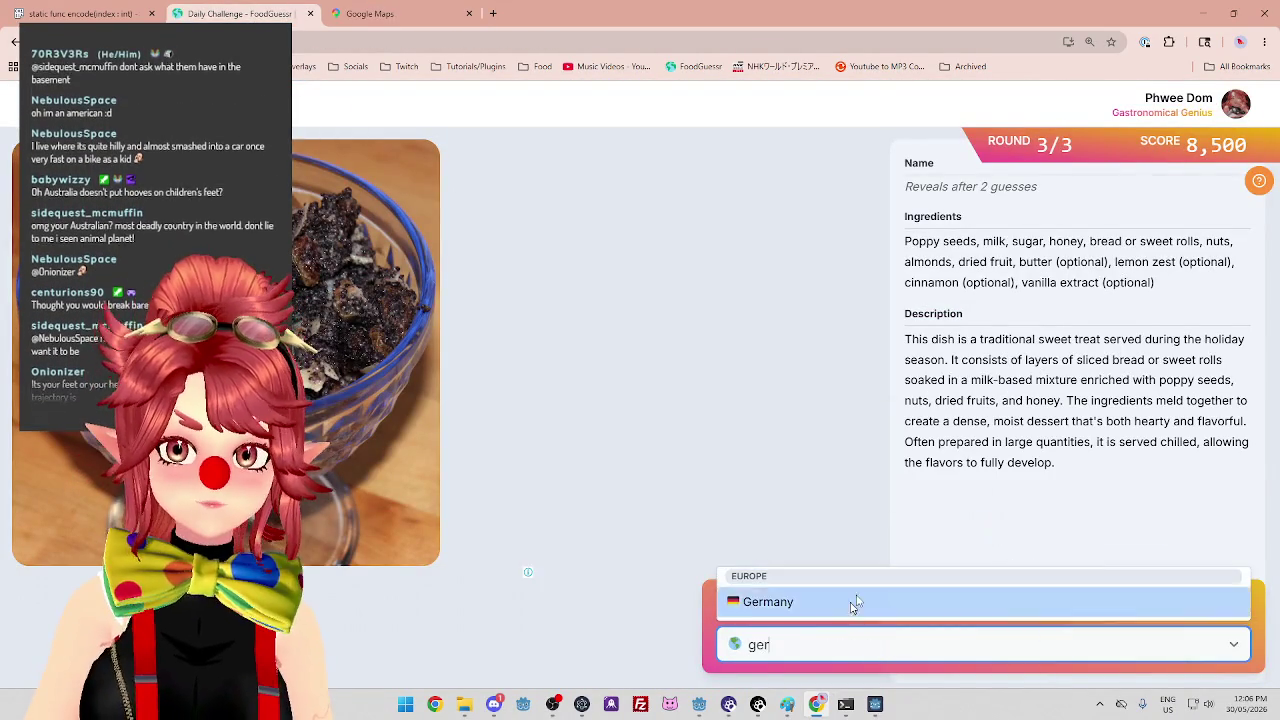
{"action": "key", "text": "Return"}
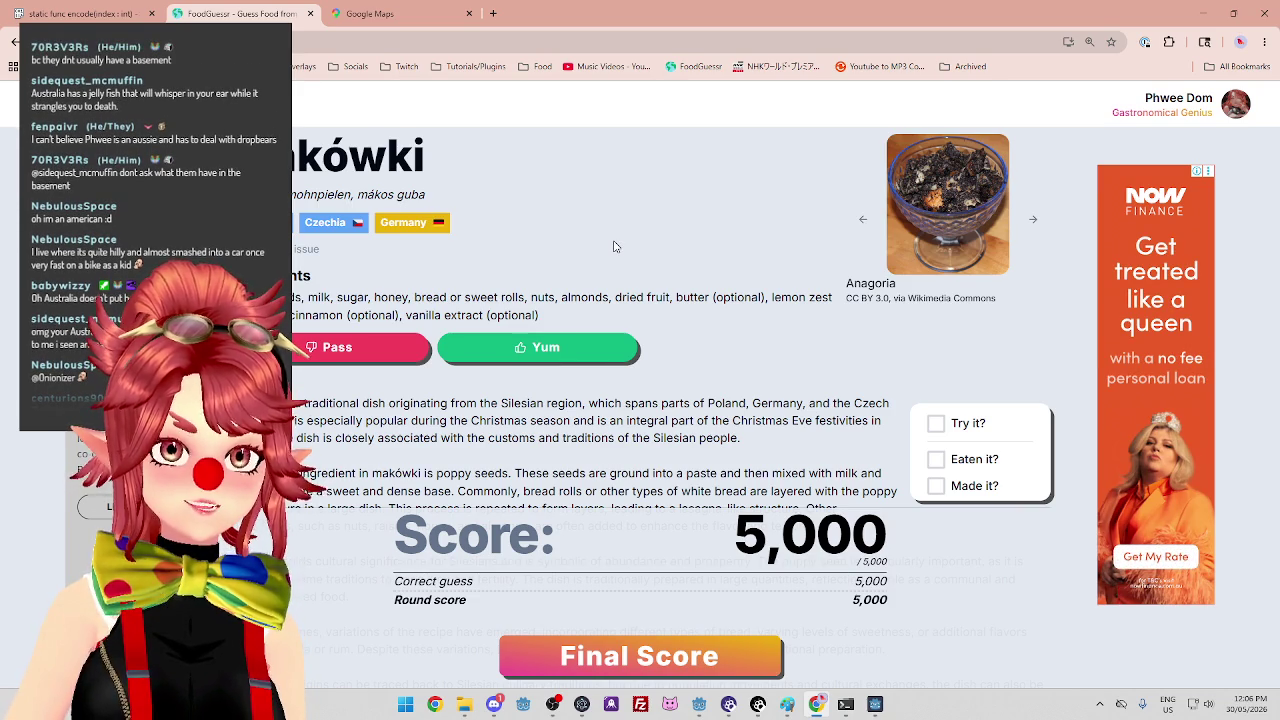
Upvote the dish as Yum, view the 13,500 final score, and open a new tab.
{"action": "left_click", "coordinate": [605, 347]}
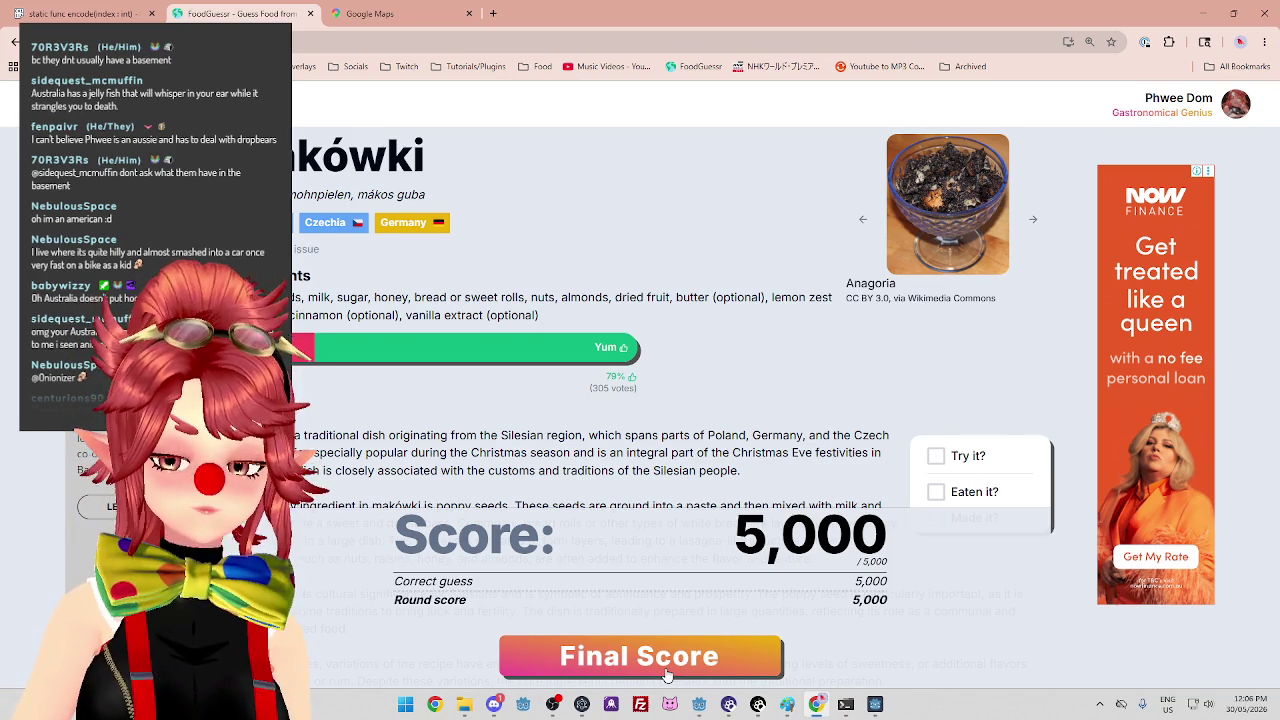
{"action": "key", "text": "space"}
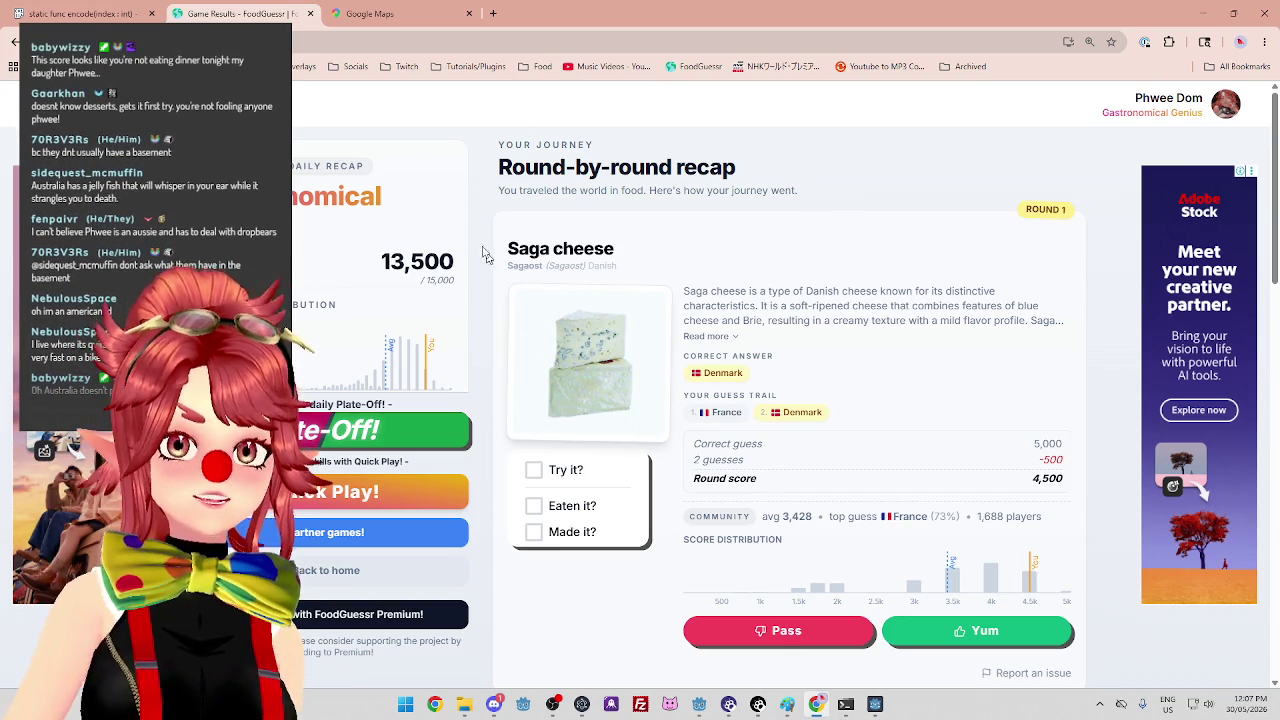
{"action": "left_click", "coordinate": [493, 14]}
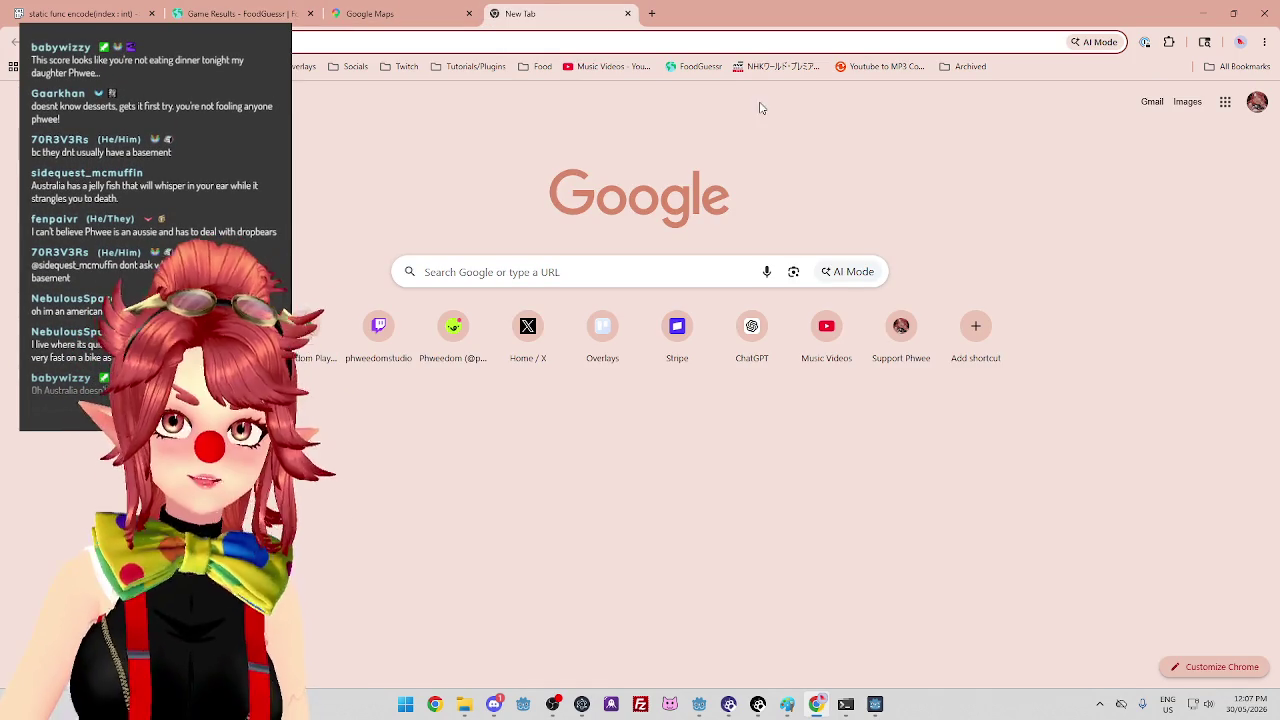
Search Google Images for 'blue bottle' and preview the Australian Museum photo.
{"action": "type", "text": "blue bottle"}
{"action": "key", "text": "Return"}
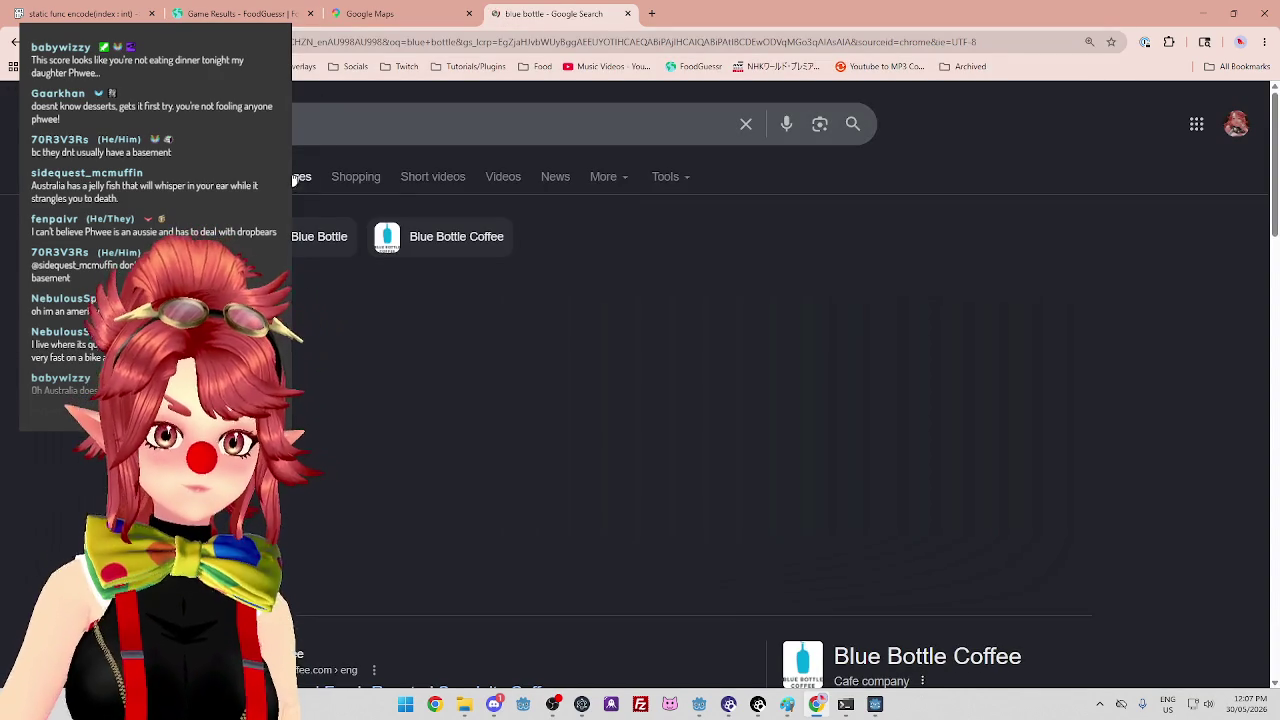
{"action": "left_click", "coordinate": [294, 178]}
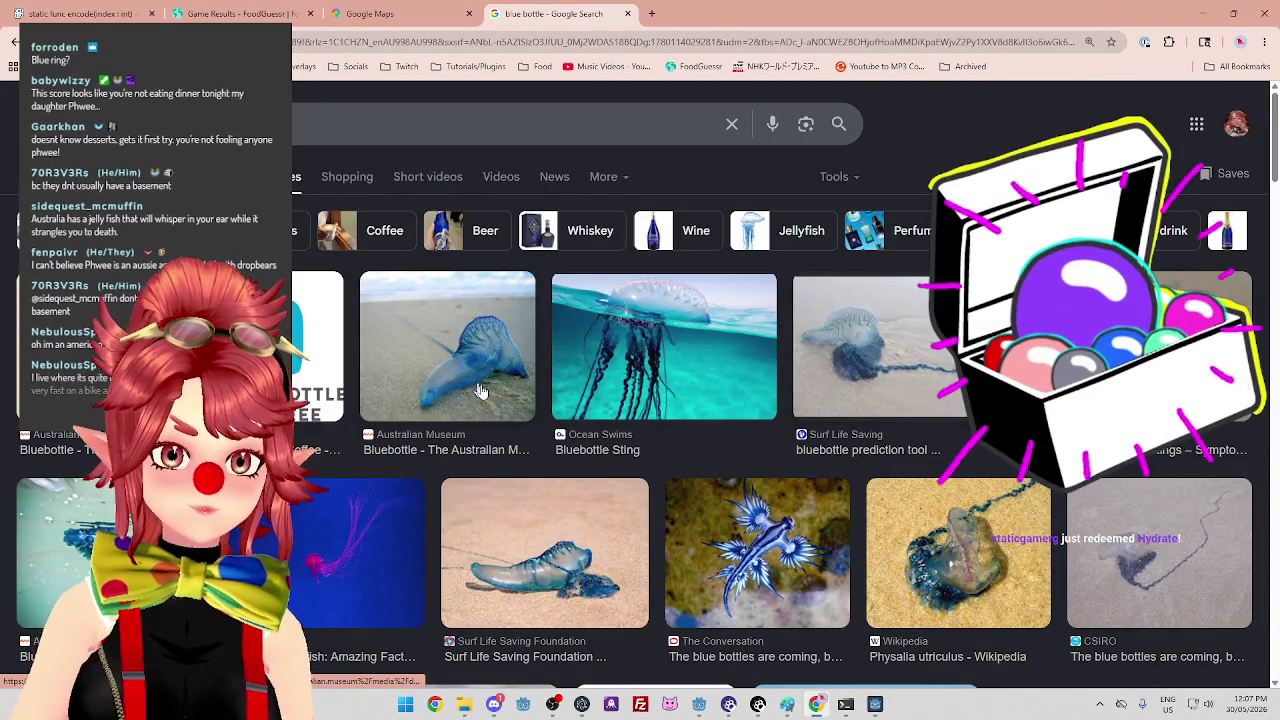
{"action": "left_click", "coordinate": [447, 345]}
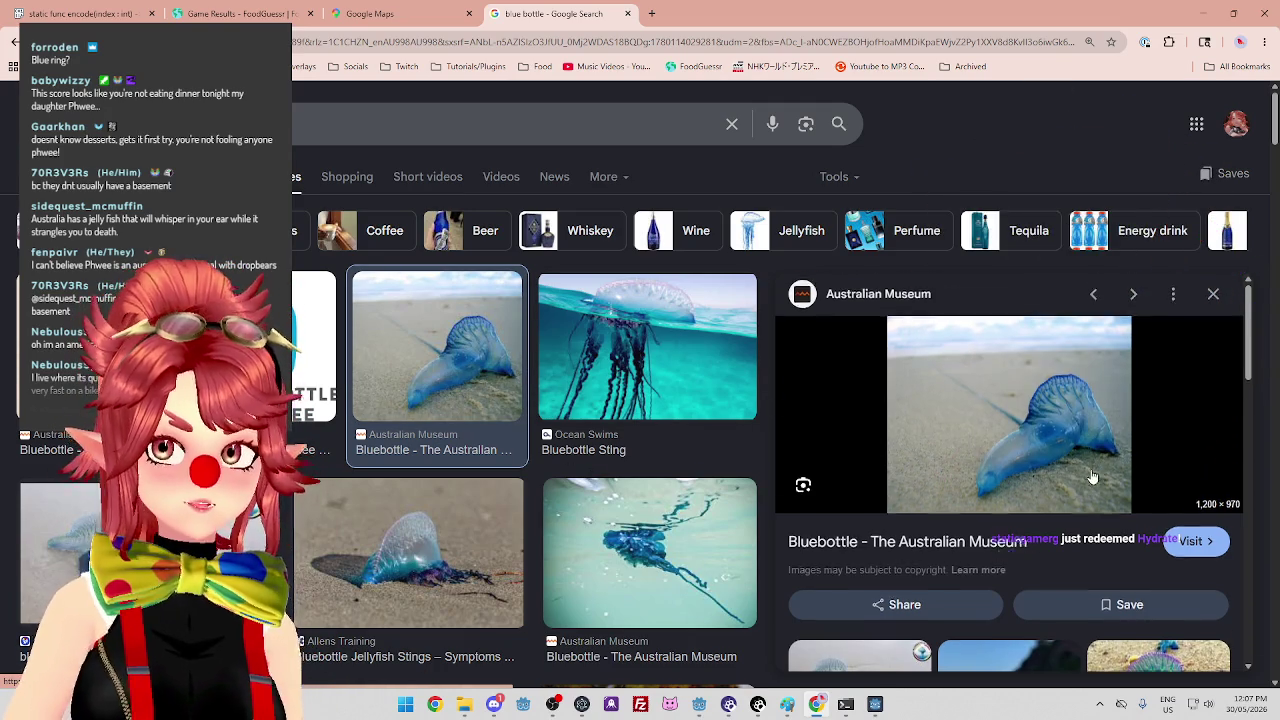
Preview the ABC News photo of bluebottles on a Sydney beach, then close the tab.
{"action": "scroll", "coordinate": [1093, 477], "scroll_direction": "down", "scroll_amount": 1}
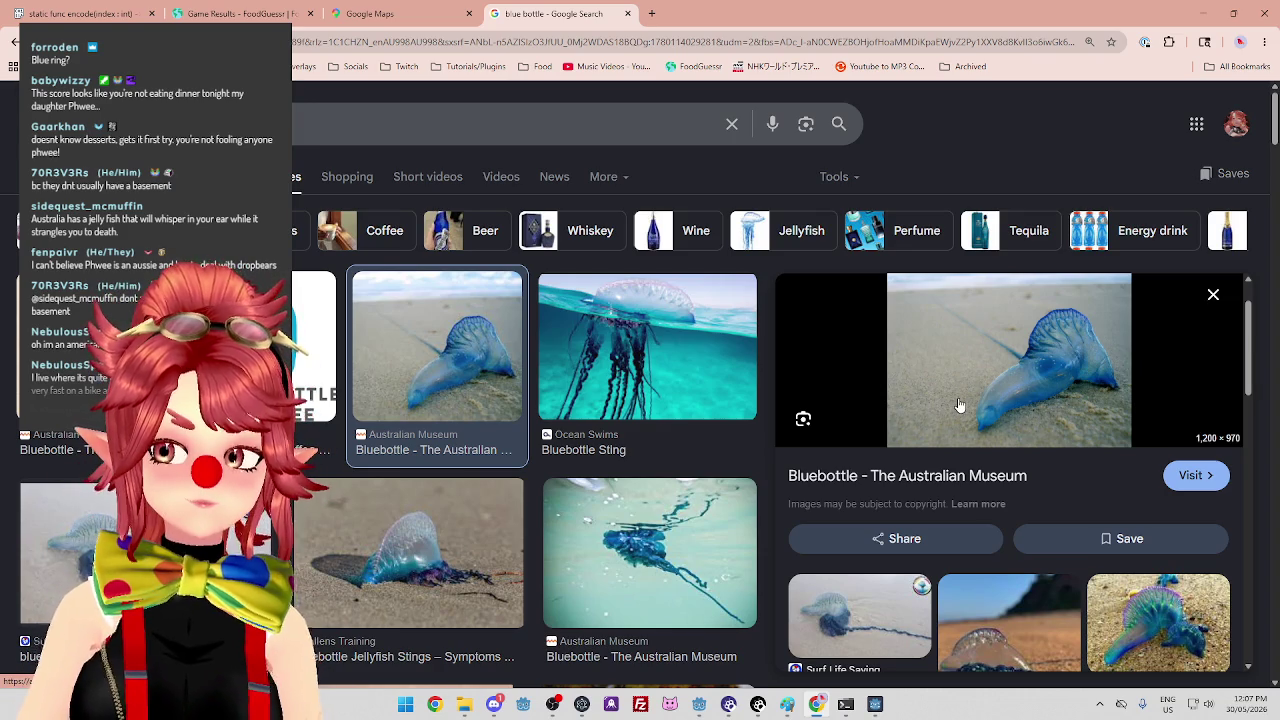
{"action": "scroll", "coordinate": [1180, 424], "scroll_direction": "down", "scroll_amount": 2}
{"action": "left_click", "coordinate": [1160, 480]}
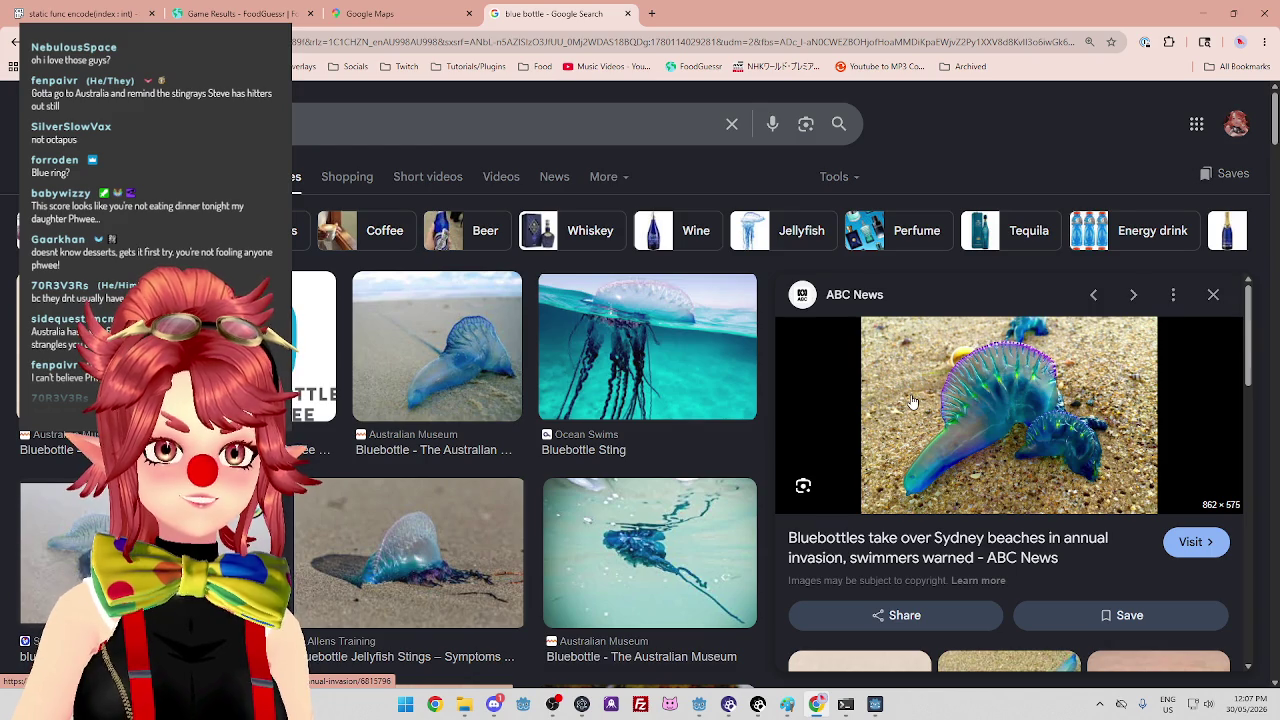
{"action": "scroll", "coordinate": [965, 446], "scroll_direction": "down", "scroll_amount": 1}
{"action": "scroll", "coordinate": [965, 446], "scroll_direction": "up", "scroll_amount": 1}
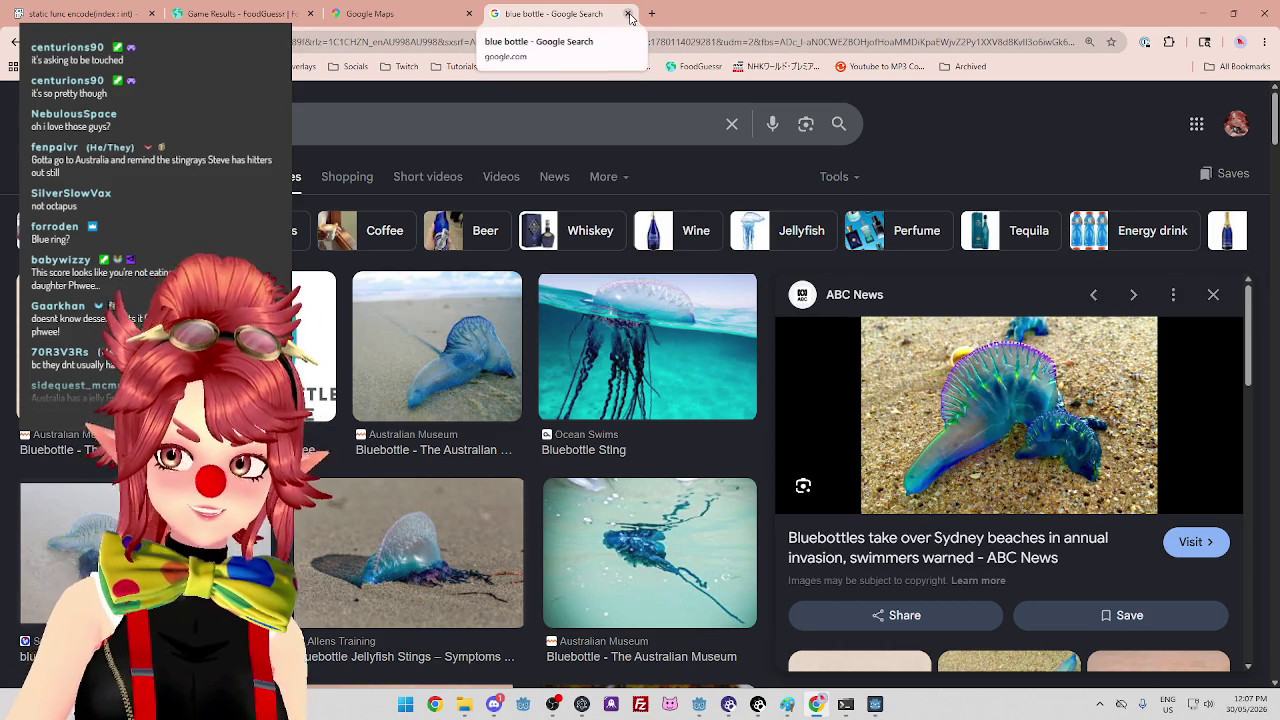
{"action": "left_click", "coordinate": [628, 14]}
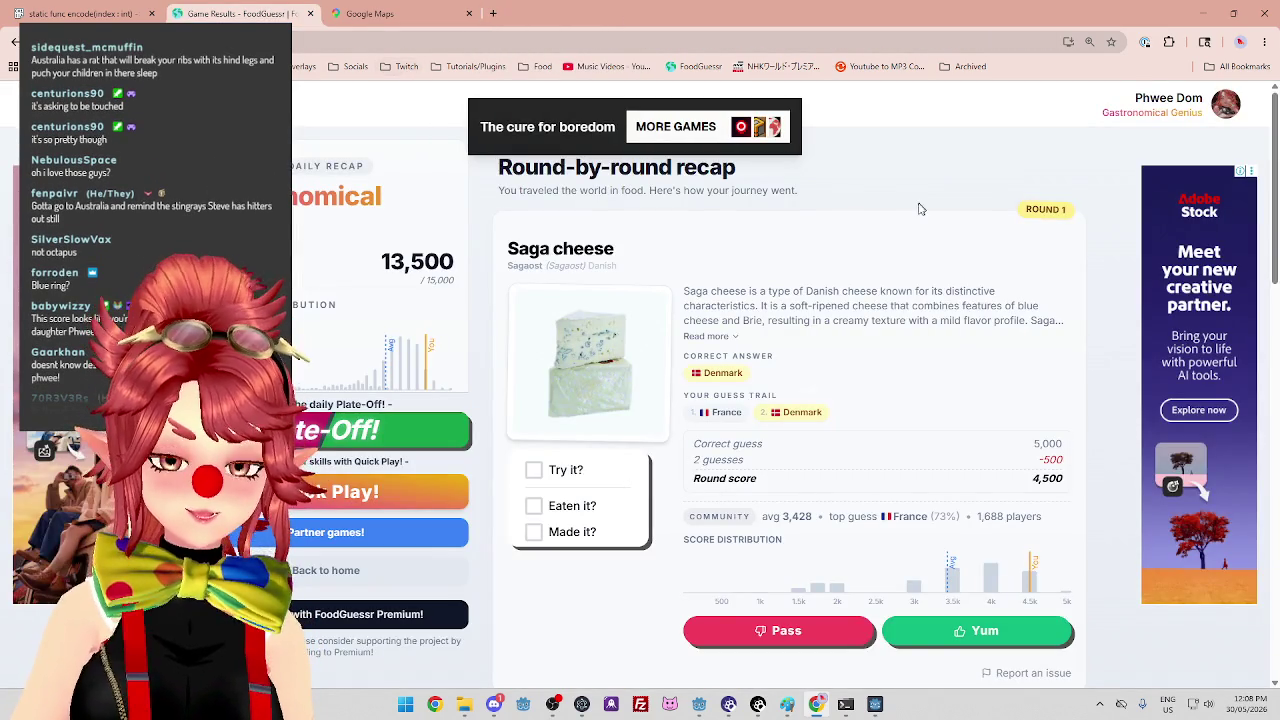
In a new tab, view image results for 'blue ringed octopus', then search 'kangaroo claws'.
{"action": "left_click", "coordinate": [493, 13]}
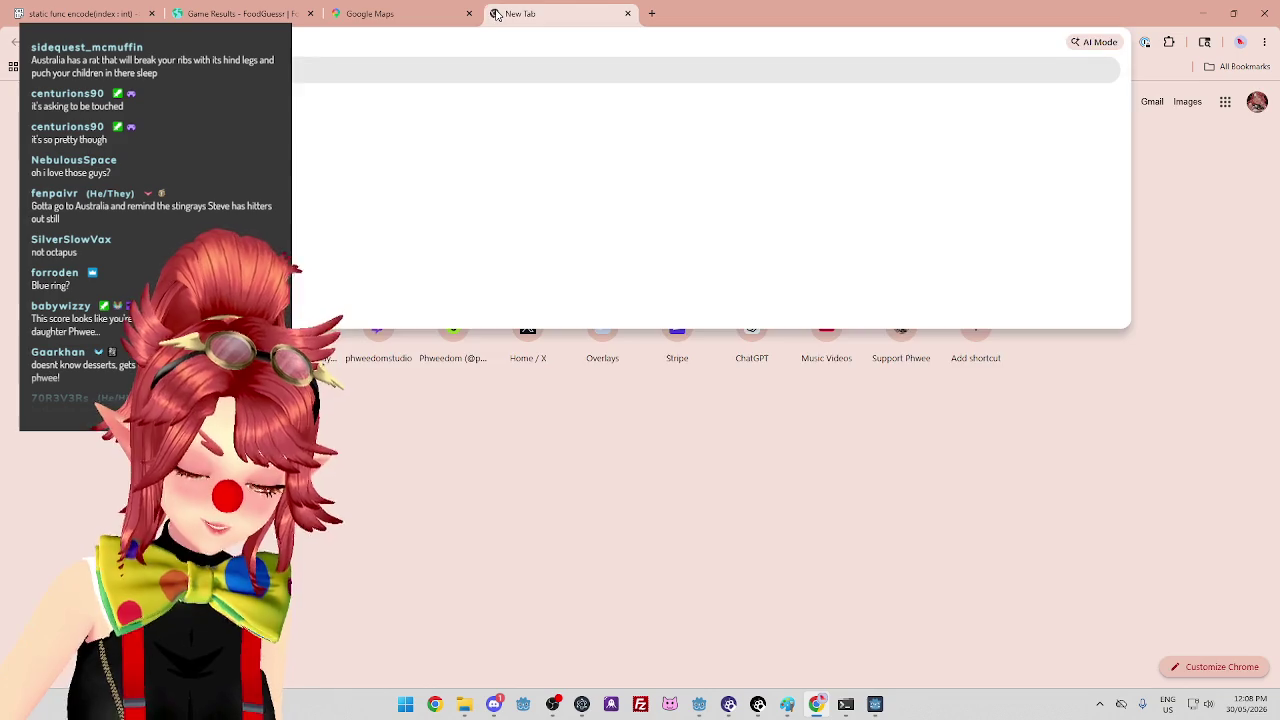
{"action": "type", "text": "blue ringed octopus"}
{"action": "key", "text": "Return"}
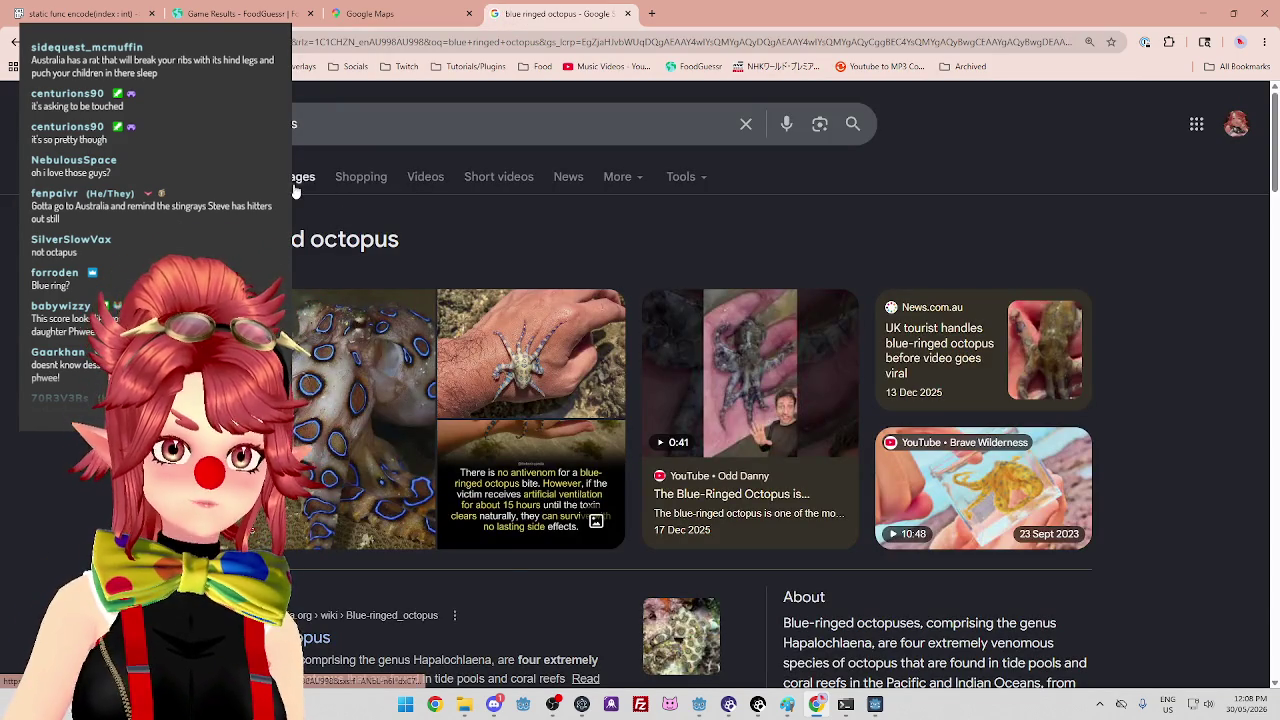
{"action": "left_click", "coordinate": [302, 186]}
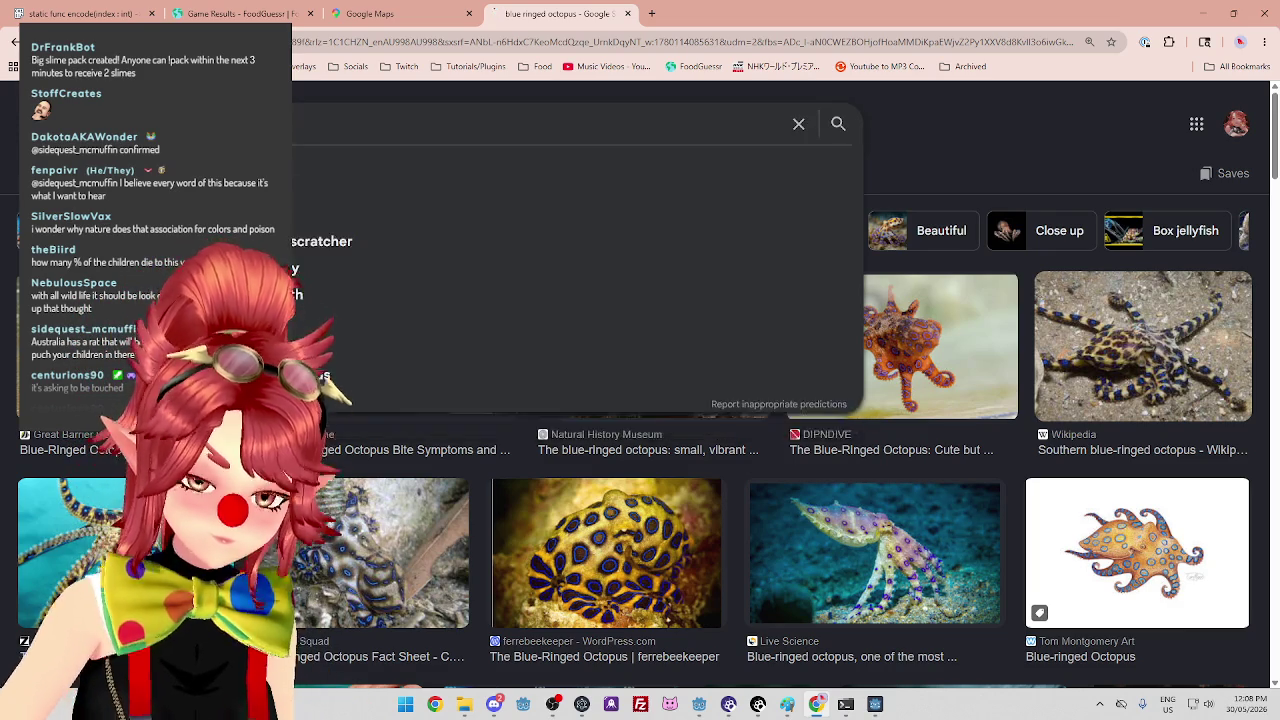
{"action": "key", "text": "Return"}
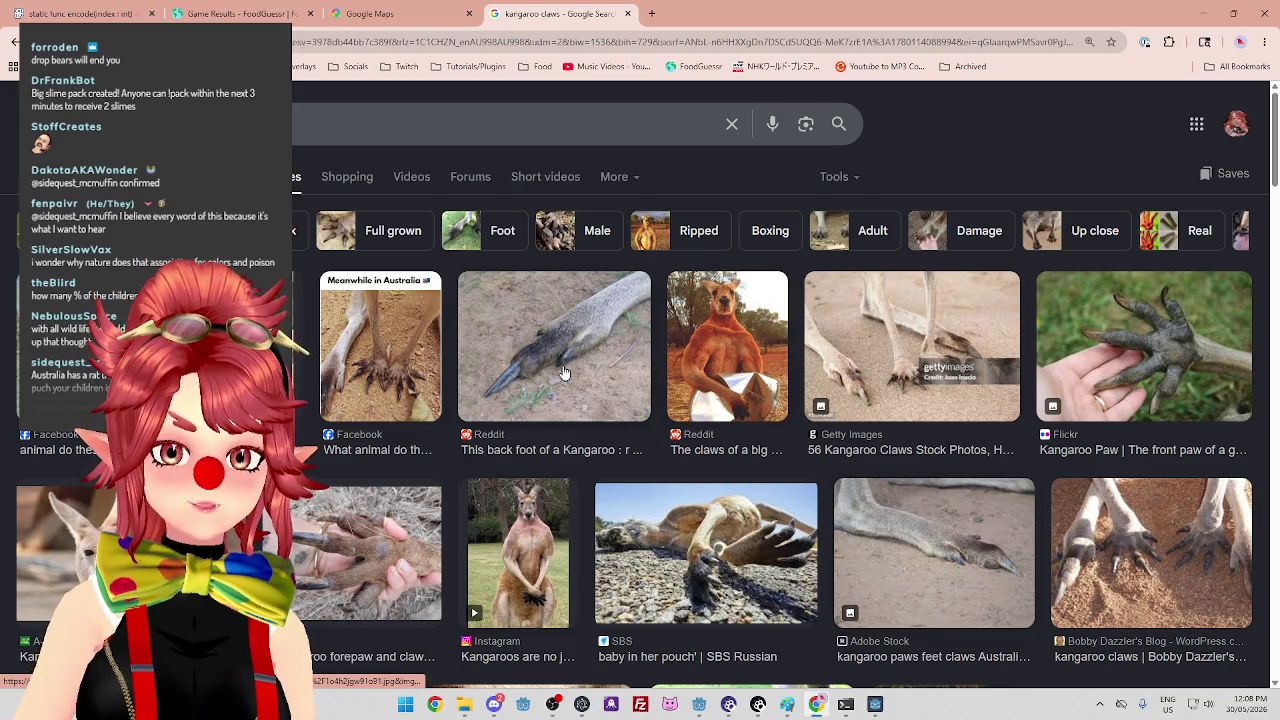
Preview the Reddit 'This back foot of a Kangaroo' image in the side panel.
{"action": "left_click", "coordinate": [524, 382]}
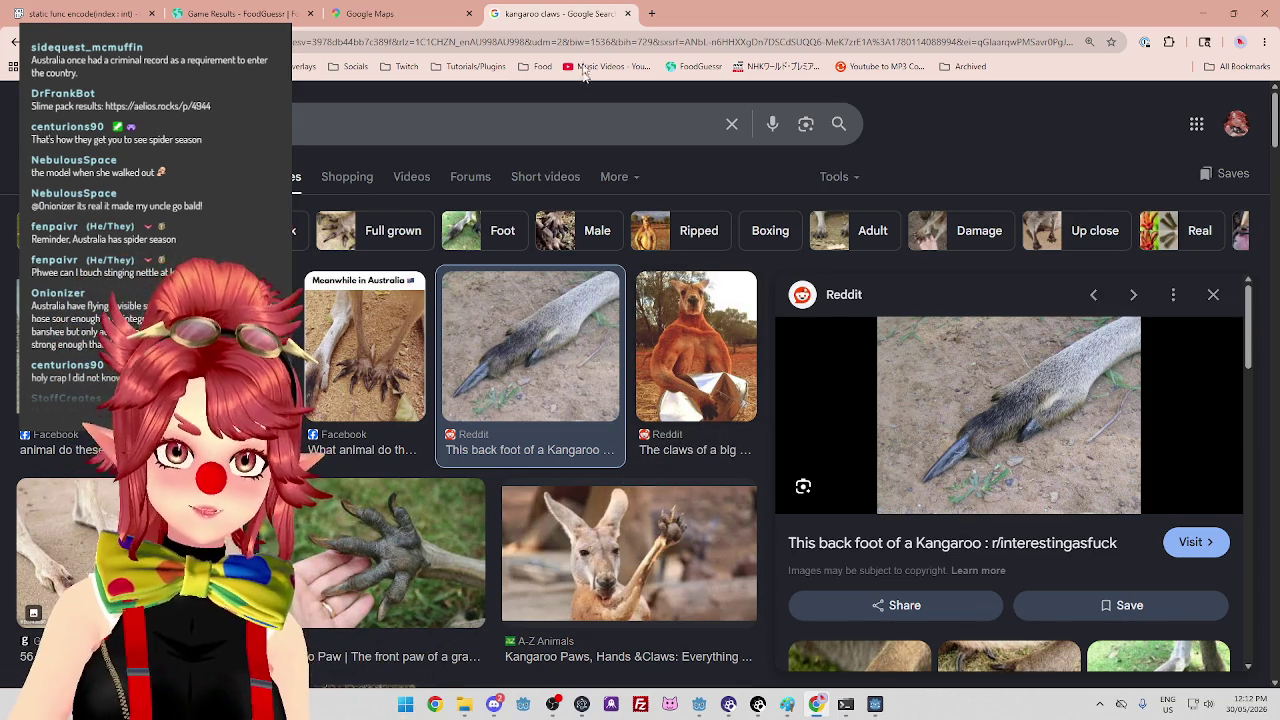
Close the kangaroo image, Google Maps and FoodGuessr tabs, then minimize Chrome.
{"action": "left_click", "coordinate": [627, 14]}
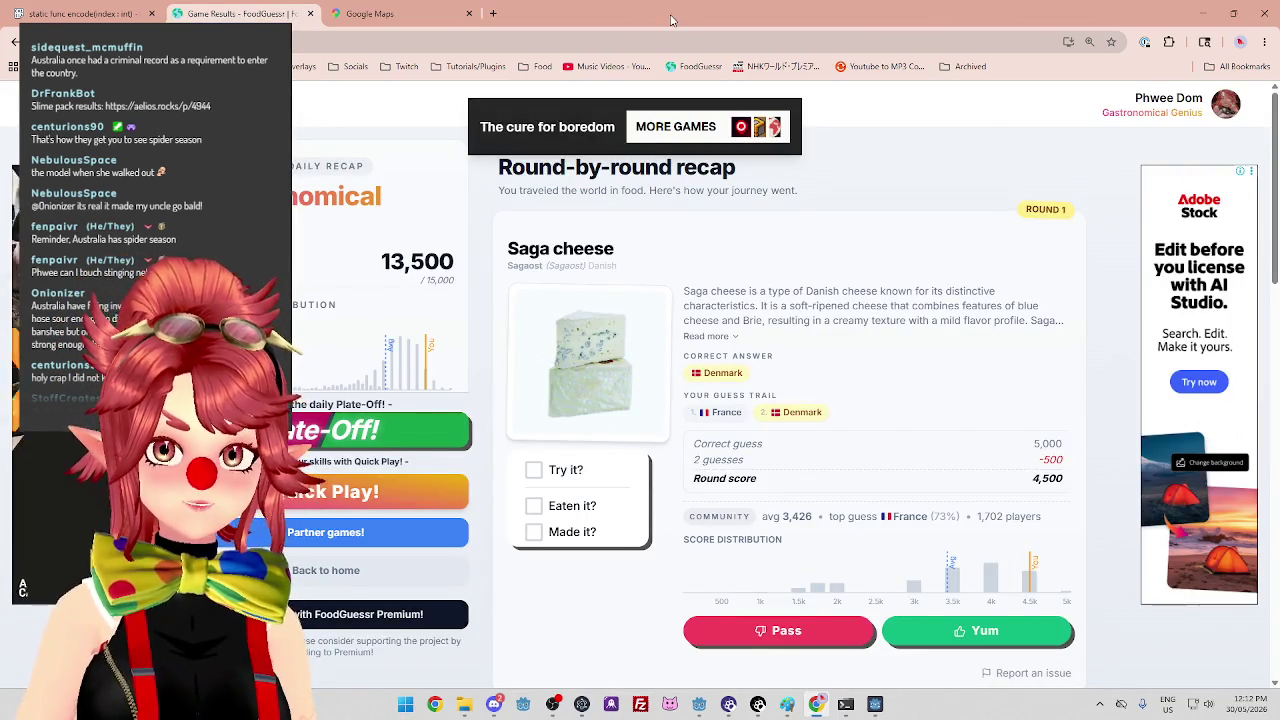
{"action": "left_click", "coordinate": [408, 20]}
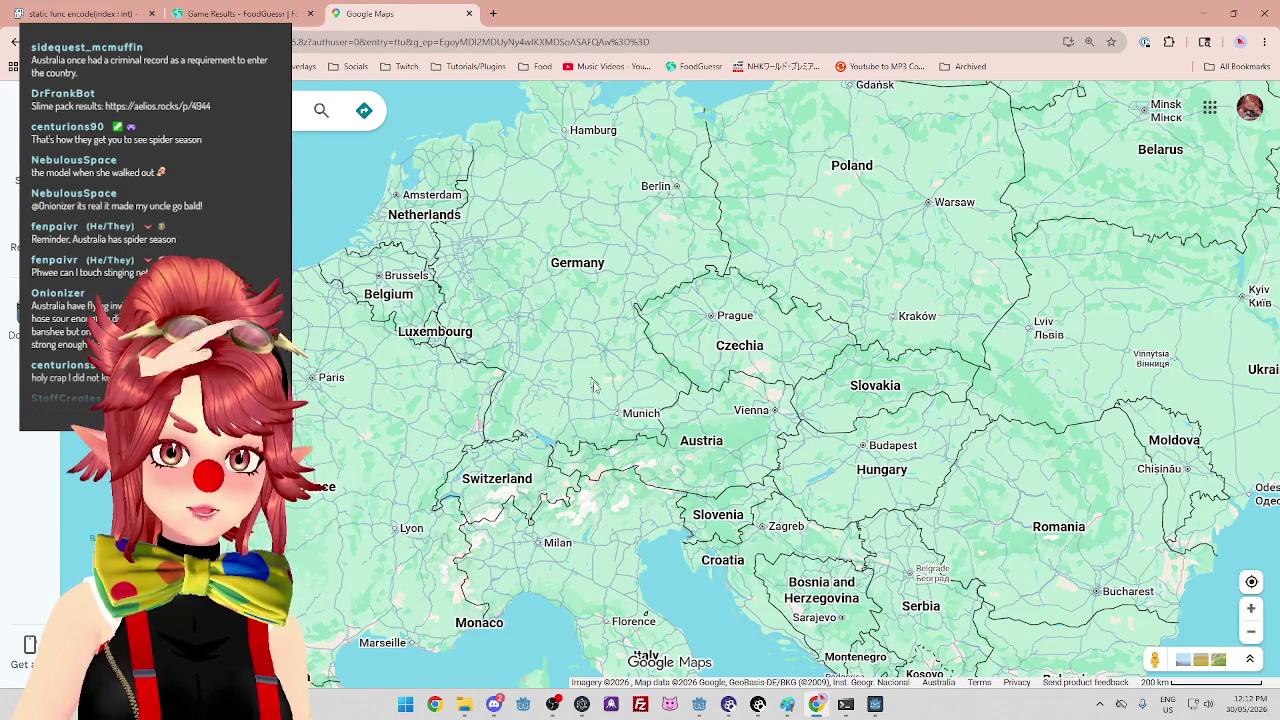
{"action": "scroll", "coordinate": [557, 345], "scroll_direction": "down", "scroll_amount": 2}
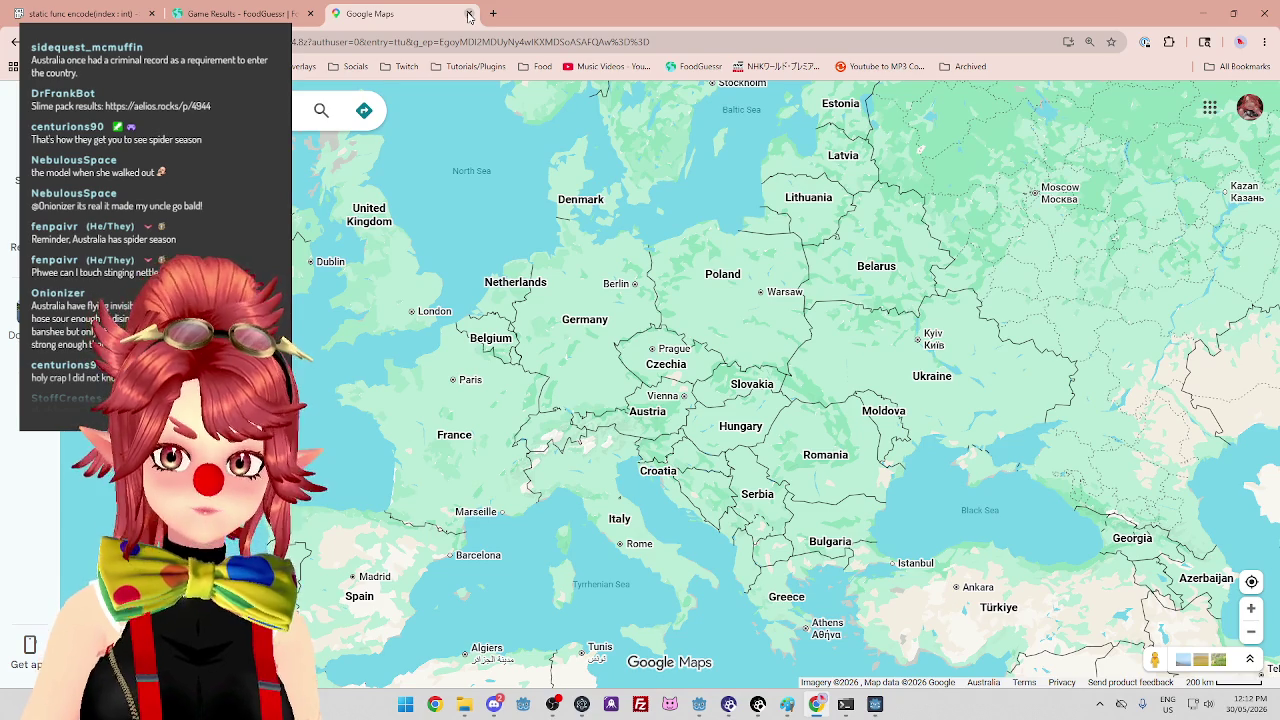
{"action": "left_click", "coordinate": [468, 14]}
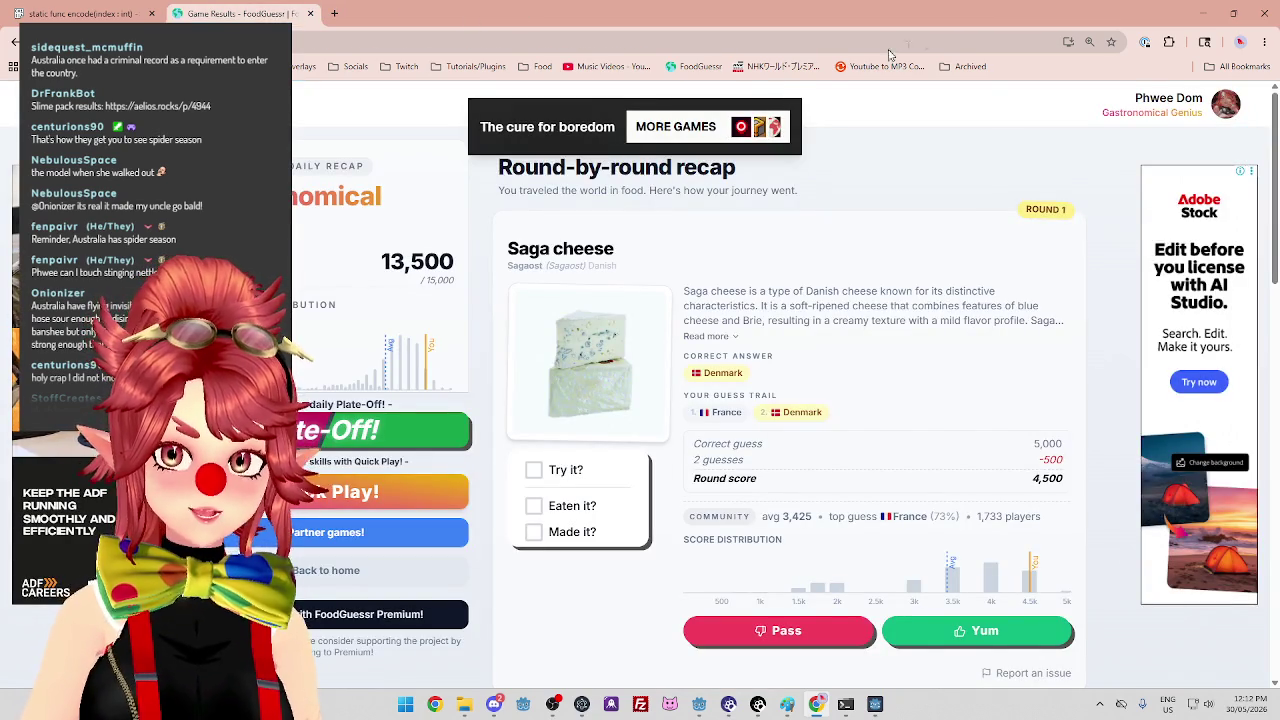
{"action": "left_click", "coordinate": [310, 13]}
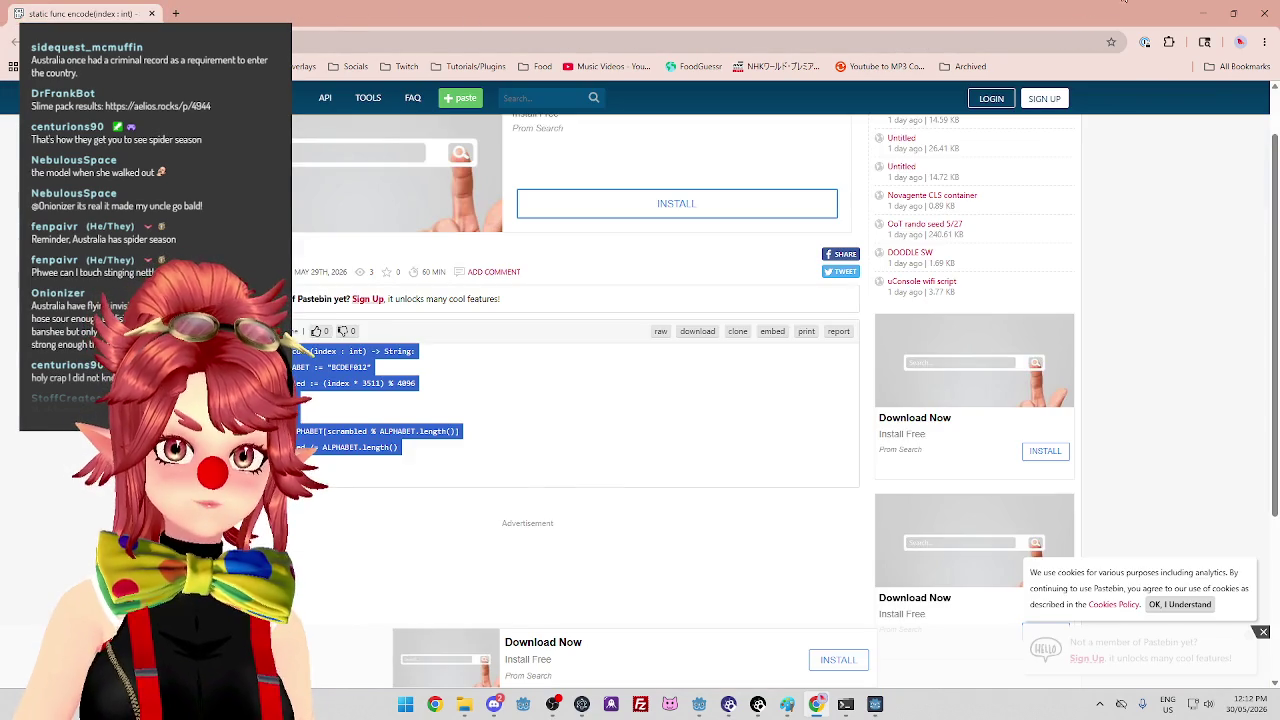
{"action": "left_click", "coordinate": [1204, 14]}
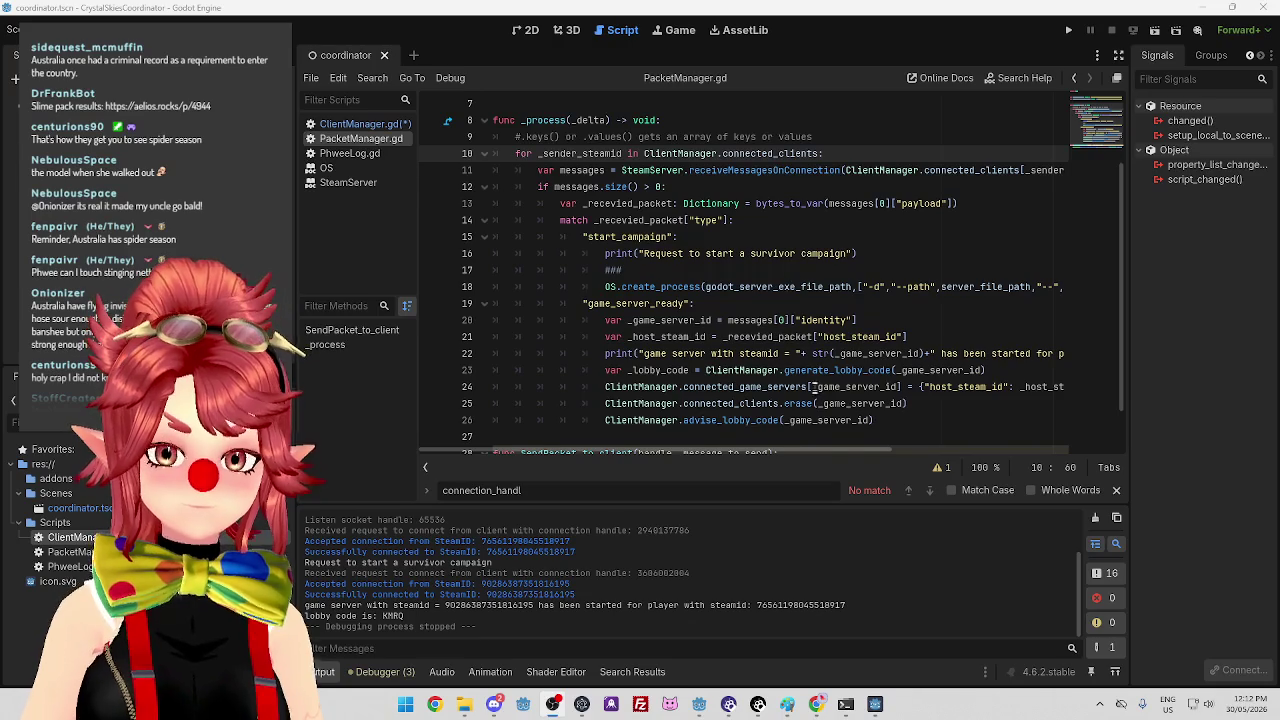
{"action": "scroll", "coordinate": [812, 385], "scroll_direction": "up", "scroll_amount": 1}
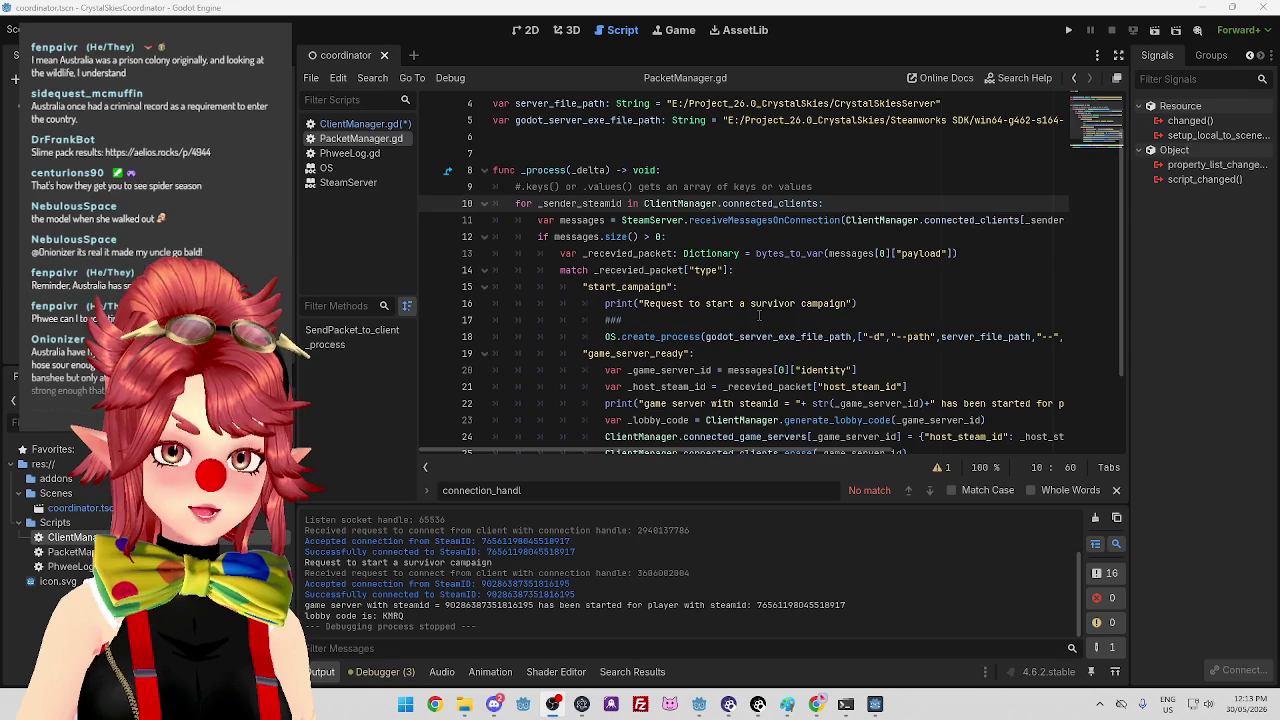
{"action": "scroll", "coordinate": [759, 316], "scroll_direction": "down", "scroll_amount": 1}
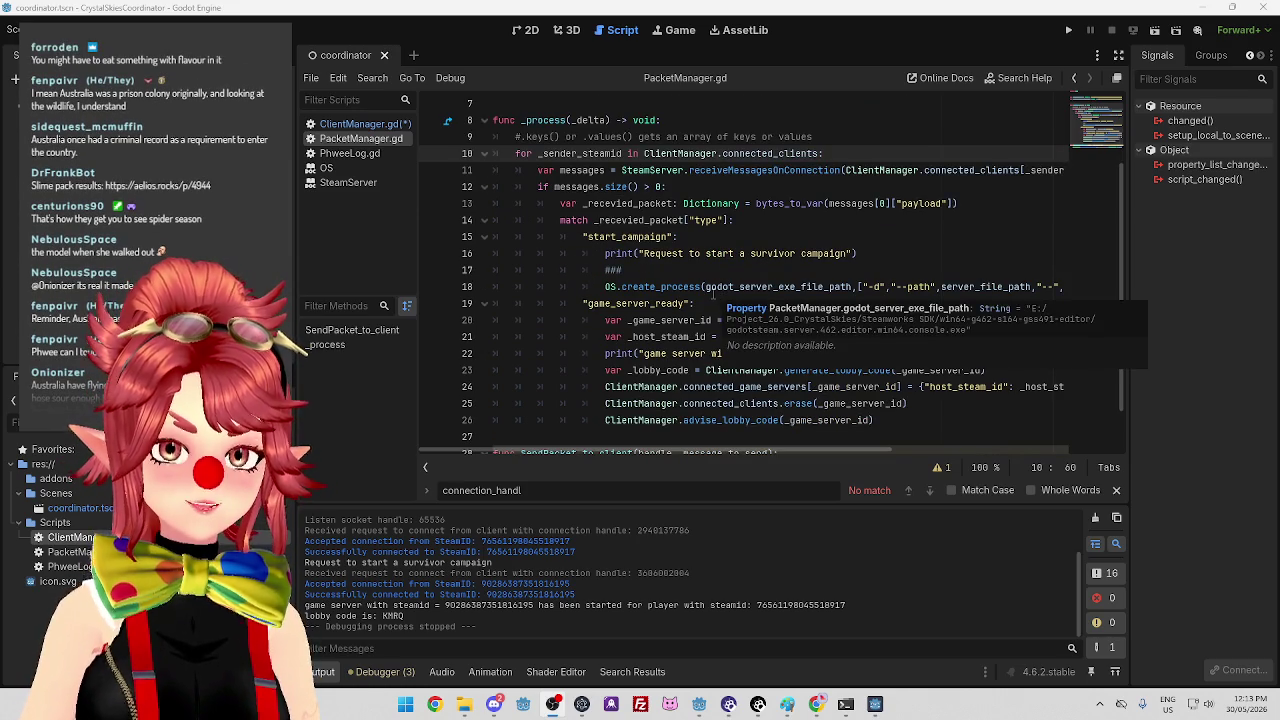
{"action": "mouse_move", "coordinate": [713, 294]}
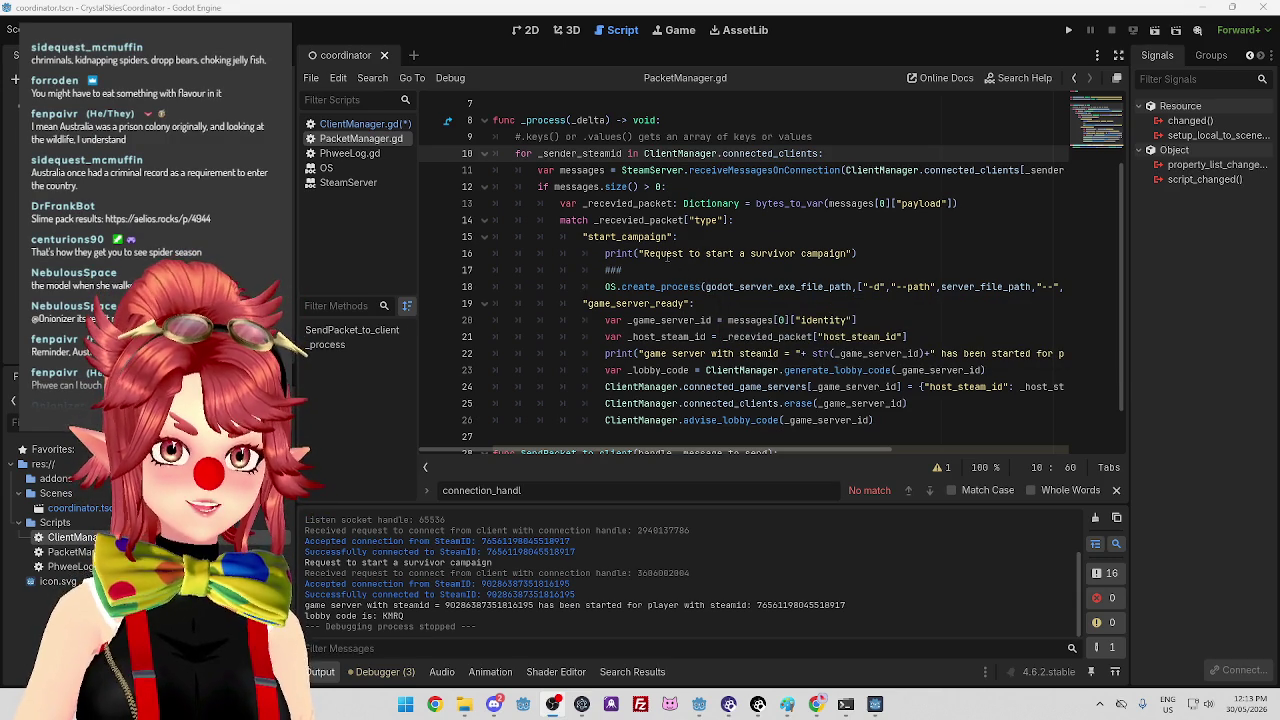
{"action": "left_click", "coordinate": [772, 187]}
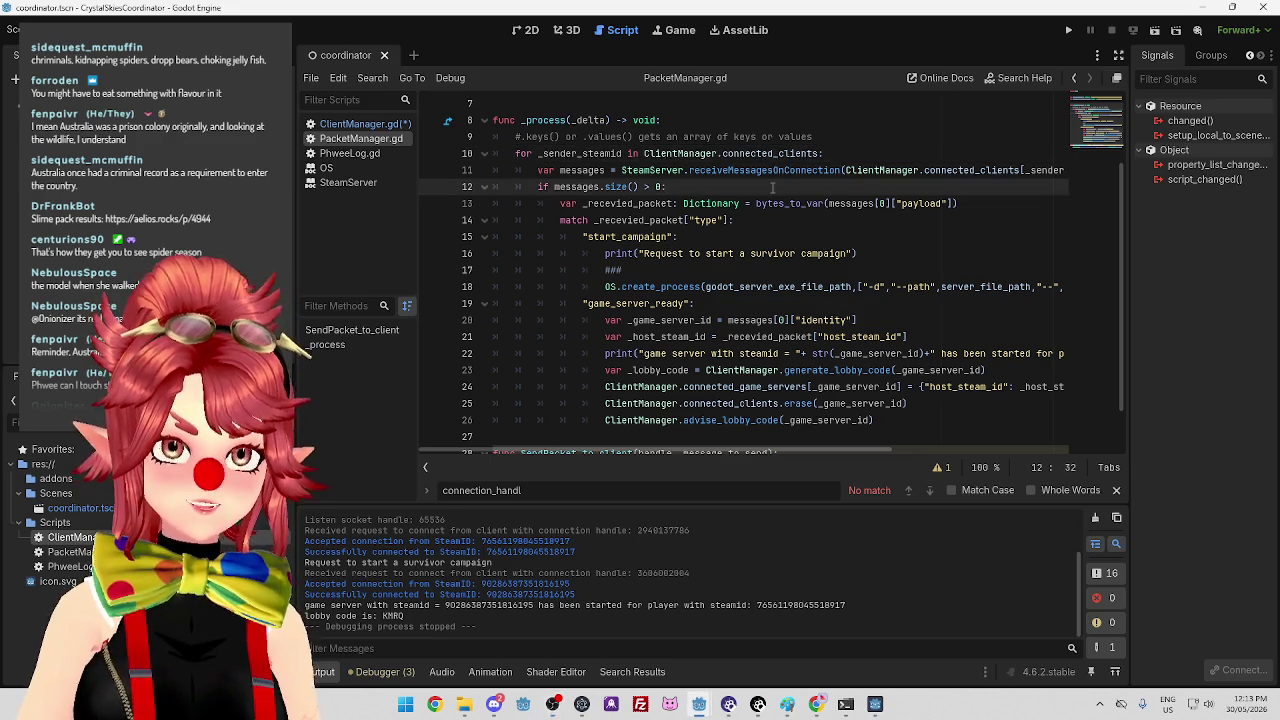
{"action": "left_click", "coordinate": [980, 203]}
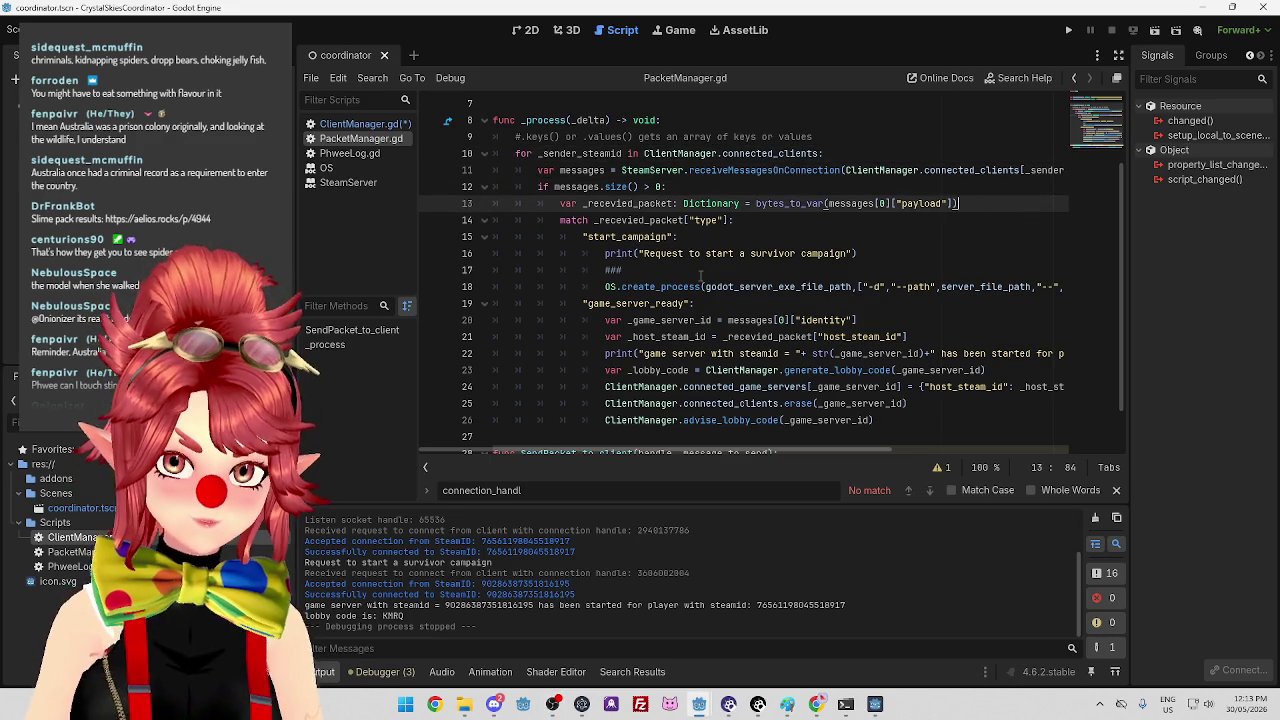
{"action": "scroll", "coordinate": [712, 270], "scroll_direction": "up", "scroll_amount": 2}
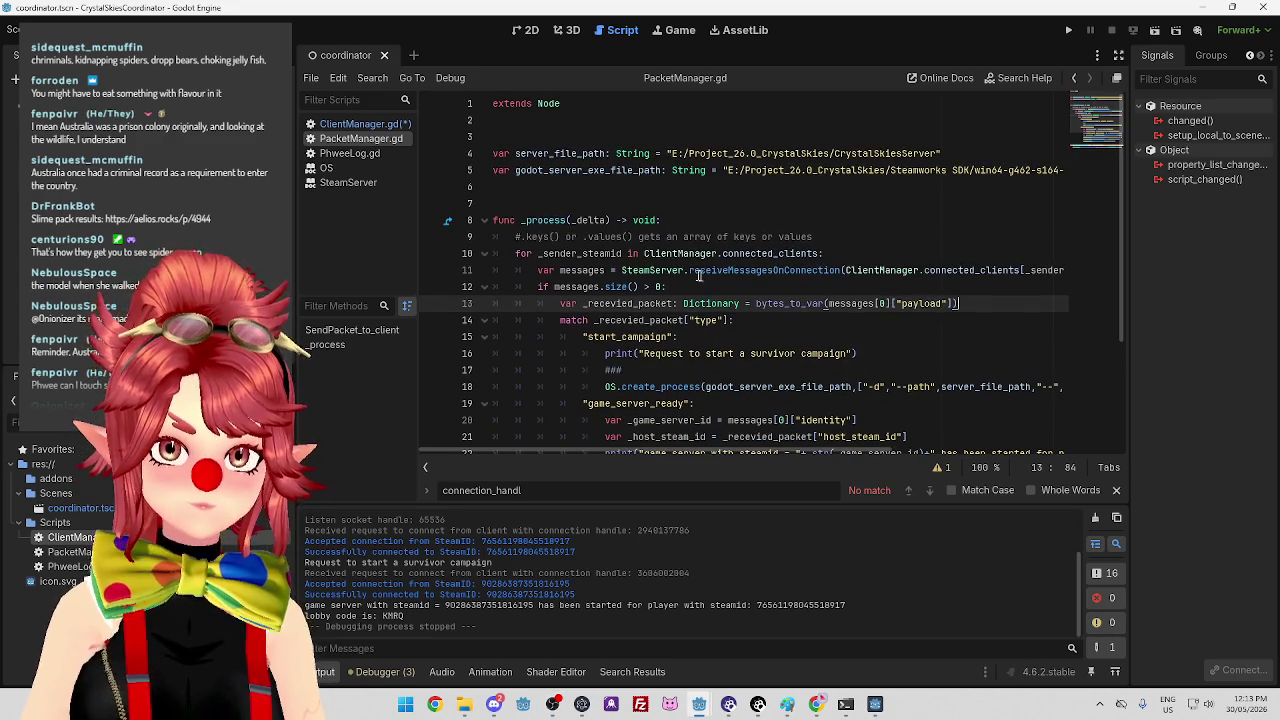
{"action": "left_click", "coordinate": [360, 123]}
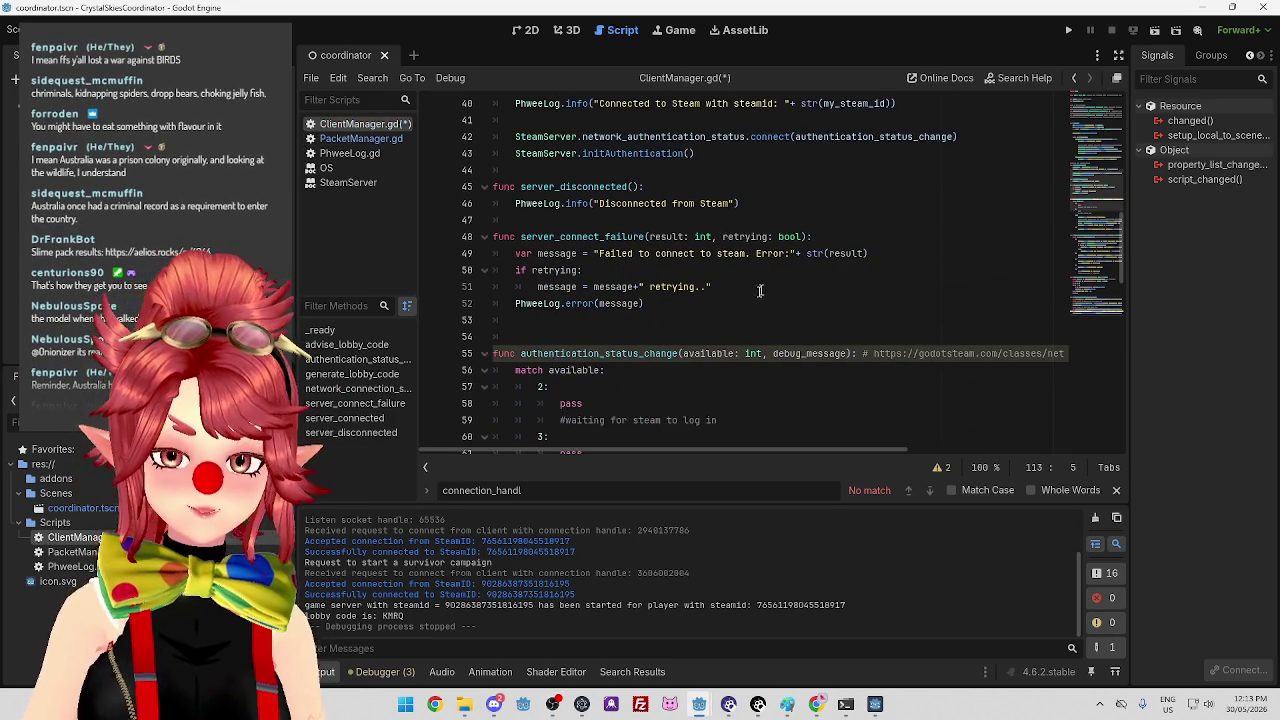
{"action": "scroll", "coordinate": [761, 289], "scroll_direction": "up", "scroll_amount": 13}
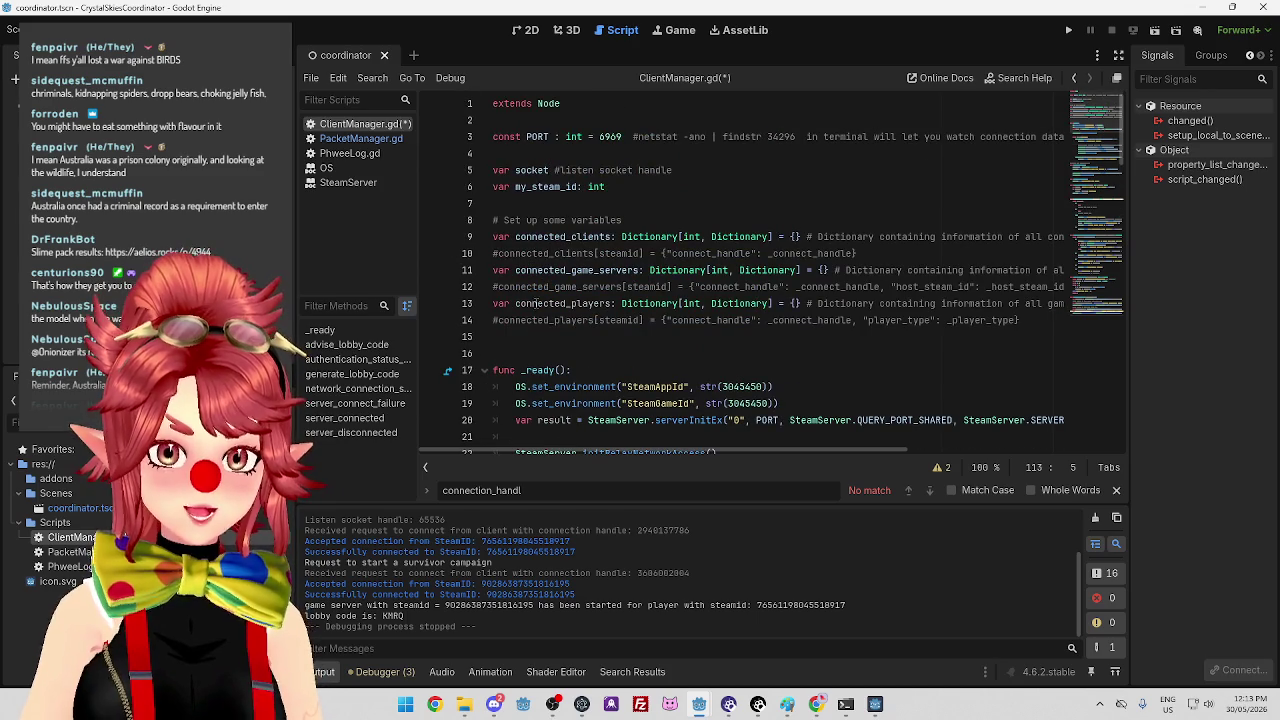
{"action": "left_click_drag", "start_coordinate": [527, 303], "coordinate": [618, 303]}
{"action": "scroll", "coordinate": [618, 303], "scroll_direction": "down", "scroll_amount": 5}
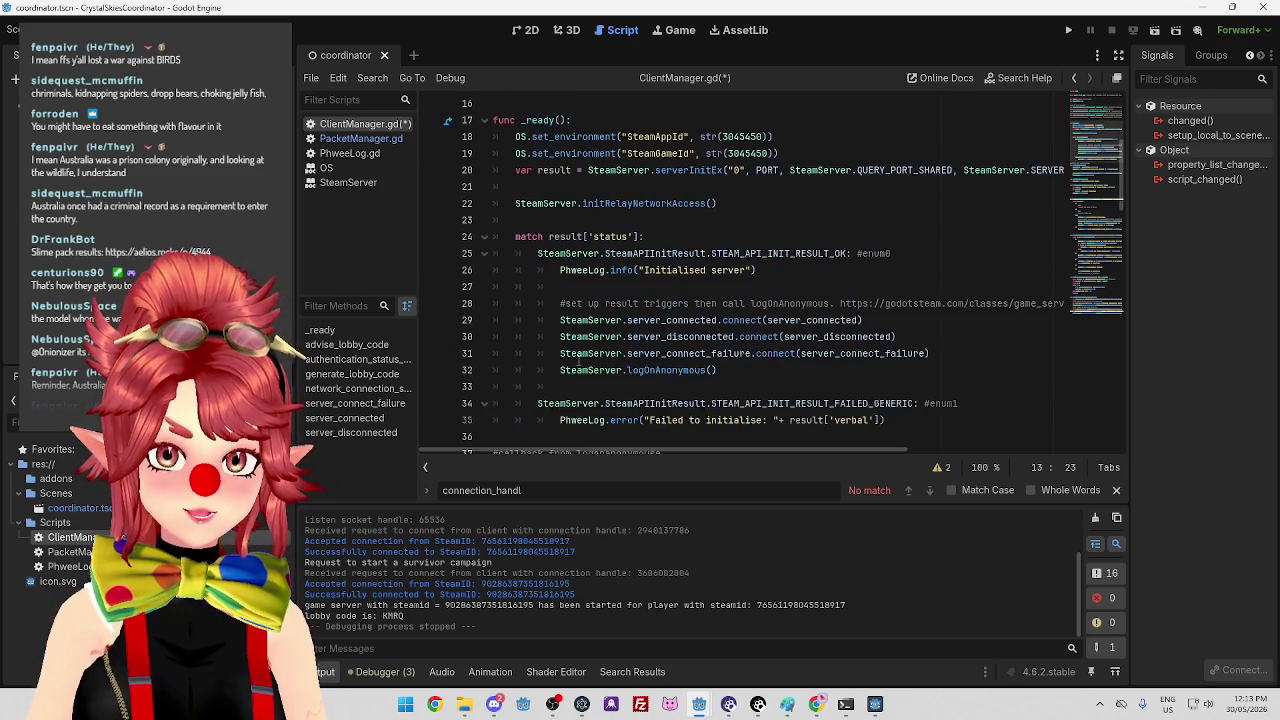
{"action": "left_click", "coordinate": [349, 153]}
{"action": "left_click", "coordinate": [361, 138]}
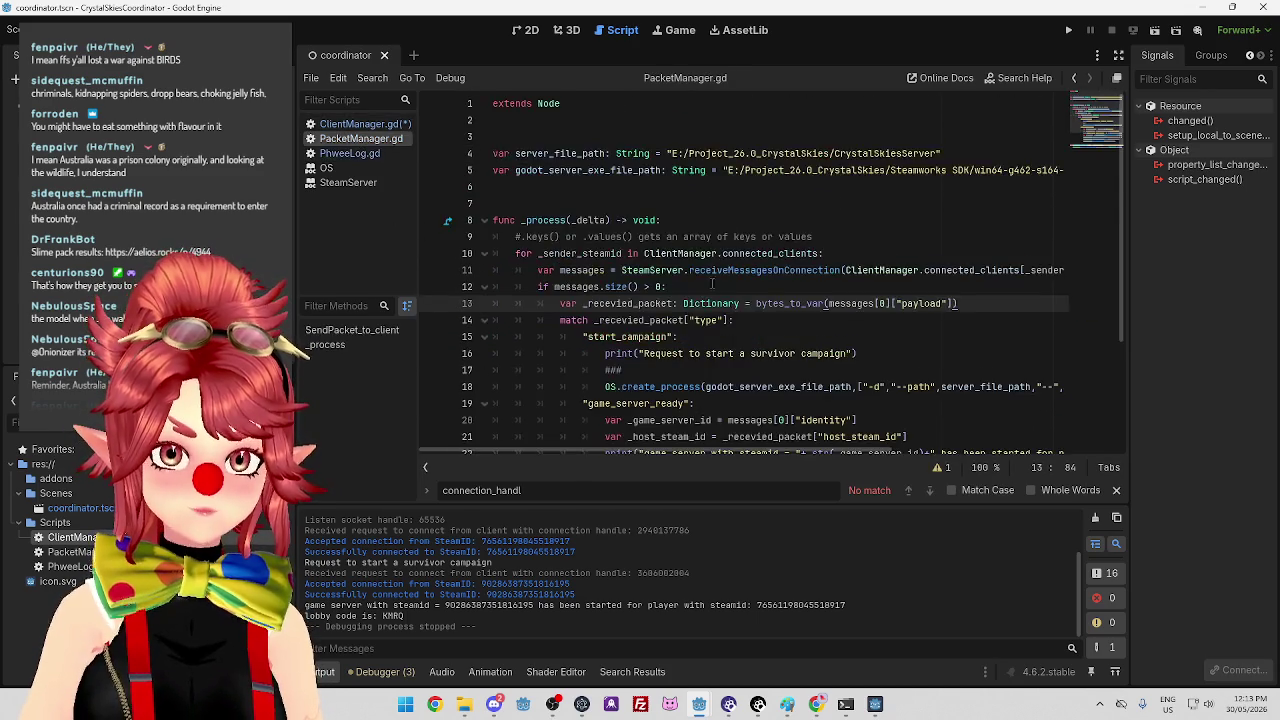
{"action": "scroll", "coordinate": [693, 336], "scroll_direction": "down", "scroll_amount": 3}
{"action": "scroll", "coordinate": [660, 238], "scroll_direction": "up", "scroll_amount": 2}
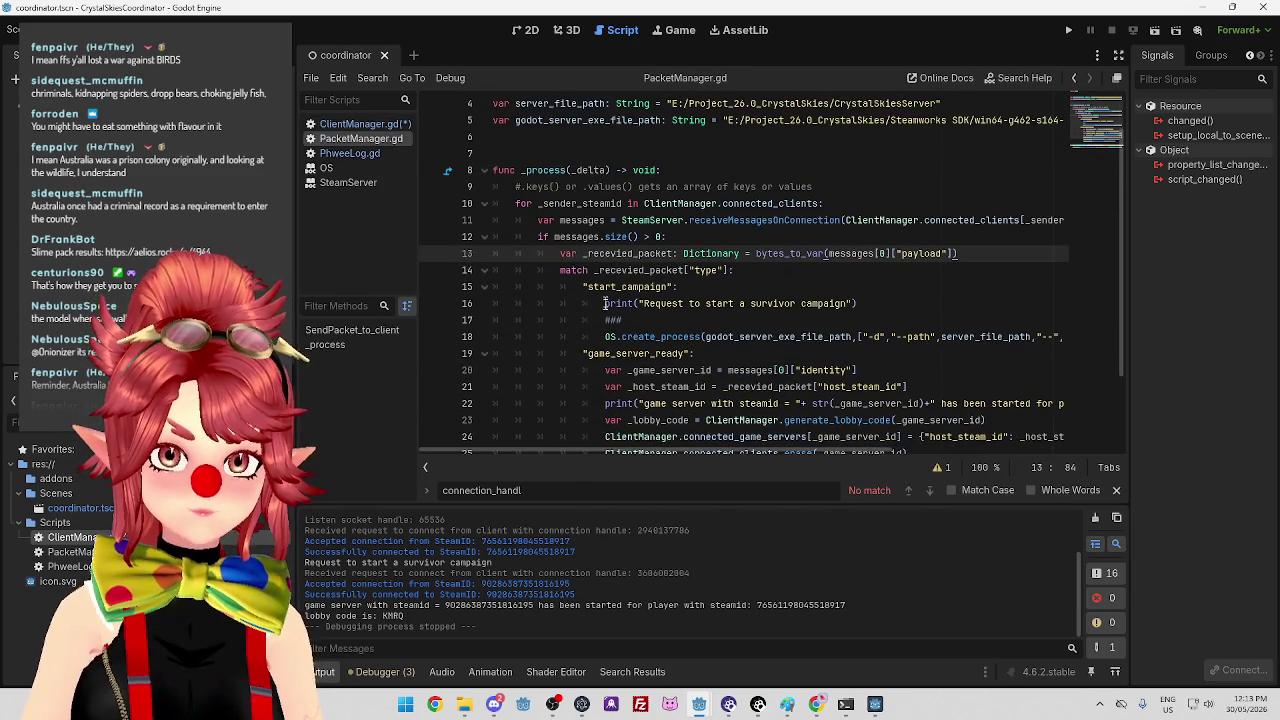
{"action": "scroll", "coordinate": [605, 305], "scroll_direction": "down", "scroll_amount": 1}
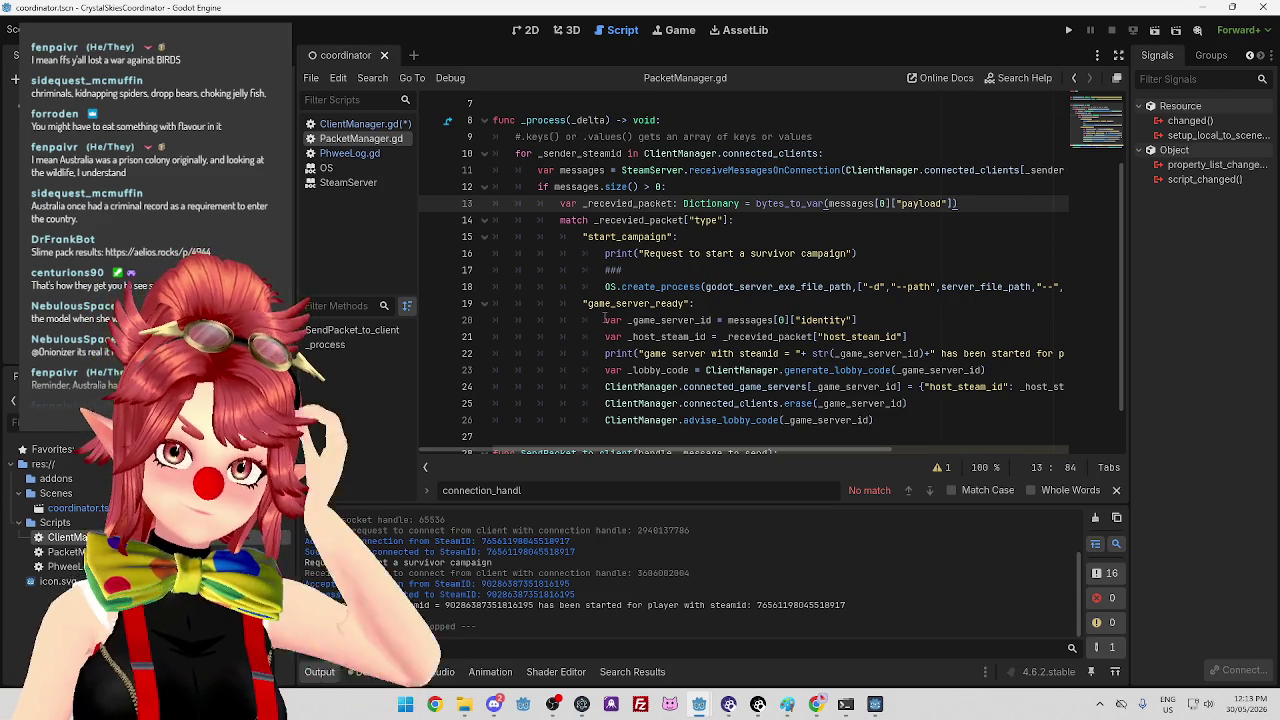
{"action": "scroll", "coordinate": [793, 353], "scroll_direction": "down", "scroll_amount": 1}
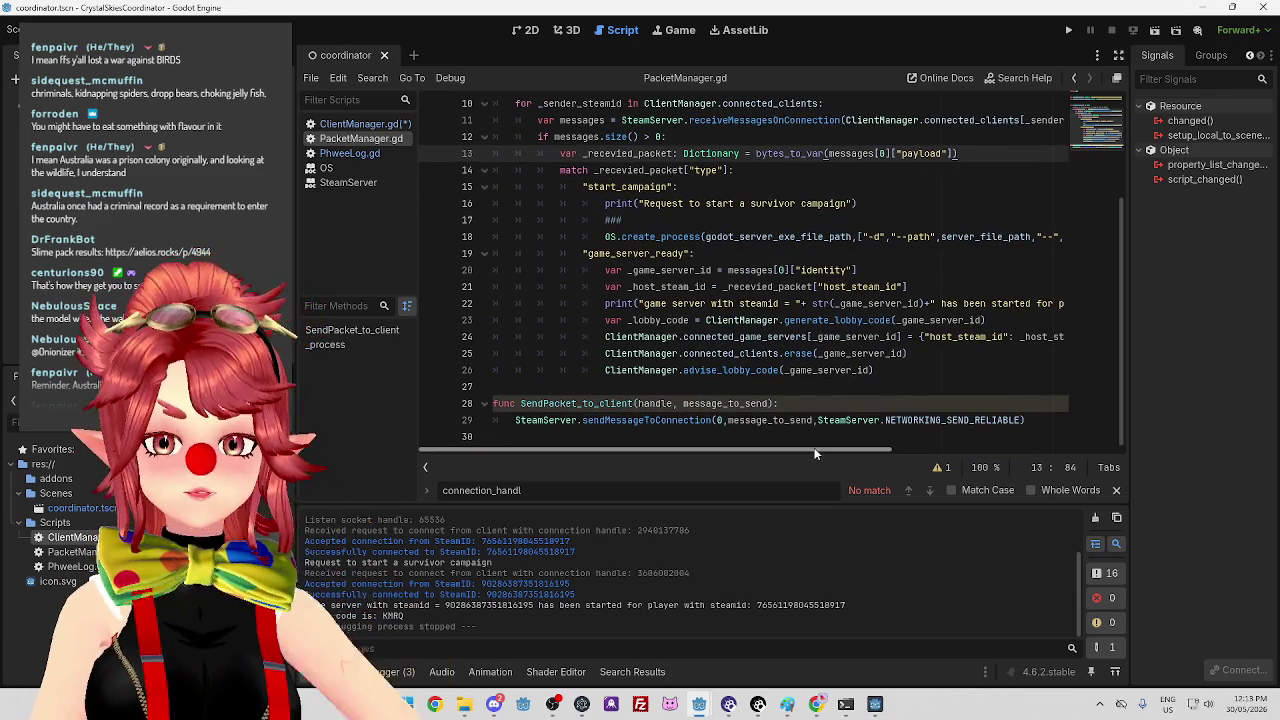
{"action": "scroll", "coordinate": [902, 440], "scroll_direction": "right", "scroll_amount": 3}
{"action": "left_click", "coordinate": [880, 338]}
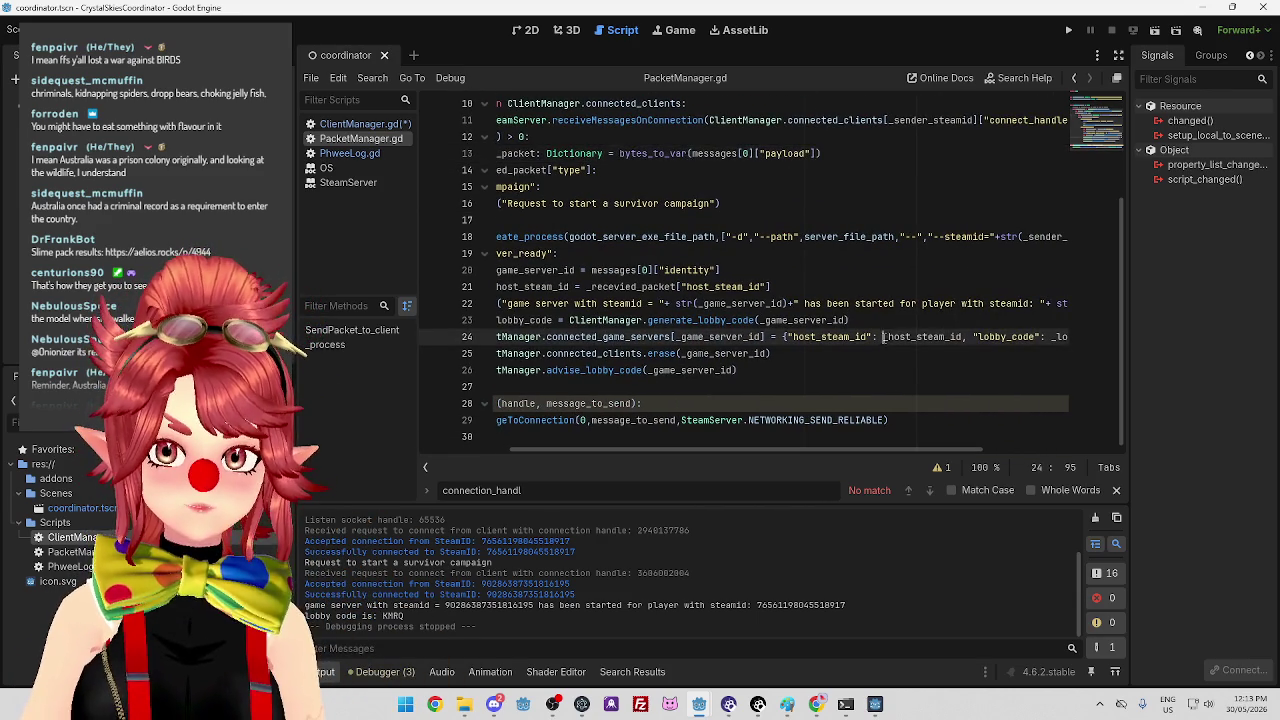
{"action": "left_click_drag", "start_coordinate": [962, 336], "coordinate": [964, 336]}
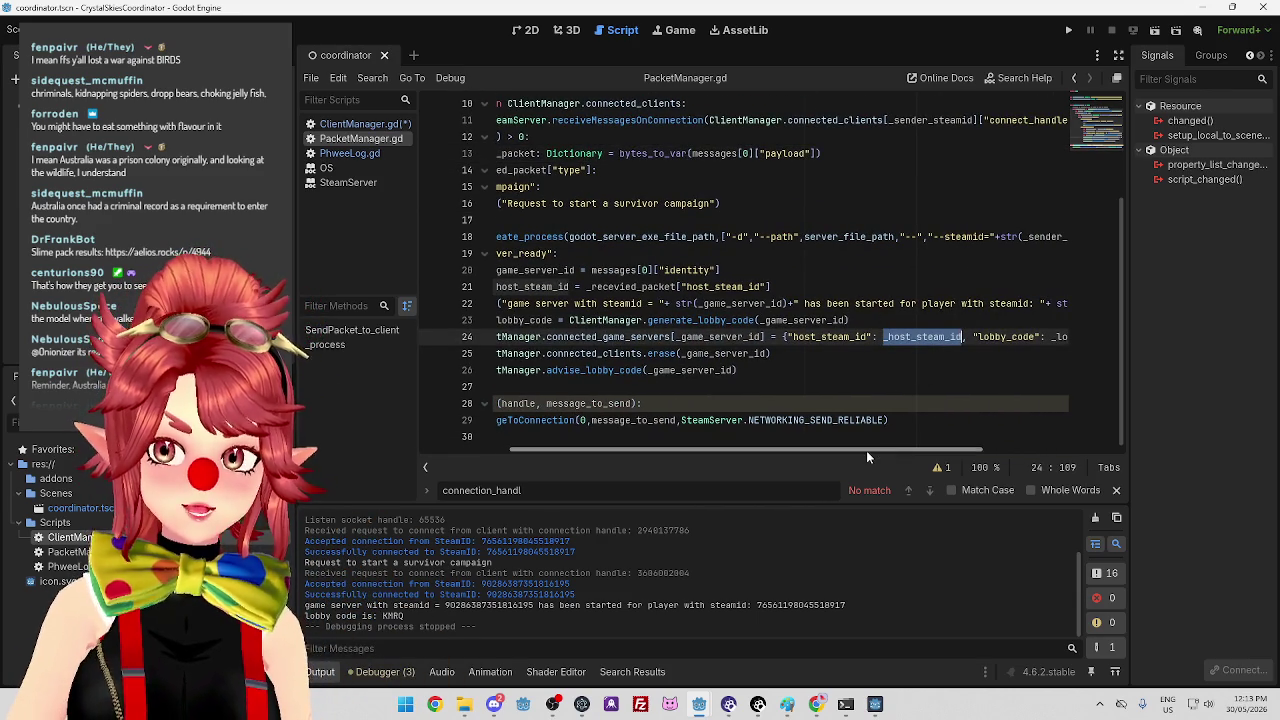
{"action": "scroll", "coordinate": [866, 450], "scroll_direction": "left", "scroll_amount": 3}
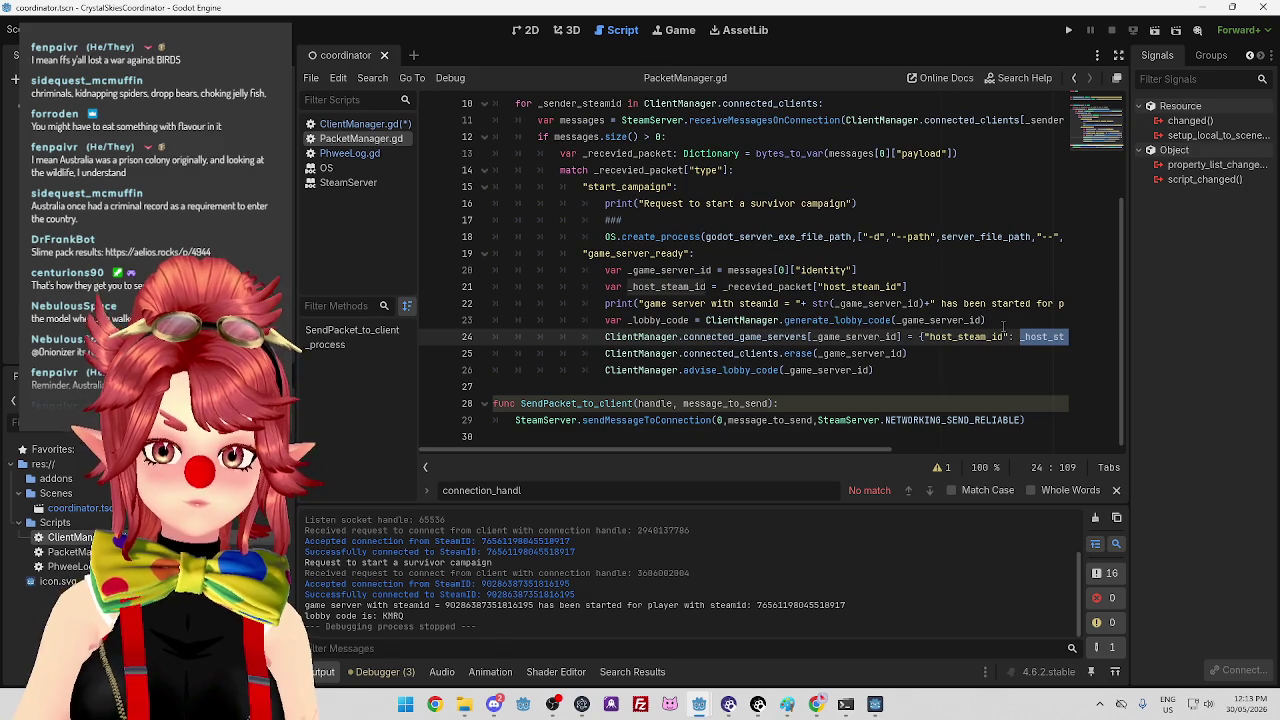
{"action": "scroll", "coordinate": [892, 442], "scroll_direction": "right", "scroll_amount": 2}
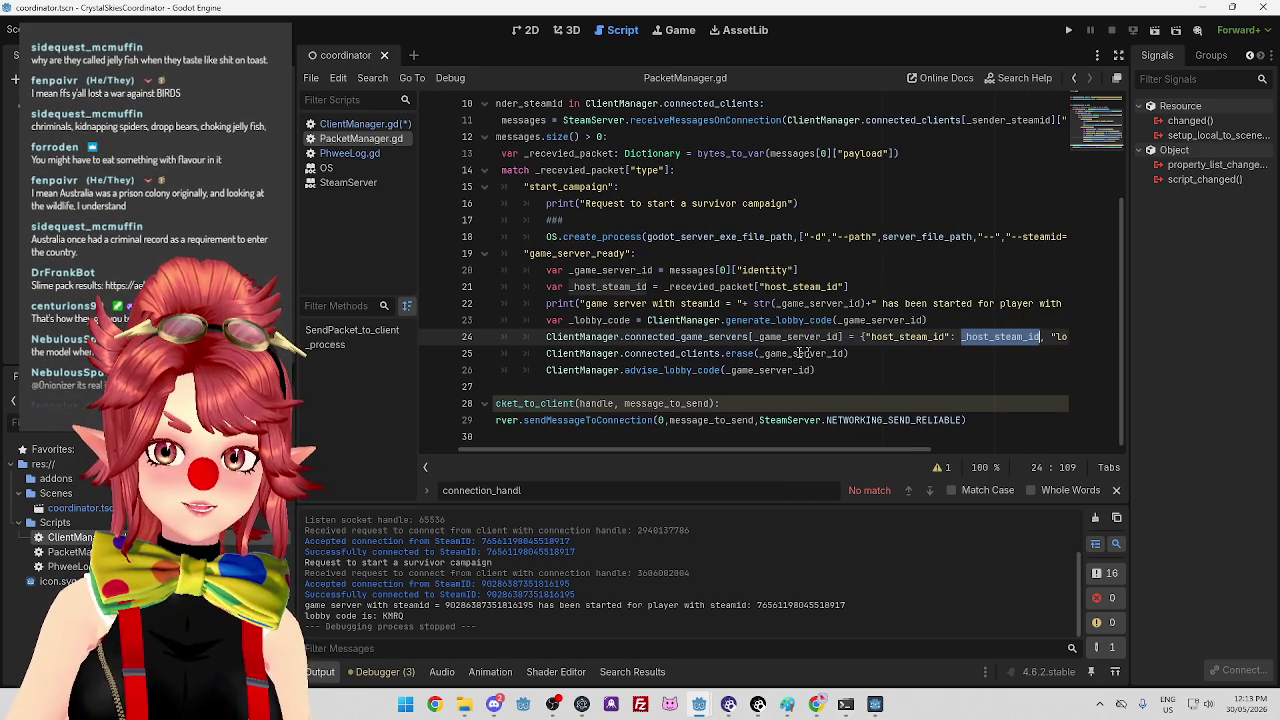
{"action": "left_click", "coordinate": [547, 353]}
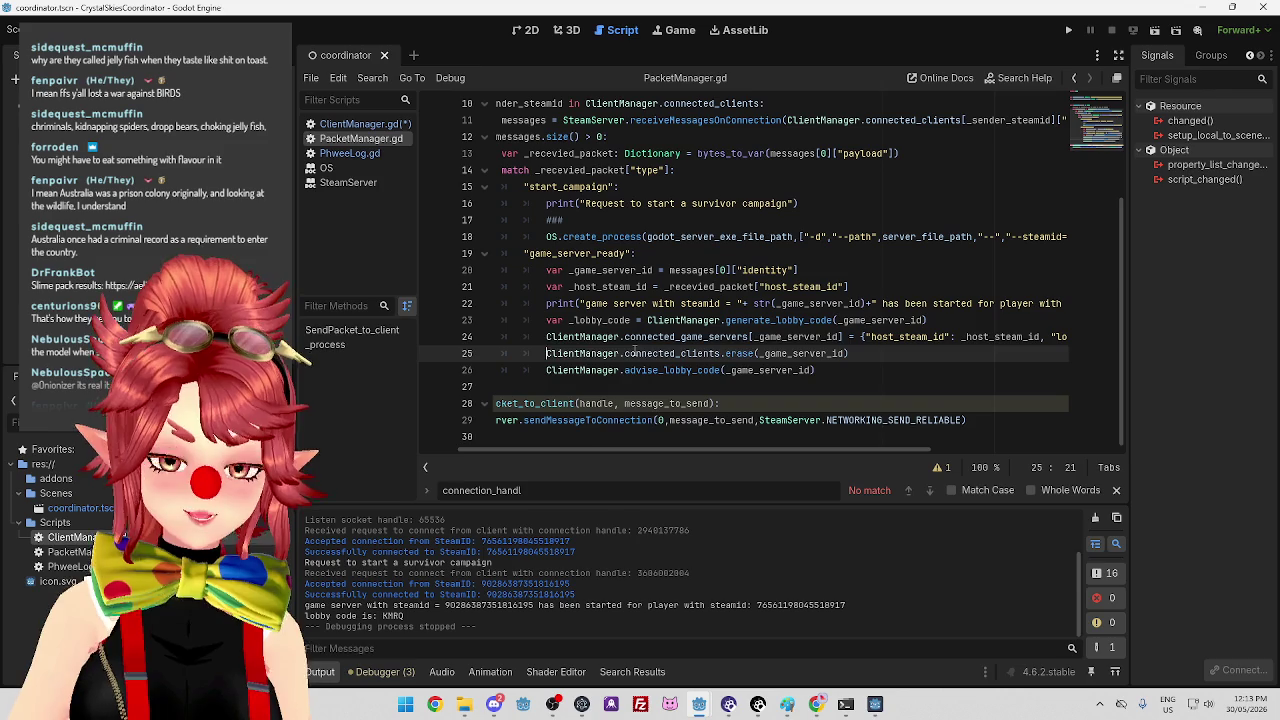
Insert a blank line 25 after the connected-game-servers entry in PacketManager.gd.
{"action": "key", "text": "Return"}
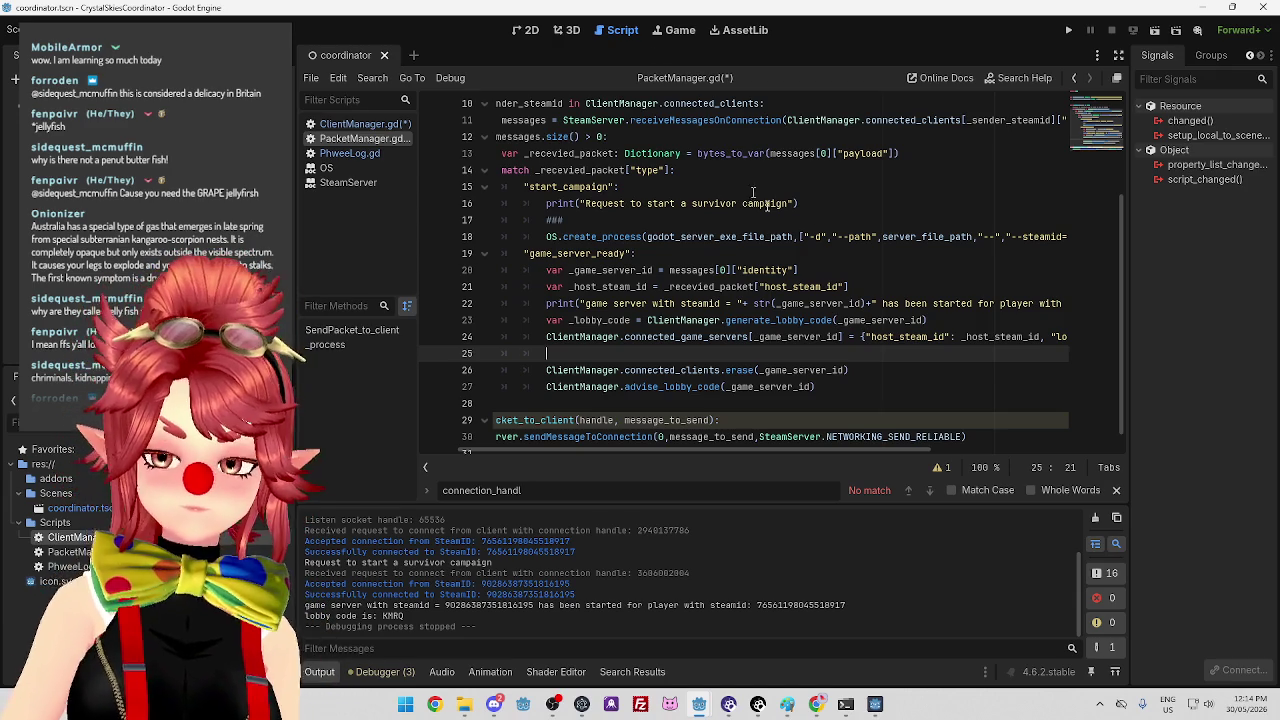
{"action": "scroll", "coordinate": [773, 334], "scroll_direction": "down", "scroll_amount": 1}
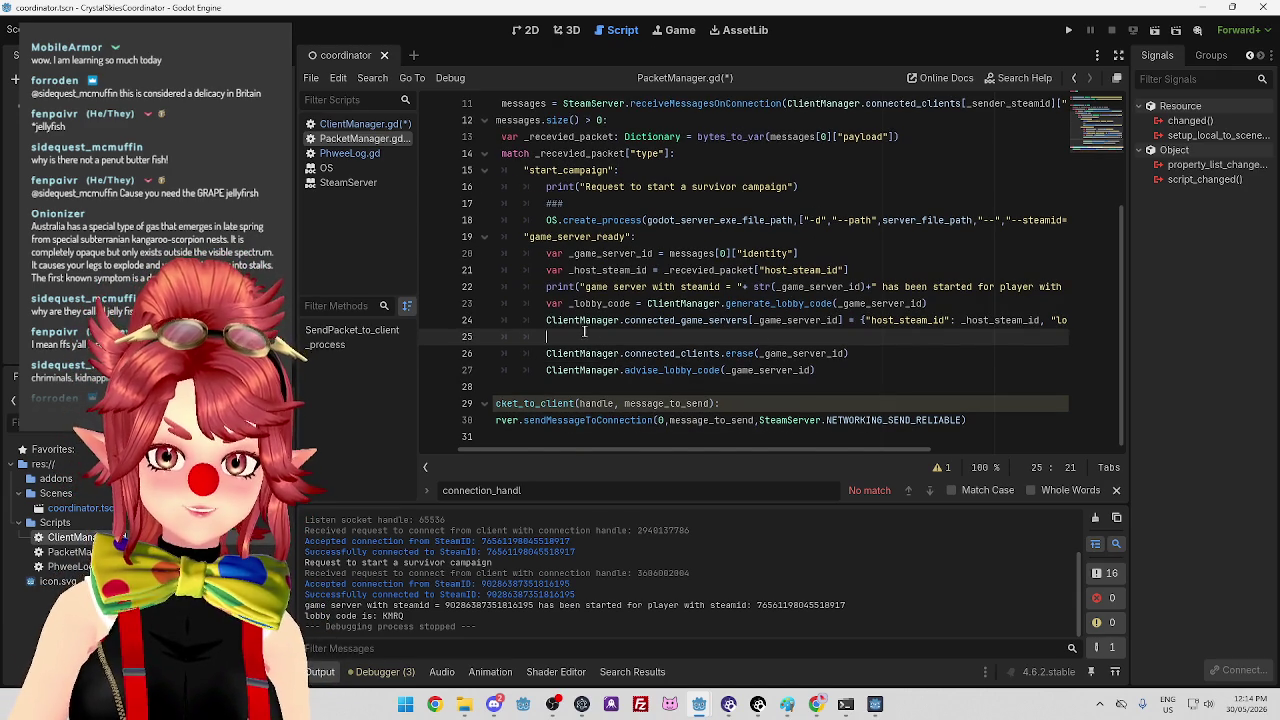
Copy 'ClientManager.connected' from line 24 onto line 25 and extend it to connected_players.
{"action": "left_click_drag", "start_coordinate": [546, 320], "coordinate": [677, 320]}
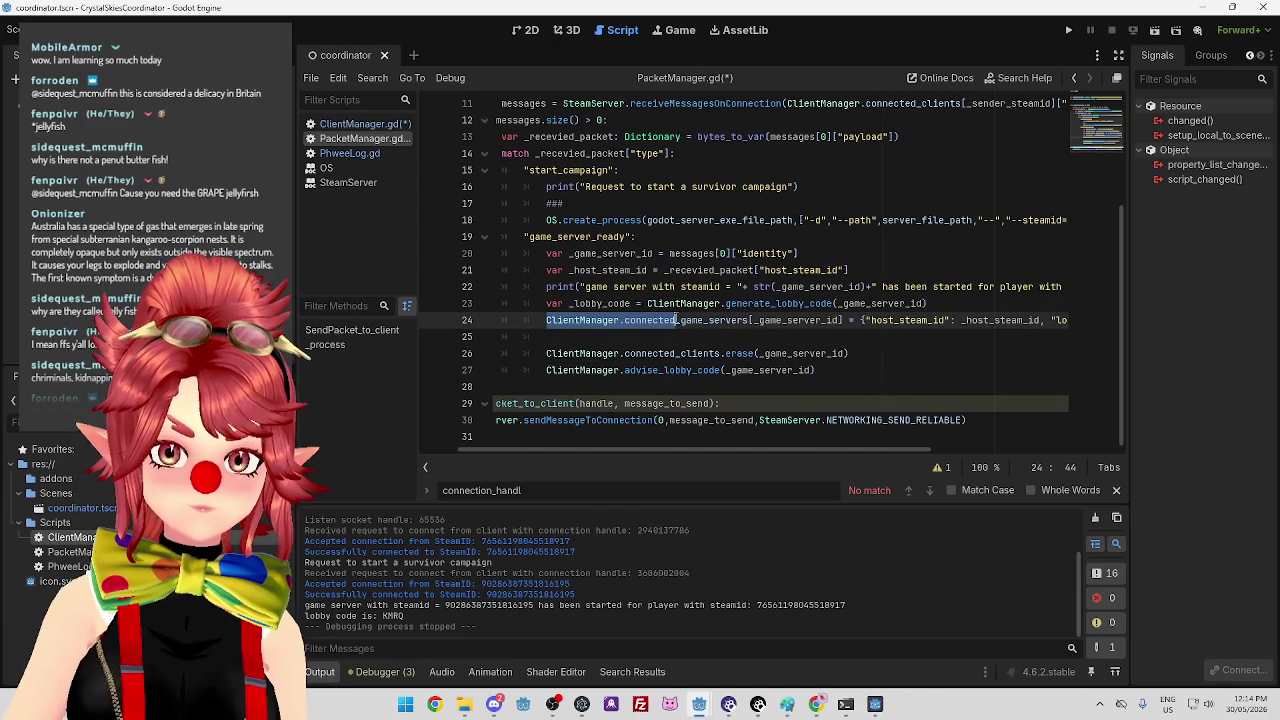
{"action": "key", "text": "ctrl+c"}
{"action": "left_click", "coordinate": [663, 337]}
{"action": "key", "text": "ctrl+v"}
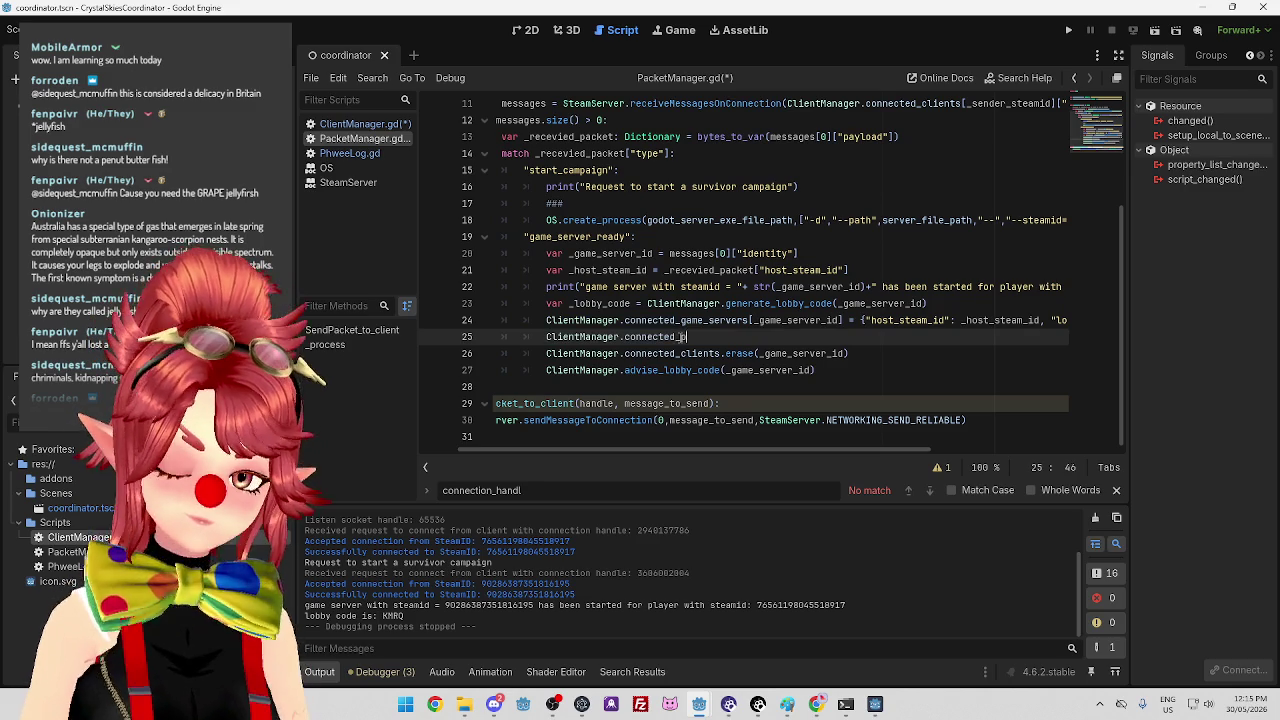
{"action": "type", "text": "players ="}
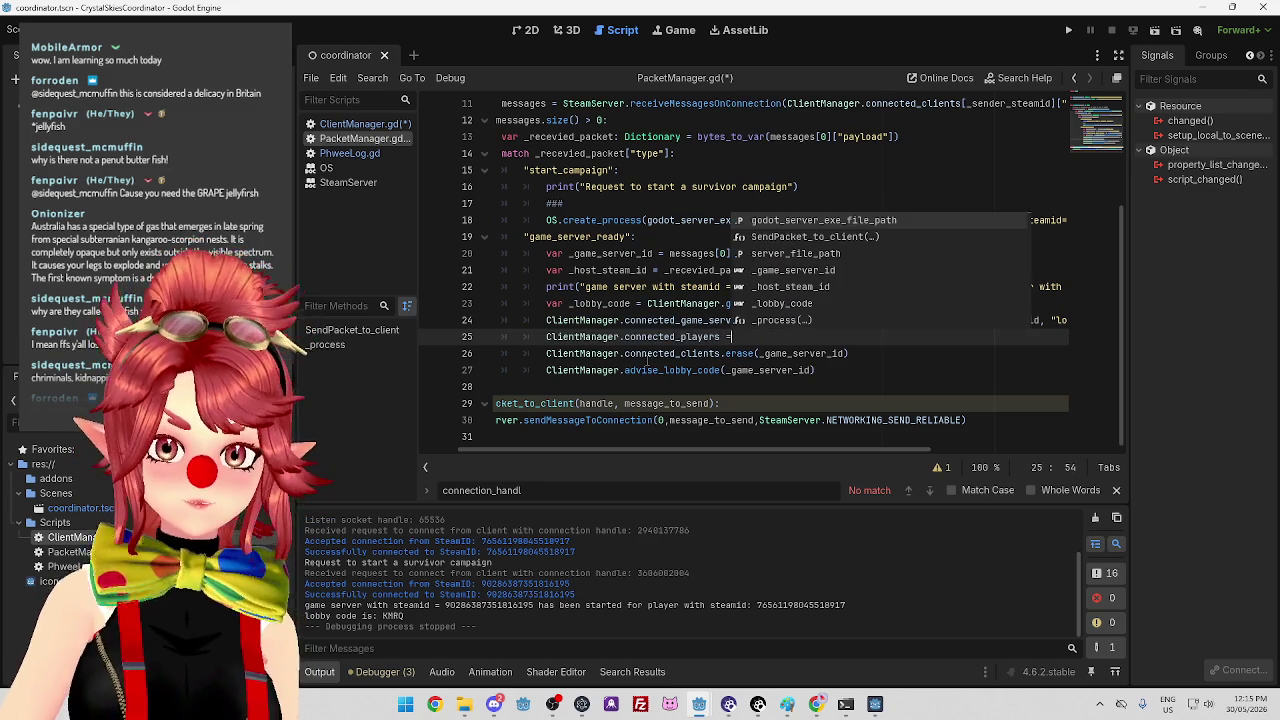
{"action": "left_click", "coordinate": [745, 354]}
{"action": "left_click", "coordinate": [750, 337]}
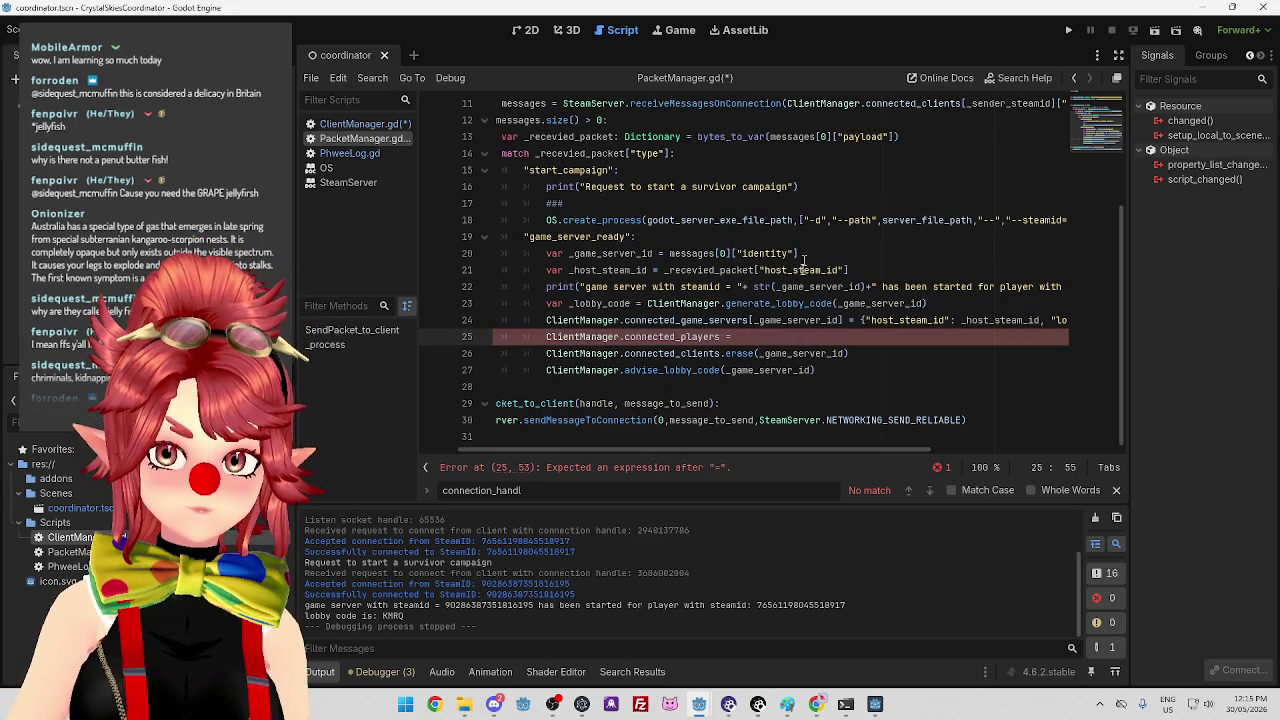
Add the [host_steam_id] key before the equals sign, leaving the value empty.
{"action": "scroll", "coordinate": [760, 447], "scroll_direction": "right", "scroll_amount": 3}
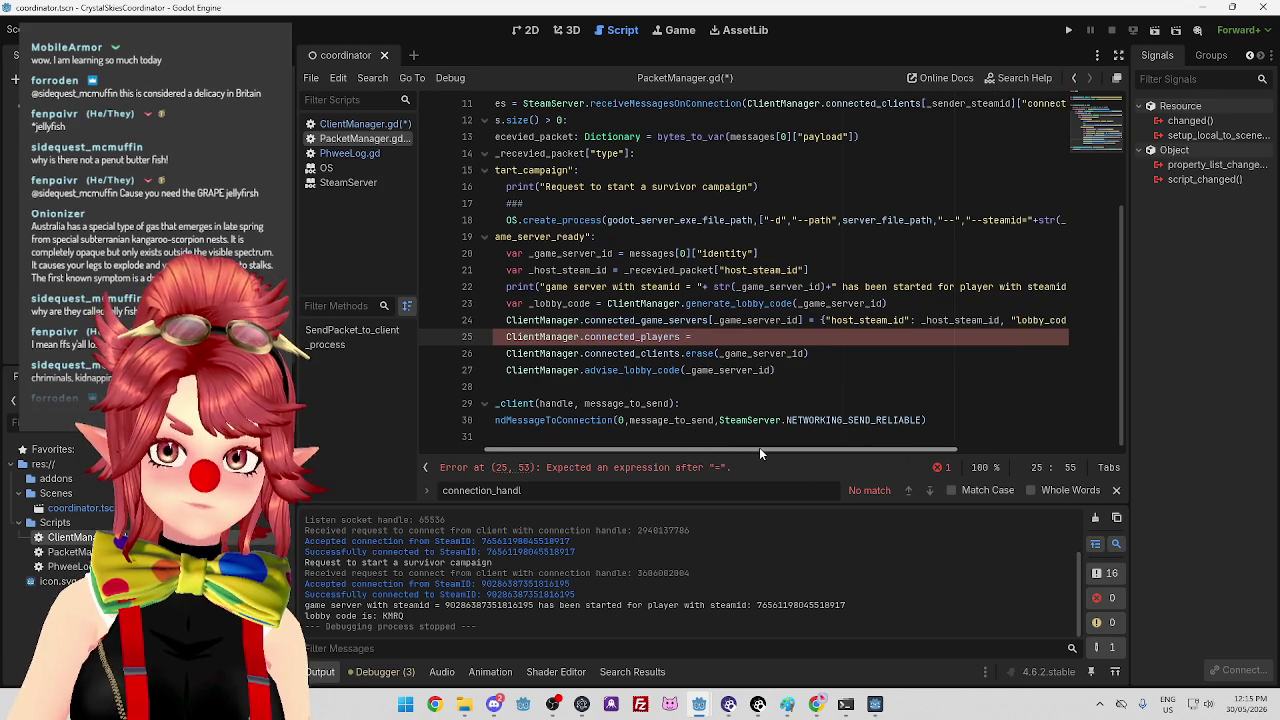
{"action": "left_click", "coordinate": [685, 337]}
{"action": "type", "text": "["}
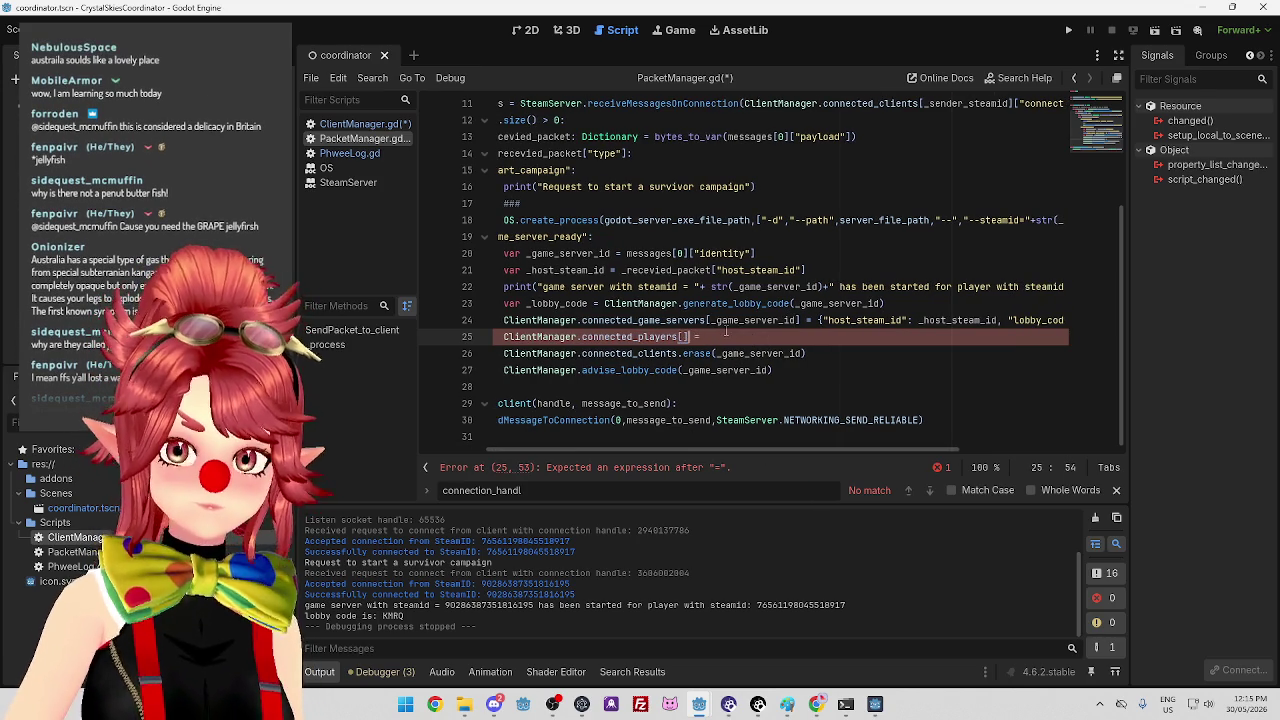
{"action": "type", "text": "host_ste"}
{"action": "type", "text": "am"}
{"action": "type", "text": "m_id"}
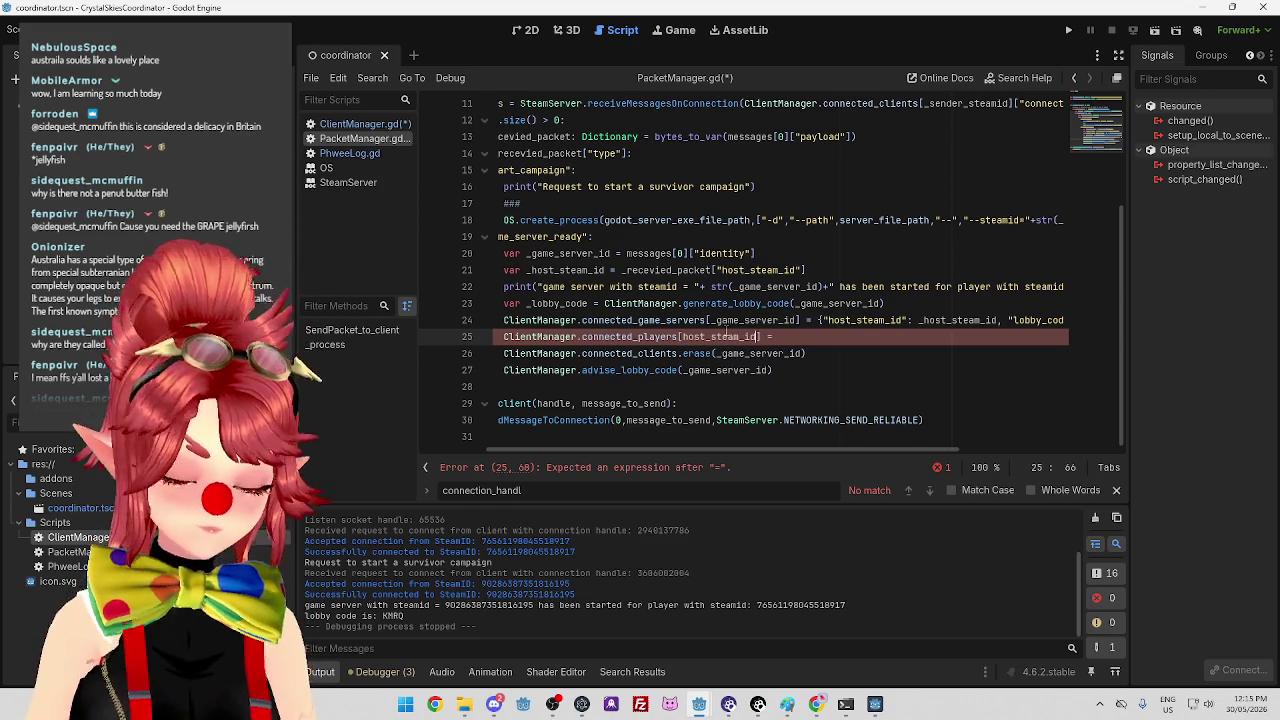
{"action": "key", "text": "End"}
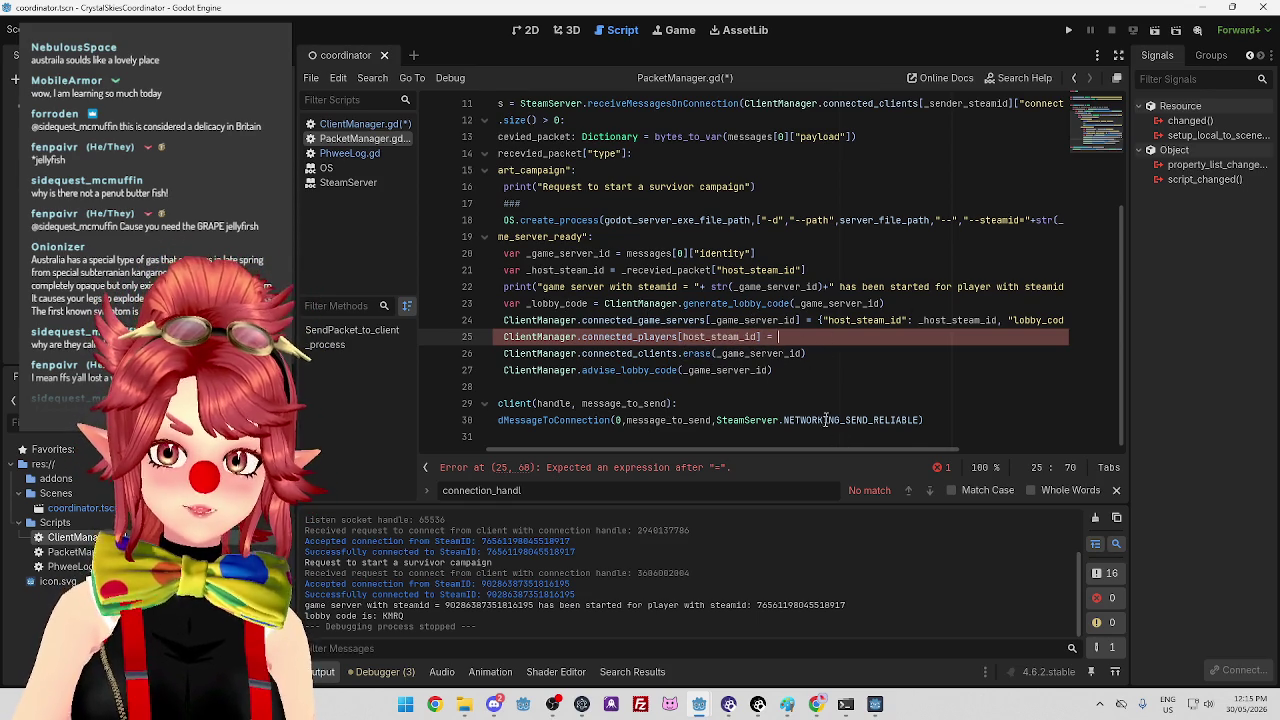
{"action": "mouse_move", "coordinate": [821, 448]}
{"action": "left_mouse_down"}
{"action": "mouse_move", "coordinate": [941, 449]}
{"action": "mouse_move", "coordinate": [801, 450]}
{"action": "left_mouse_up"}
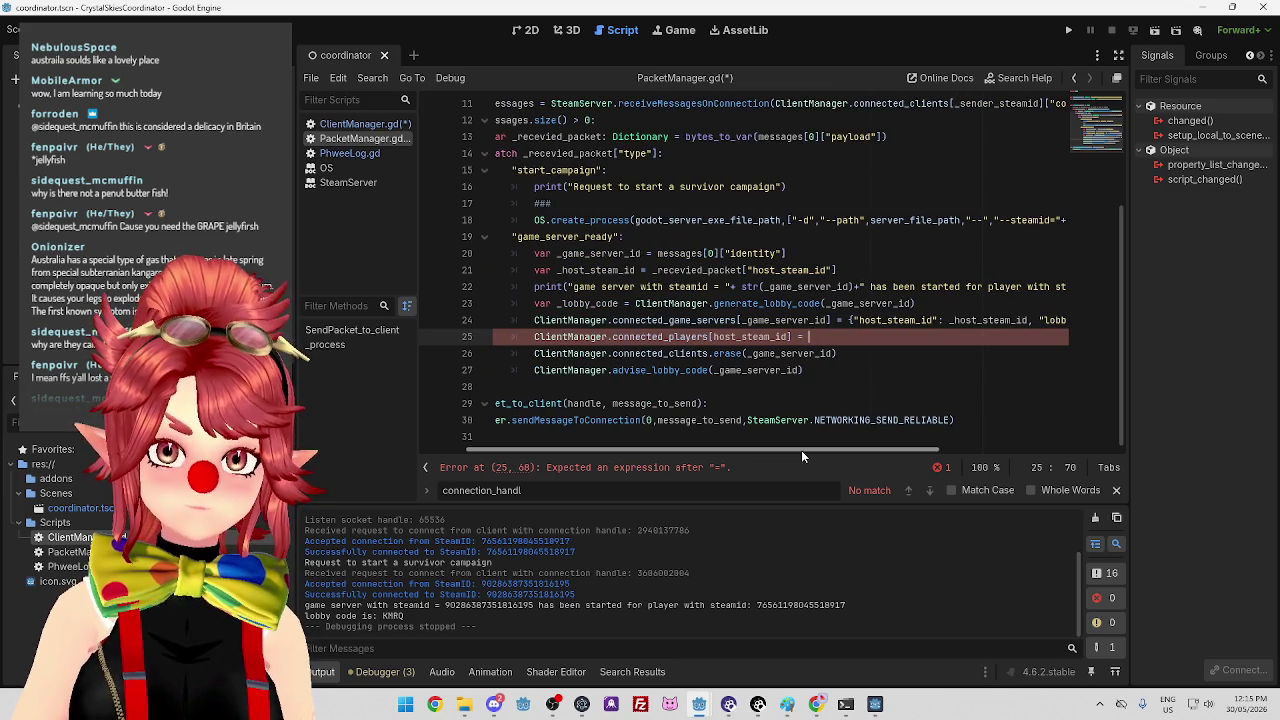
{"action": "mouse_move", "coordinate": [801, 450]}
{"action": "left_mouse_down"}
{"action": "mouse_move", "coordinate": [908, 454]}
{"action": "mouse_move", "coordinate": [782, 446]}
{"action": "mouse_move", "coordinate": [815, 444]}
{"action": "left_mouse_up"}
{"action": "left_click_drag", "start_coordinate": [757, 320], "coordinate": [955, 320]}
{"action": "mouse_move", "coordinate": [890, 453]}
{"action": "left_mouse_down"}
{"action": "mouse_move", "coordinate": [1020, 452]}
{"action": "mouse_move", "coordinate": [846, 459]}
{"action": "mouse_move", "coordinate": [917, 457]}
{"action": "mouse_move", "coordinate": [867, 454]}
{"action": "left_mouse_up"}
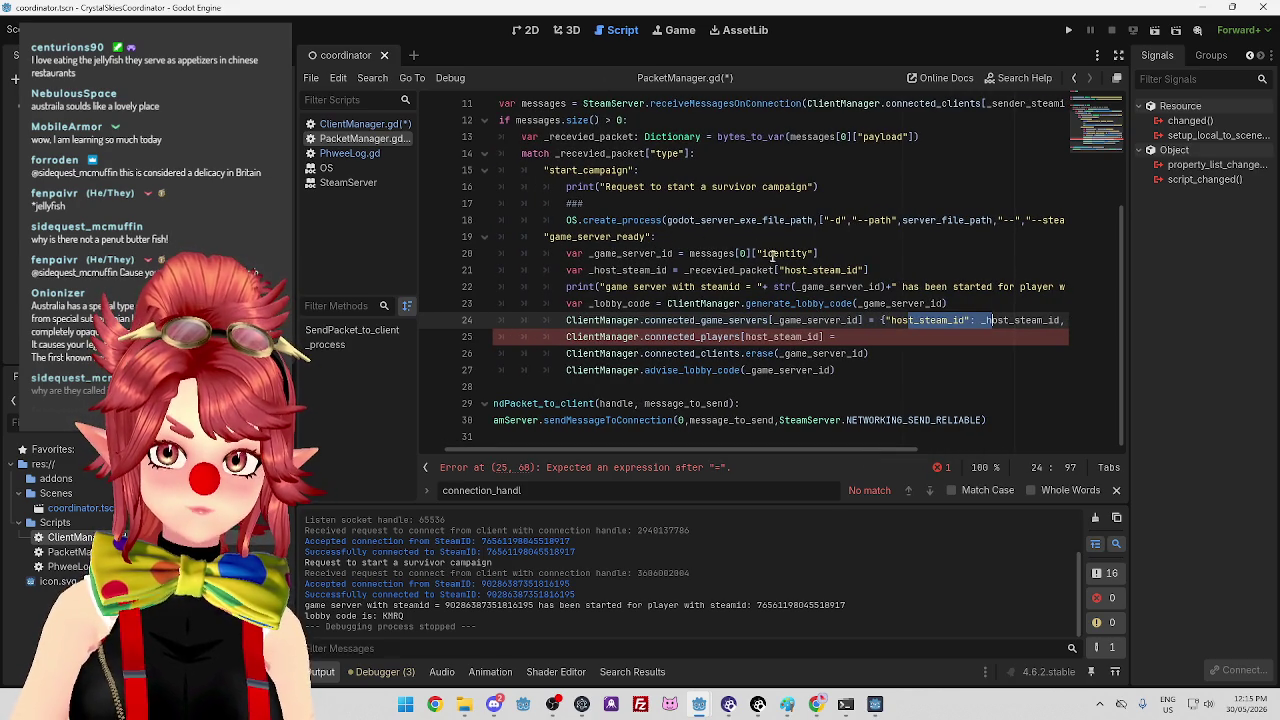
{"action": "mouse_move", "coordinate": [734, 447]}
{"action": "left_mouse_down"}
{"action": "mouse_move", "coordinate": [866, 457]}
{"action": "mouse_move", "coordinate": [724, 451]}
{"action": "mouse_move", "coordinate": [925, 452]}
{"action": "left_mouse_up"}
{"action": "scroll", "coordinate": [931, 172], "scroll_direction": "up", "scroll_amount": 1}
{"action": "mouse_move", "coordinate": [830, 450]}
{"action": "left_mouse_down"}
{"action": "mouse_move", "coordinate": [680, 432]}
{"action": "mouse_move", "coordinate": [775, 430]}
{"action": "mouse_move", "coordinate": [668, 410]}
{"action": "left_mouse_up"}
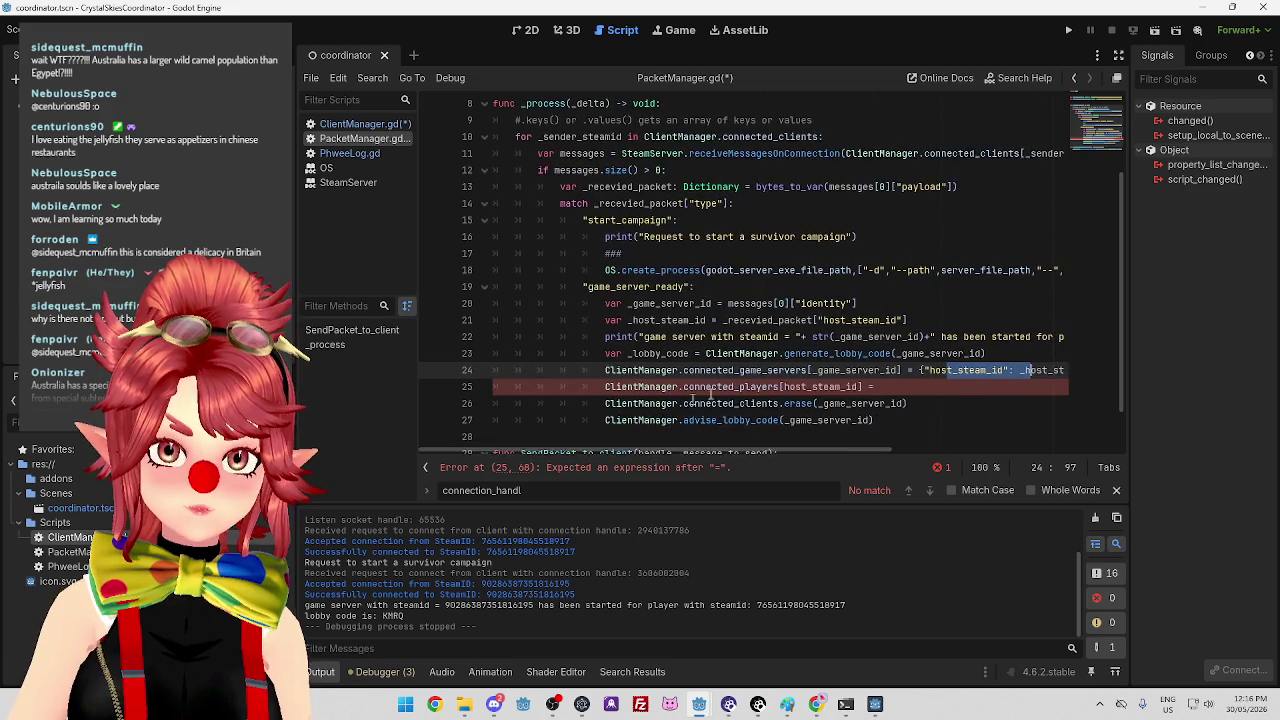
{"action": "scroll", "coordinate": [678, 406], "scroll_direction": "up", "scroll_amount": 1}
{"action": "left_click_drag", "start_coordinate": [787, 446], "coordinate": [941, 467]}
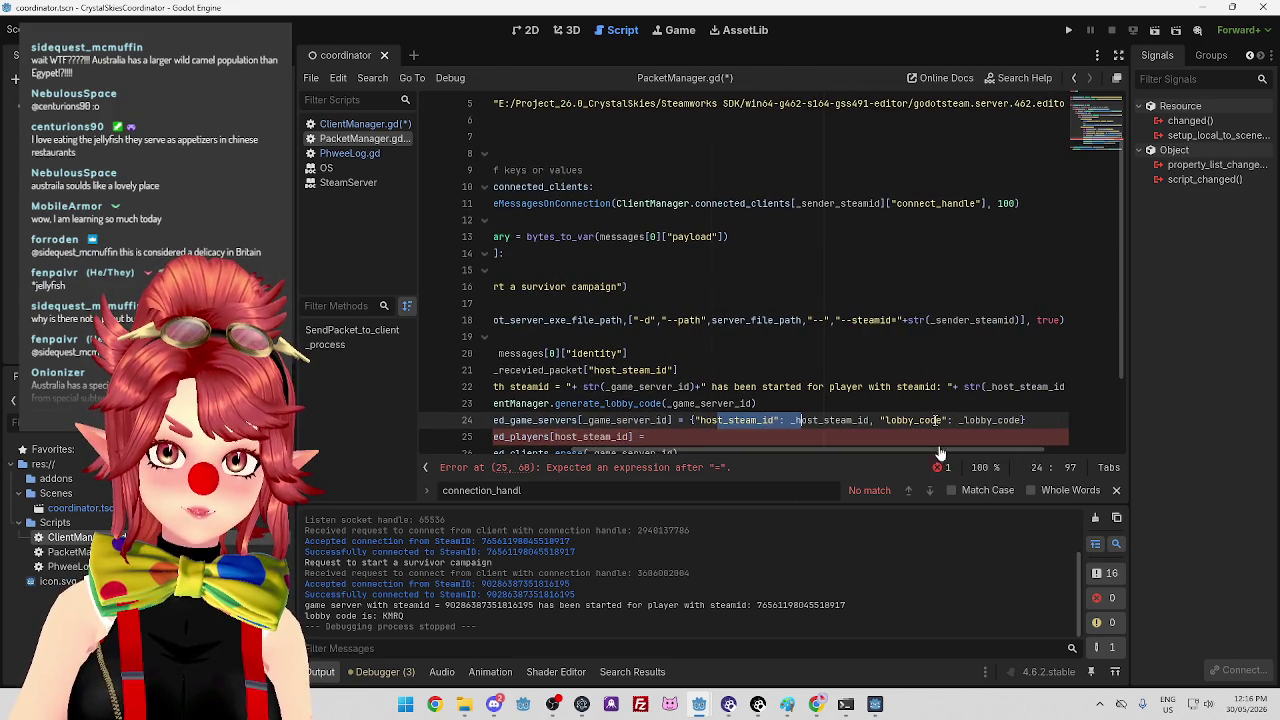
{"action": "scroll", "coordinate": [785, 430], "scroll_direction": "down", "scroll_amount": 1}
{"action": "mouse_move", "coordinate": [787, 450]}
{"action": "left_mouse_down"}
{"action": "mouse_move", "coordinate": [633, 441]}
{"action": "mouse_move", "coordinate": [800, 444]}
{"action": "mouse_move", "coordinate": [618, 428]}
{"action": "left_mouse_up"}
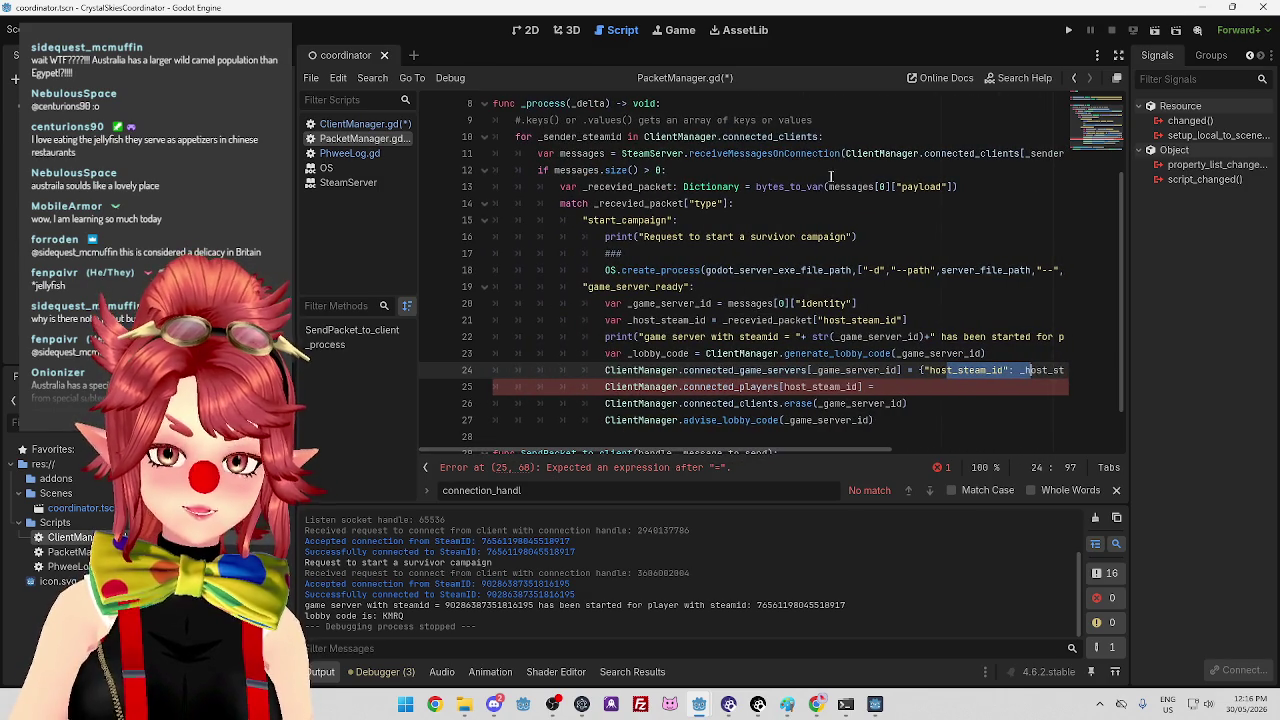
{"action": "mouse_move", "coordinate": [800, 448]}
{"action": "left_mouse_down"}
{"action": "mouse_move", "coordinate": [893, 451]}
{"action": "mouse_move", "coordinate": [803, 450]}
{"action": "left_mouse_up"}
{"action": "scroll", "coordinate": [751, 426], "scroll_direction": "right", "scroll_amount": 1}
{"action": "scroll", "coordinate": [740, 414], "scroll_direction": "left", "scroll_amount": 1}
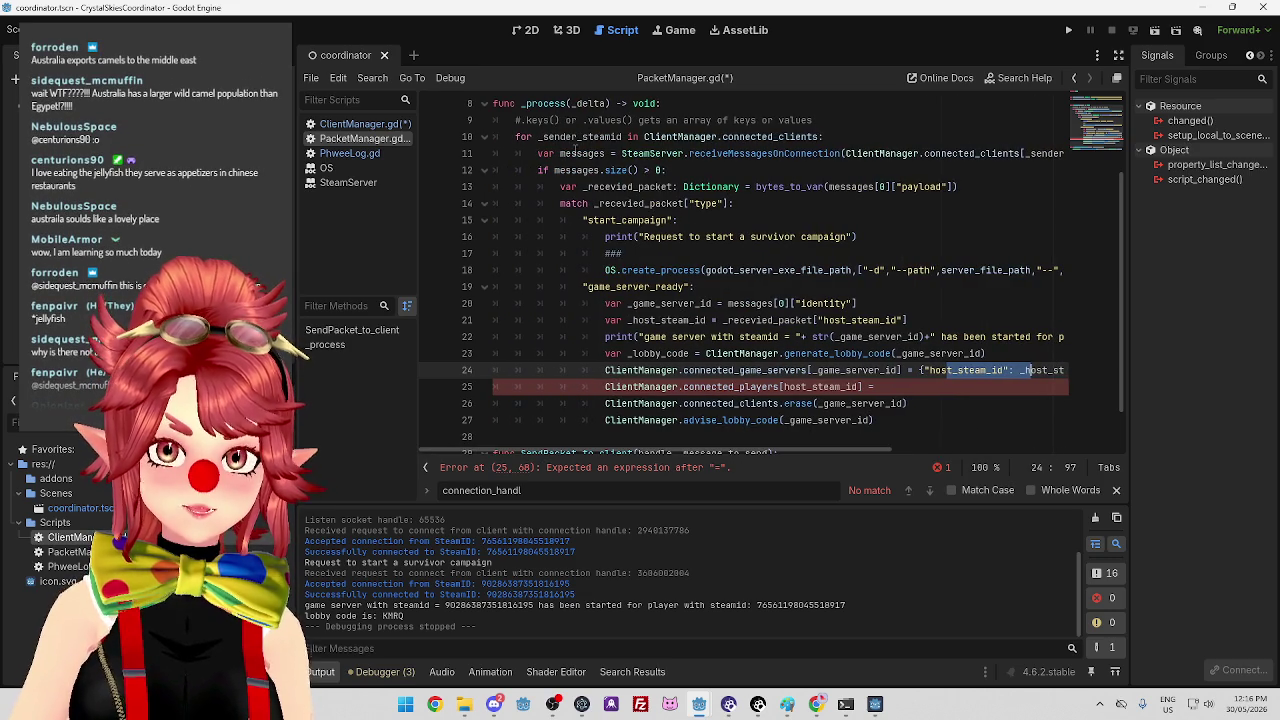
{"action": "mouse_move", "coordinate": [745, 450]}
{"action": "left_mouse_down"}
{"action": "mouse_move", "coordinate": [912, 452]}
{"action": "mouse_move", "coordinate": [922, 475]}
{"action": "mouse_move", "coordinate": [735, 447]}
{"action": "mouse_move", "coordinate": [868, 442]}
{"action": "mouse_move", "coordinate": [777, 432]}
{"action": "mouse_move", "coordinate": [862, 437]}
{"action": "left_mouse_up"}
{"action": "left_click_drag", "start_coordinate": [1040, 153], "coordinate": [668, 153]}
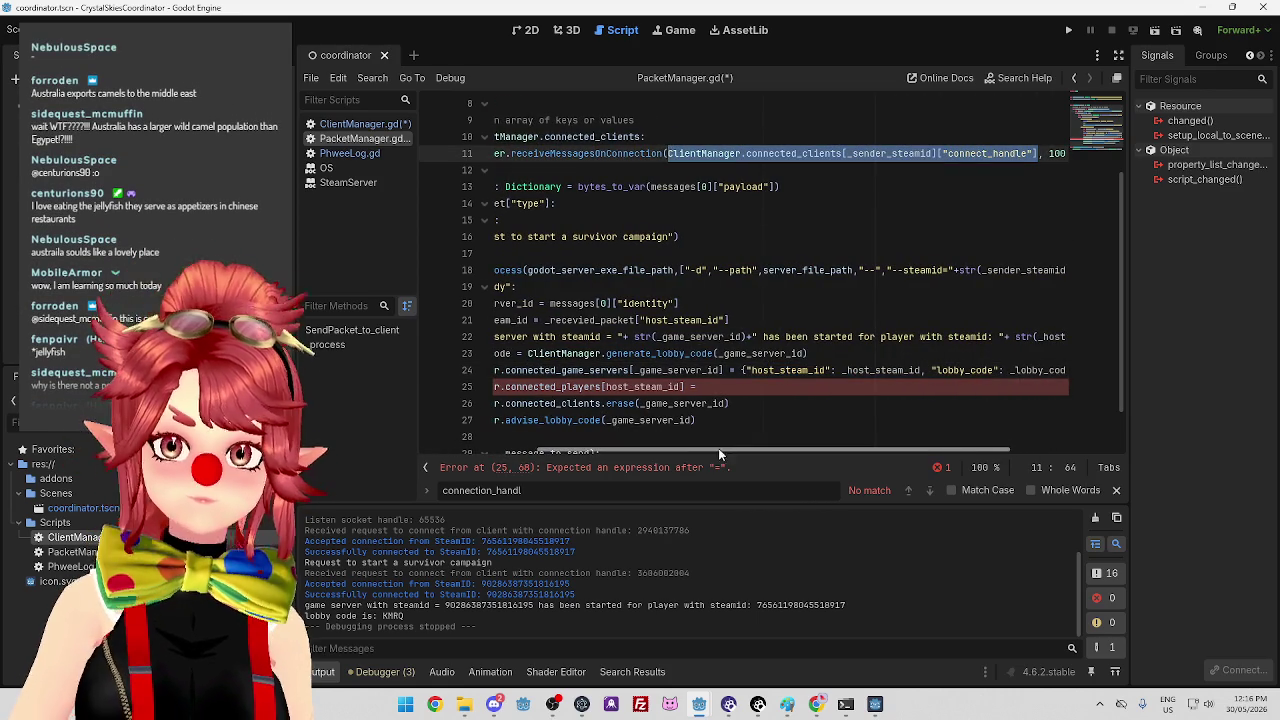
{"action": "left_click_drag", "start_coordinate": [858, 450], "coordinate": [560, 450]}
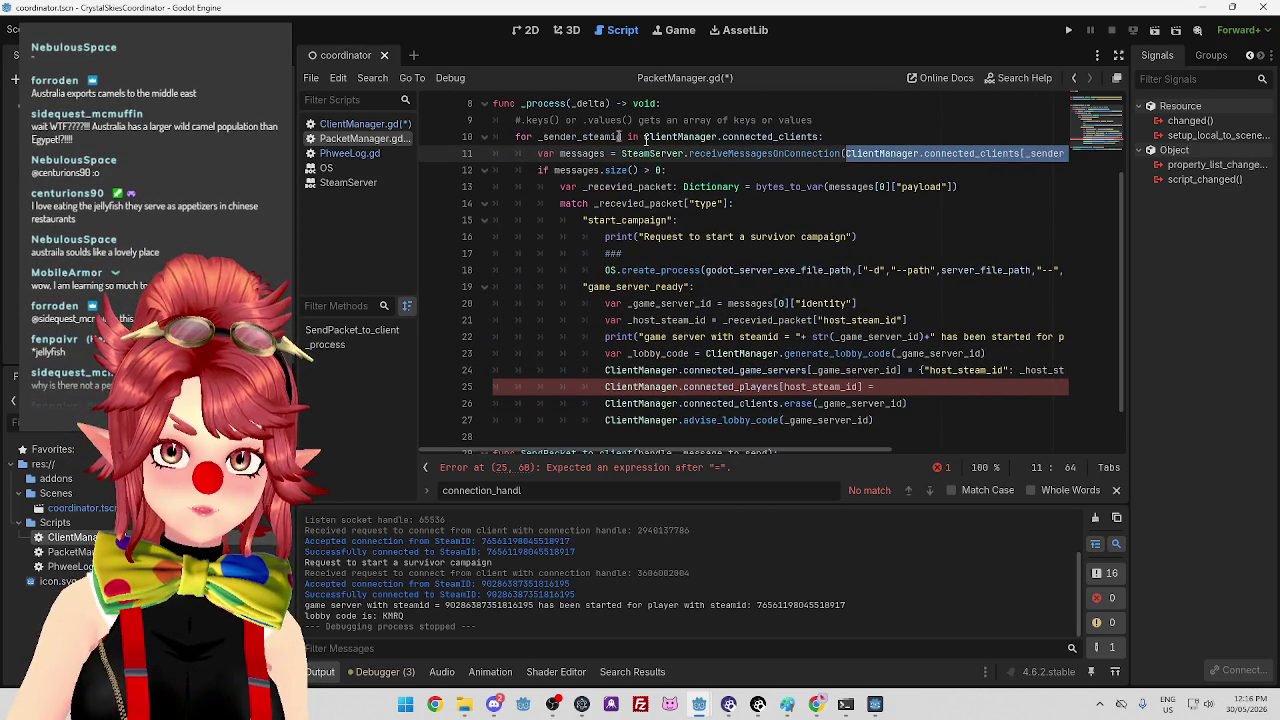
{"action": "left_click", "coordinate": [540, 153]}
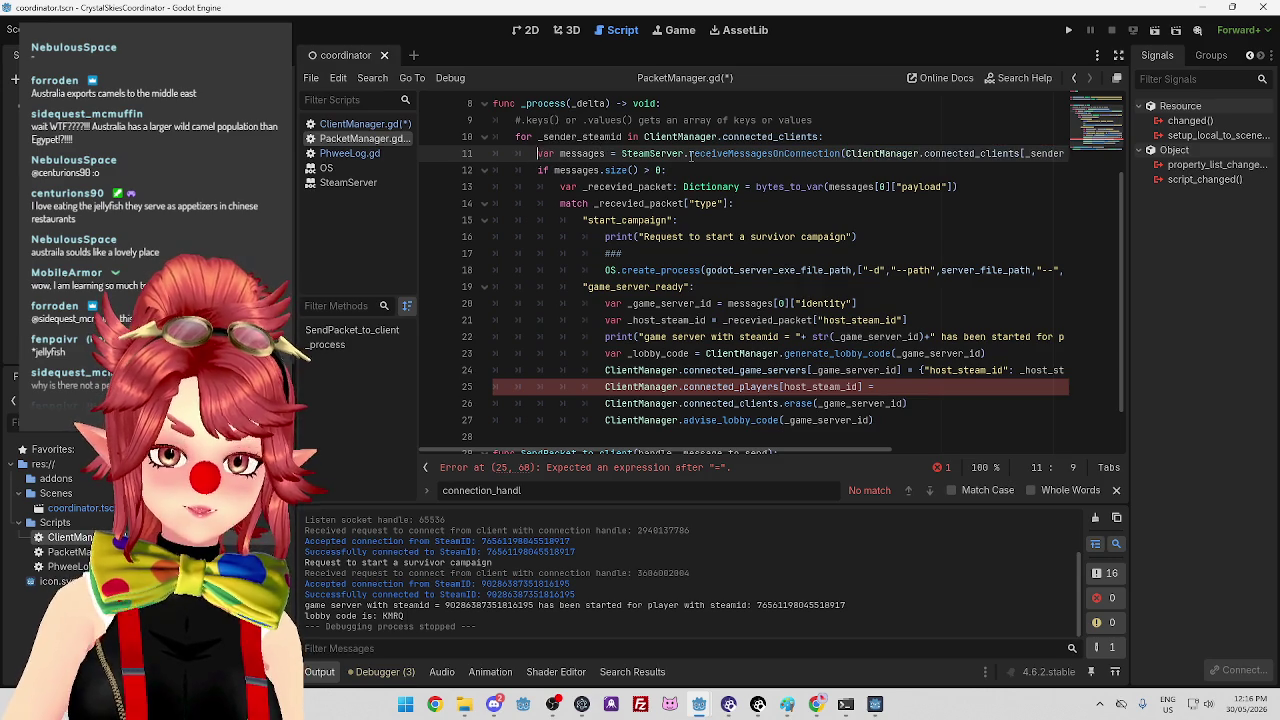
Paste the connect_handle lookup on a new line 11 as 'var _sender_connect_handle = '.
{"action": "key", "text": "Return"}
{"action": "key", "text": "Up"}
{"action": "type", "text": "ClientManager.connected_clients[_sender_steamid][\"connect_handle\"]"}
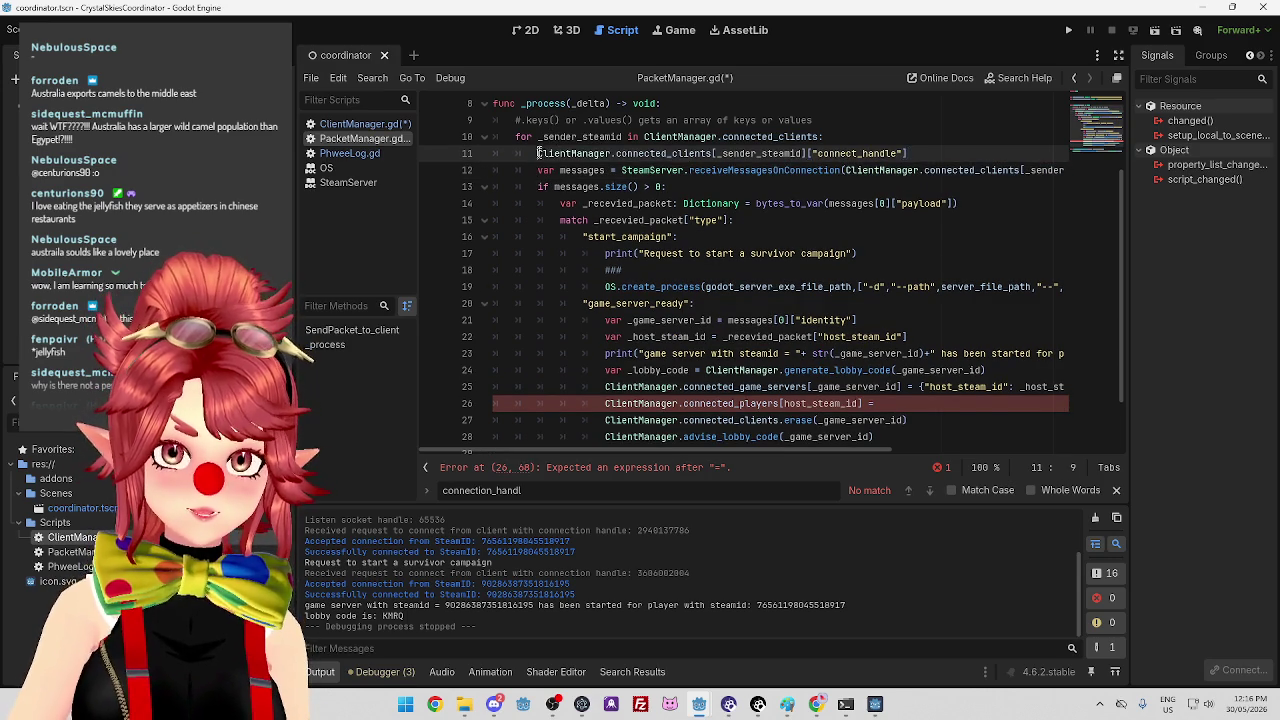
{"action": "type", "text": "_sender_conne"}
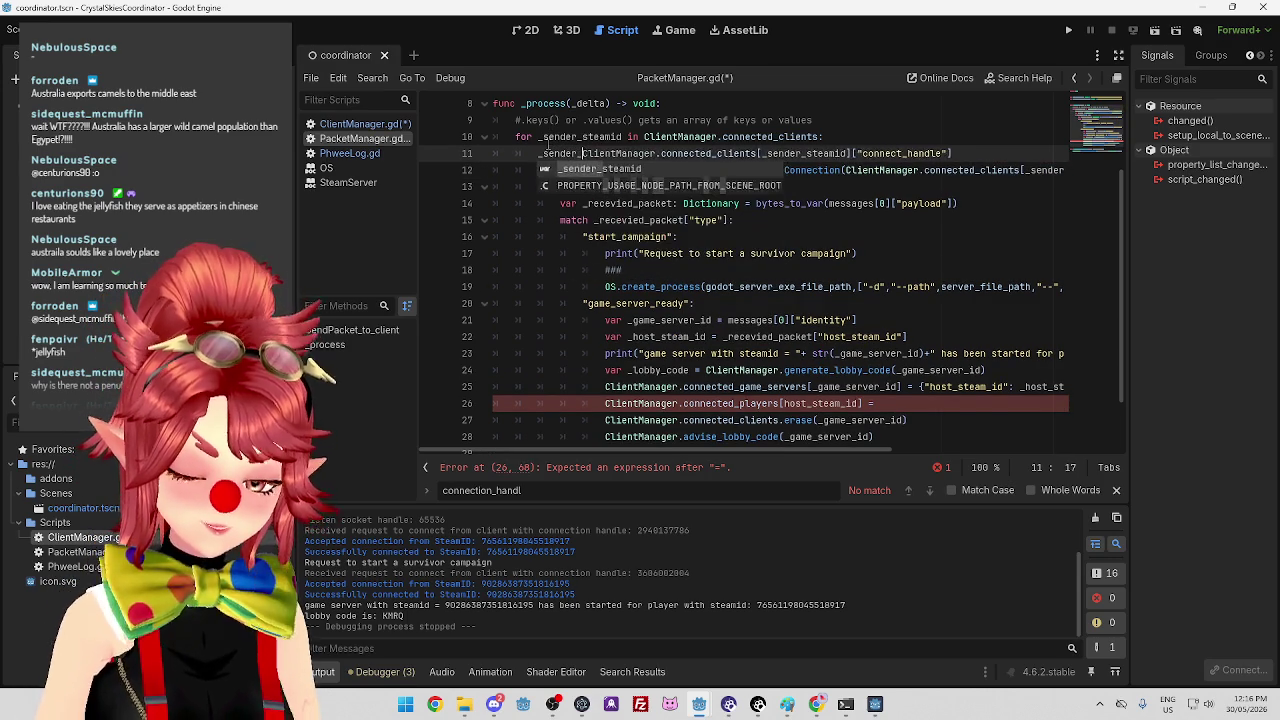
{"action": "type", "text": "ct_handle"}
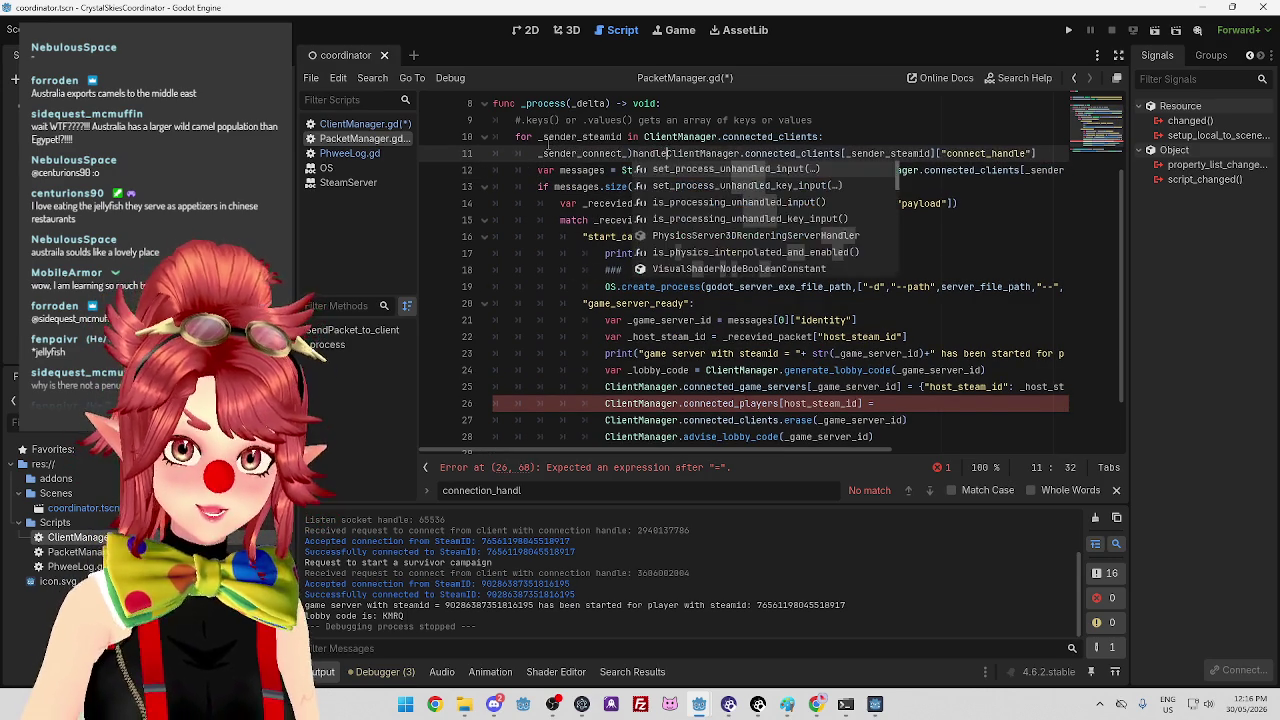
{"action": "key", "text": "BackSpace"}
{"action": "key", "text": "BackSpace"}
{"action": "key", "text": "BackSpace"}
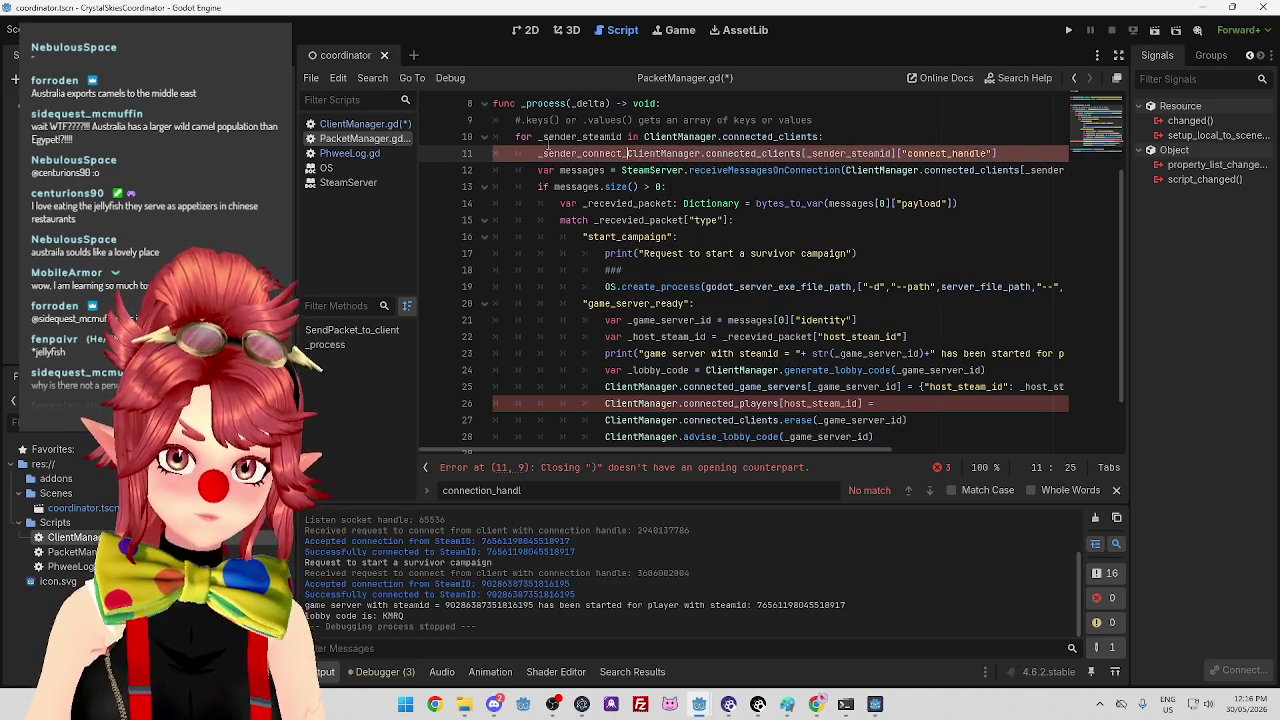
{"action": "type", "text": "handle ="}
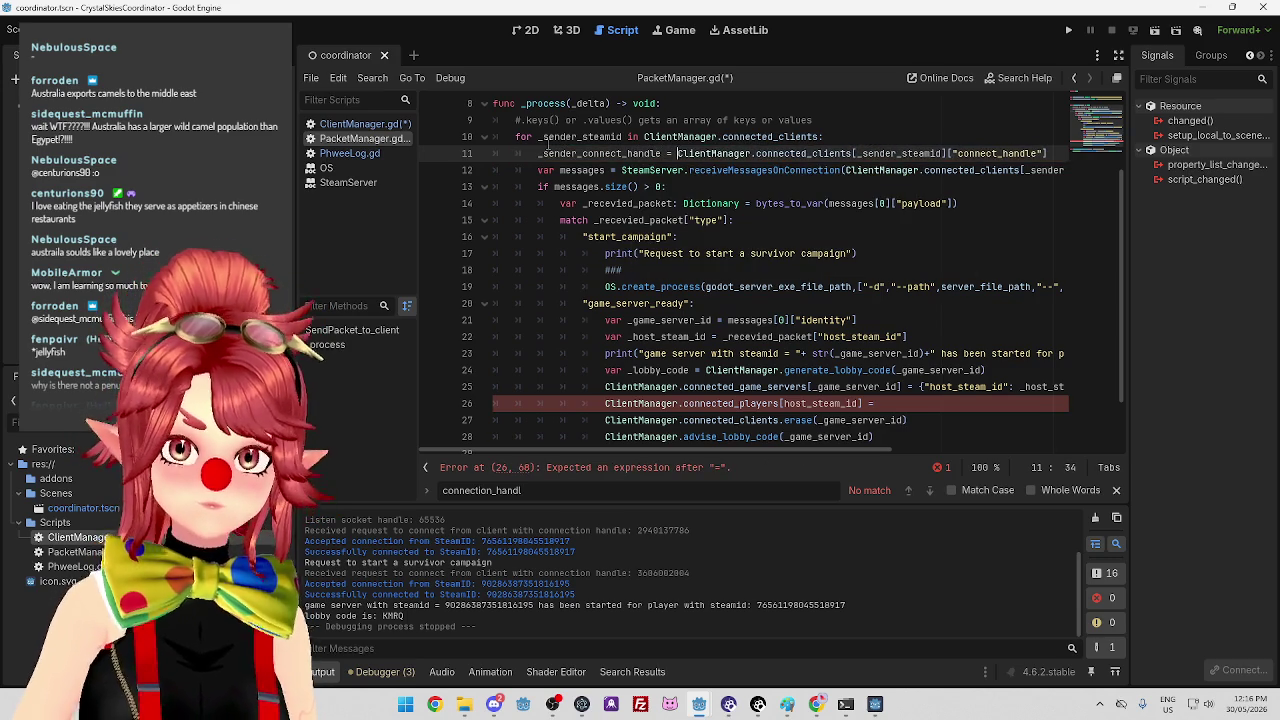
{"action": "left_click", "coordinate": [542, 153]}
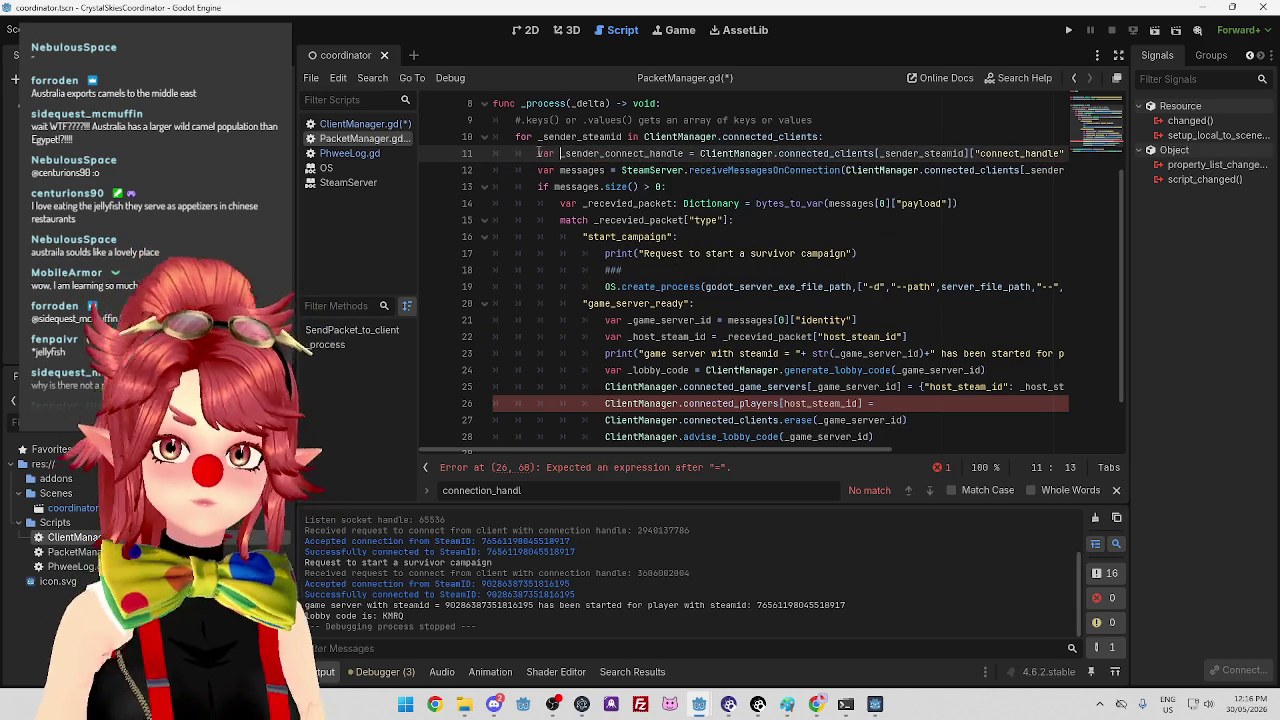
{"action": "type", "text": "var"}
Replace line 12's connect_handle argument with _sender_connect_handle.
{"action": "left_click_drag", "start_coordinate": [562, 153], "coordinate": [686, 153]}
{"action": "key", "text": "ctrl+c"}
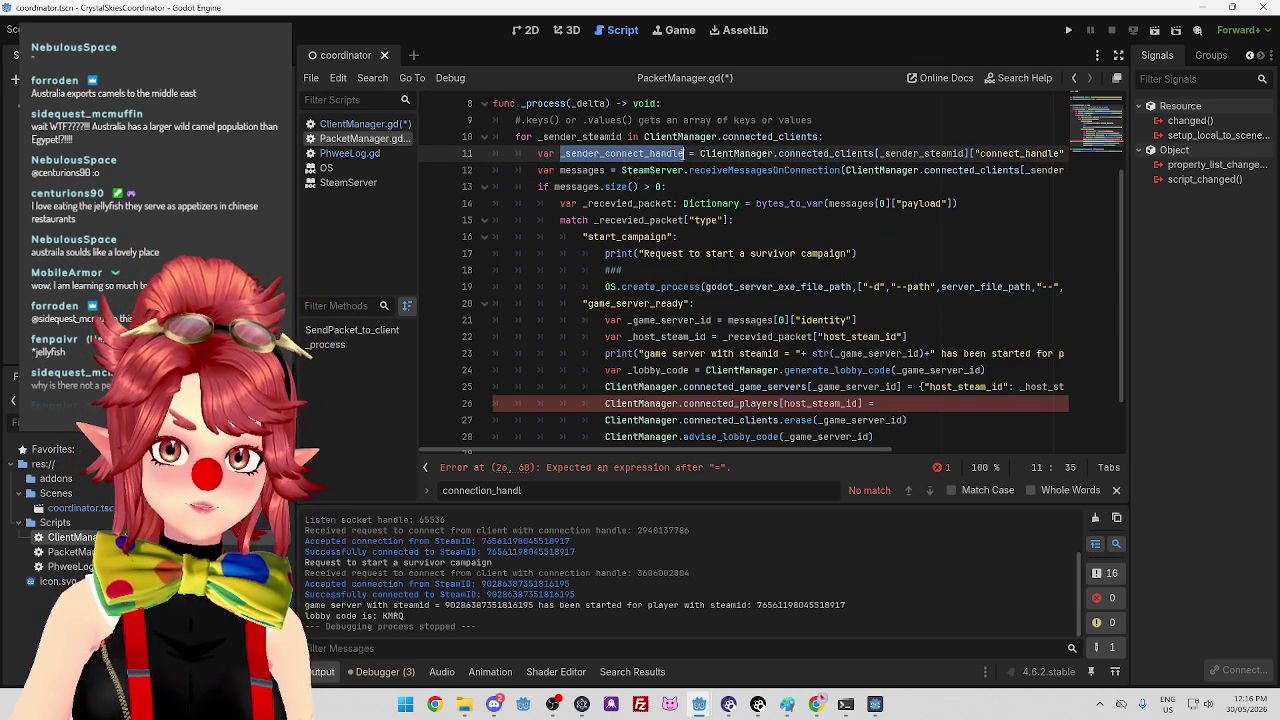
{"action": "left_click_drag", "start_coordinate": [736, 450], "coordinate": [918, 455]}
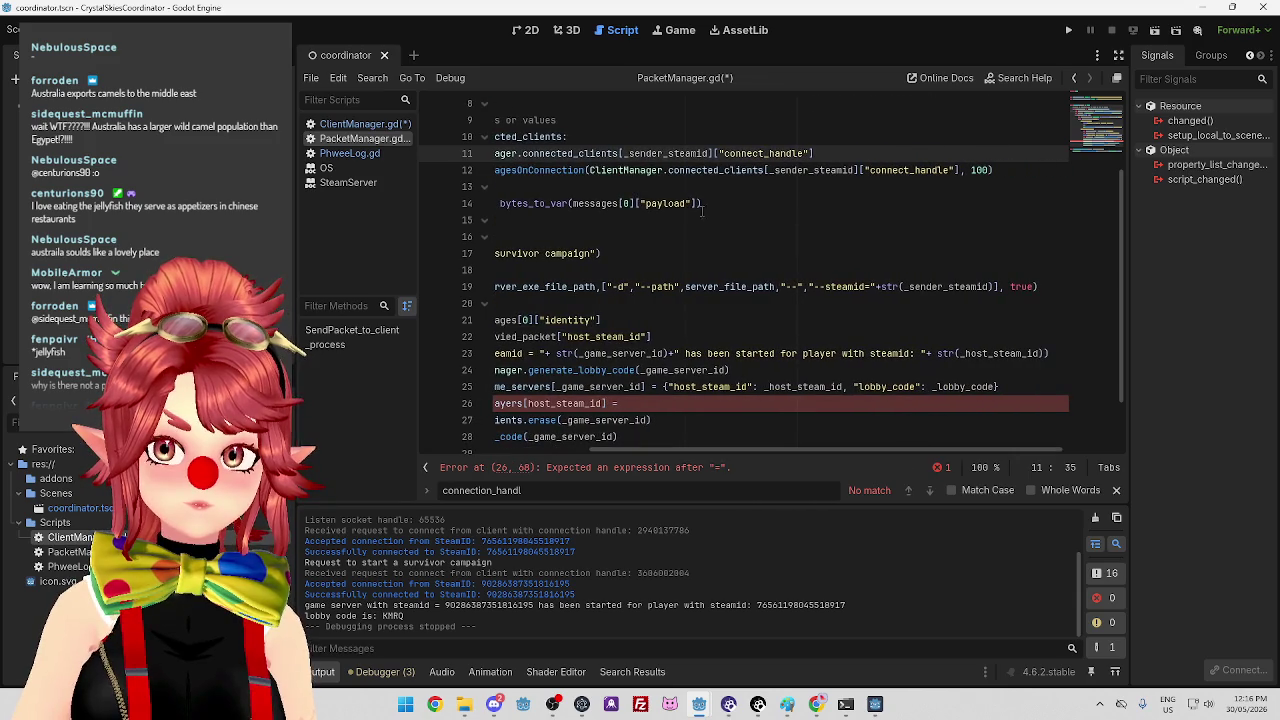
{"action": "left_click_drag", "start_coordinate": [590, 170], "coordinate": [958, 170]}
{"action": "key", "text": "ctrl+v"}
{"action": "left_click_drag", "start_coordinate": [801, 449], "coordinate": [620, 449]}
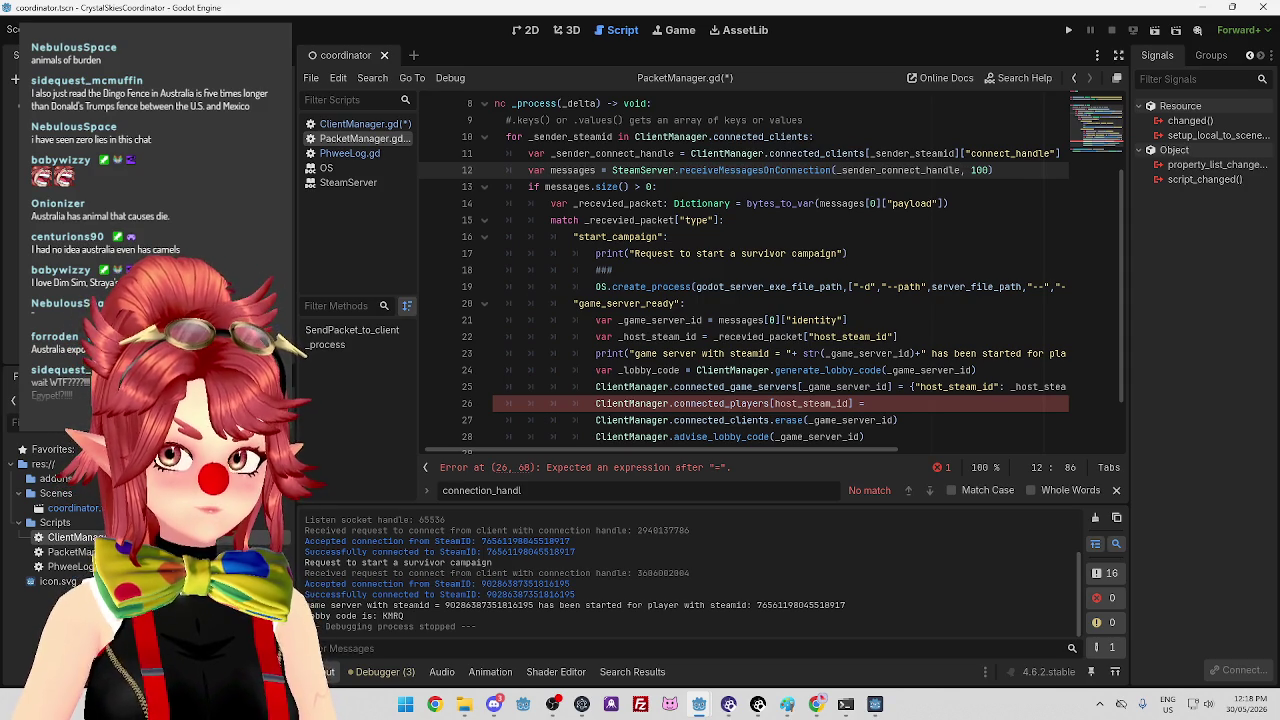
In a new Chrome tab, search Google for 'dingo fence australia'.
{"action": "left_click", "coordinate": [817, 704]}
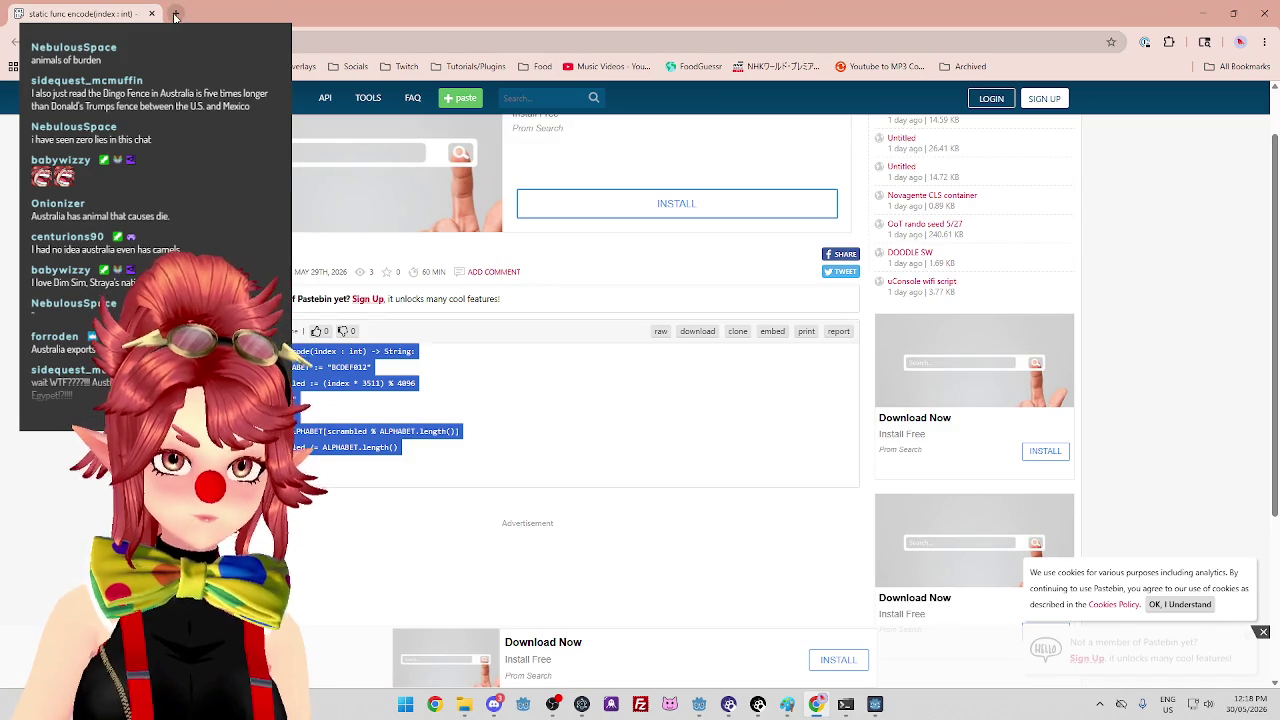
{"action": "left_click", "coordinate": [175, 14]}
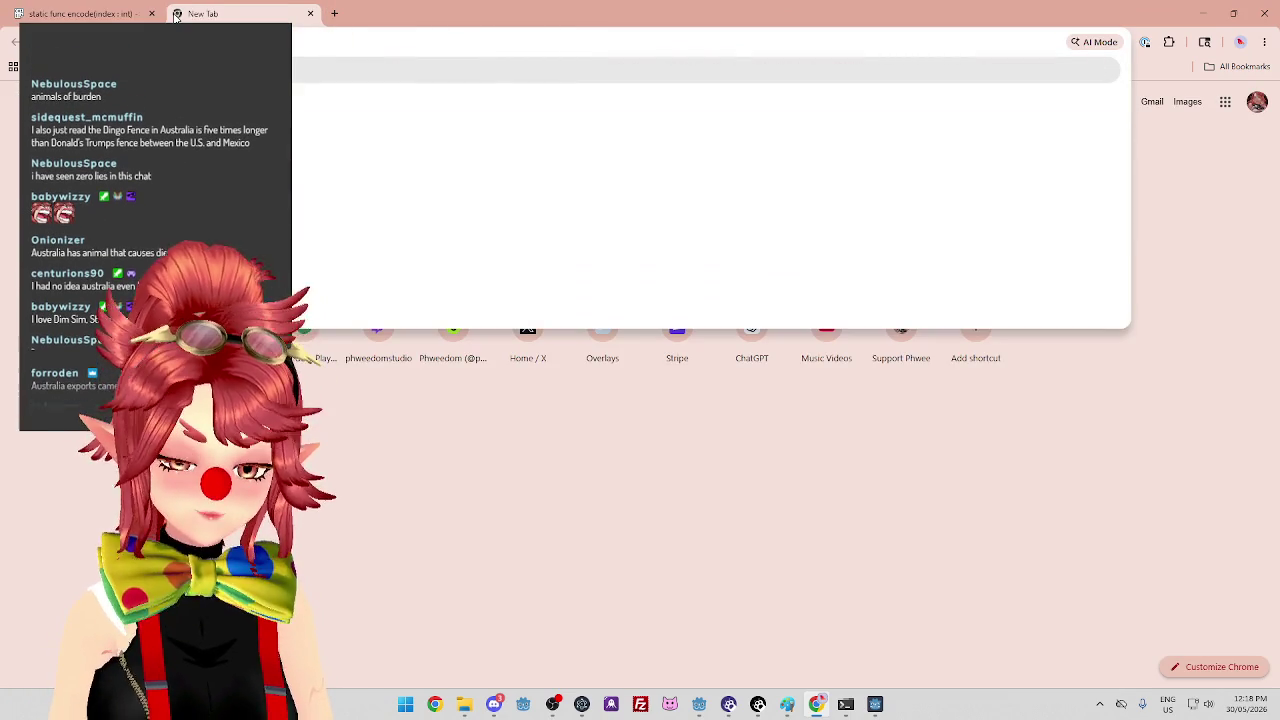
{"action": "type", "text": "dingo fence australia"}
{"action": "key", "text": "Return"}
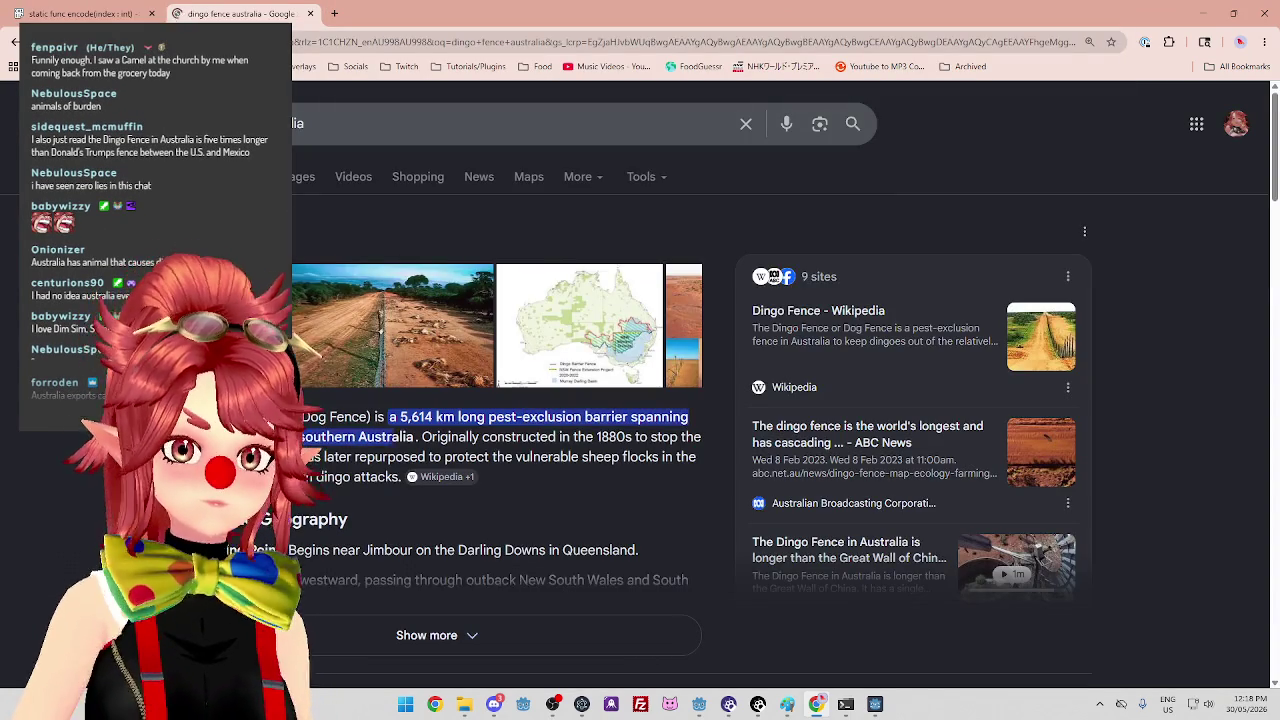
{"action": "scroll", "coordinate": [380, 347], "scroll_direction": "down", "scroll_amount": 1}
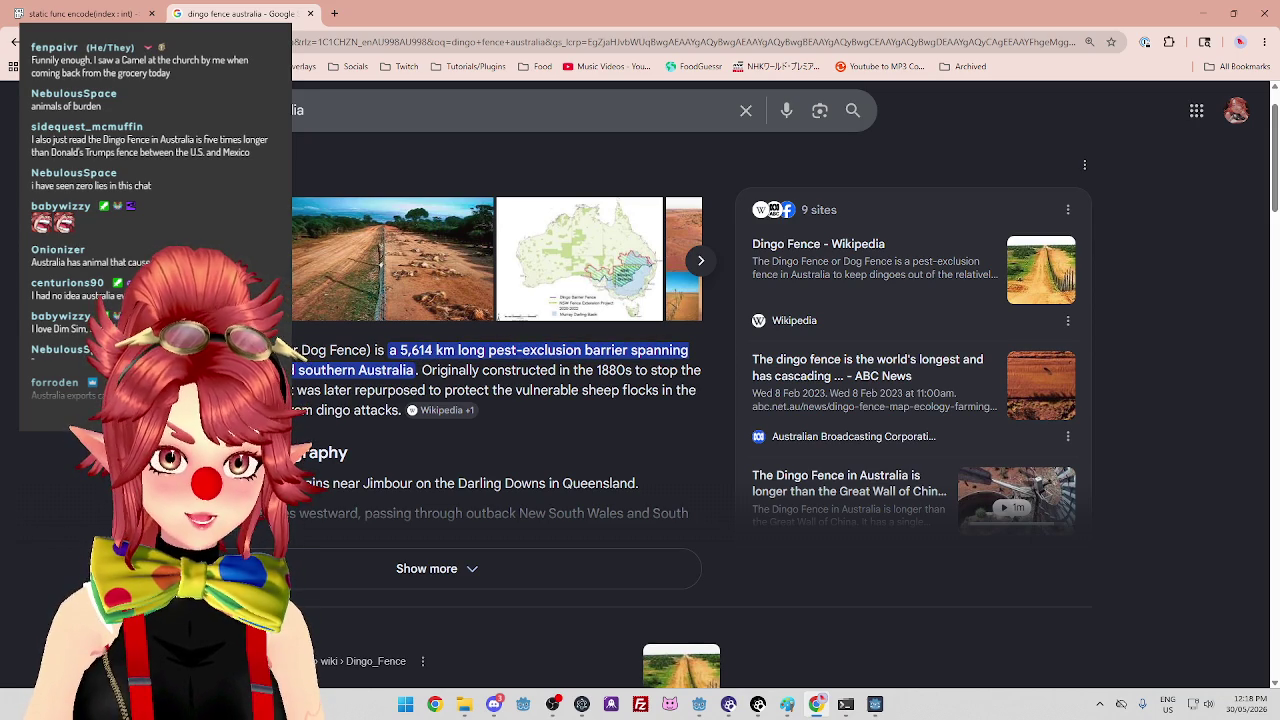
Expand the dingo fence overview with Show more, then open another blank tab.
{"action": "left_click_drag", "start_coordinate": [422, 370], "coordinate": [522, 370]}
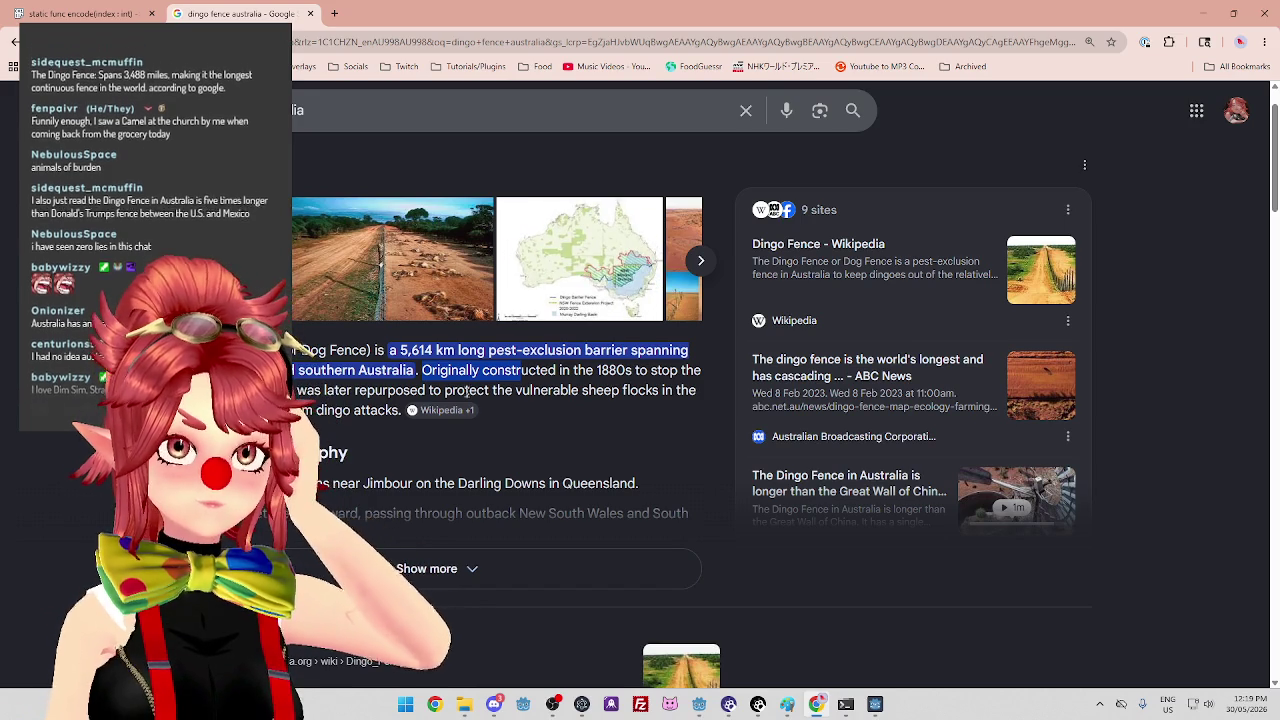
{"action": "left_click", "coordinate": [491, 568]}
{"action": "scroll", "coordinate": [457, 512], "scroll_direction": "down", "scroll_amount": 2}
{"action": "scroll", "coordinate": [457, 480], "scroll_direction": "up", "scroll_amount": 3}
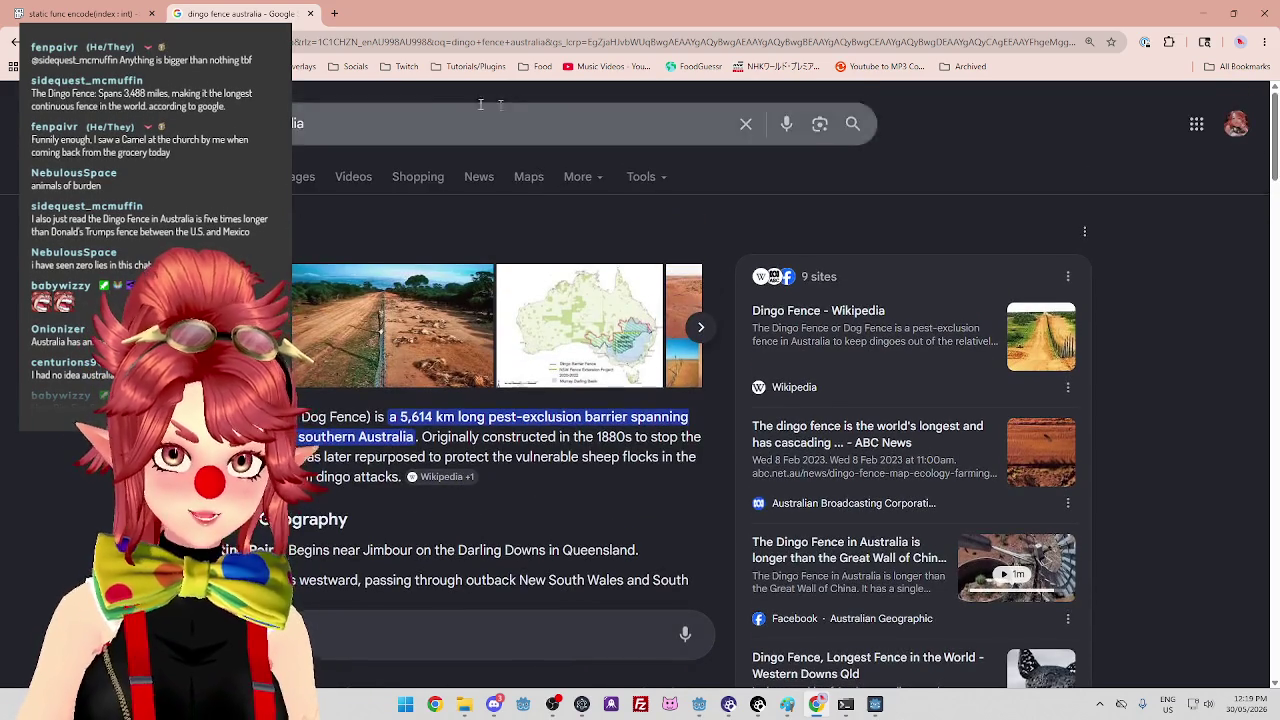
{"action": "left_click", "coordinate": [336, 14]}
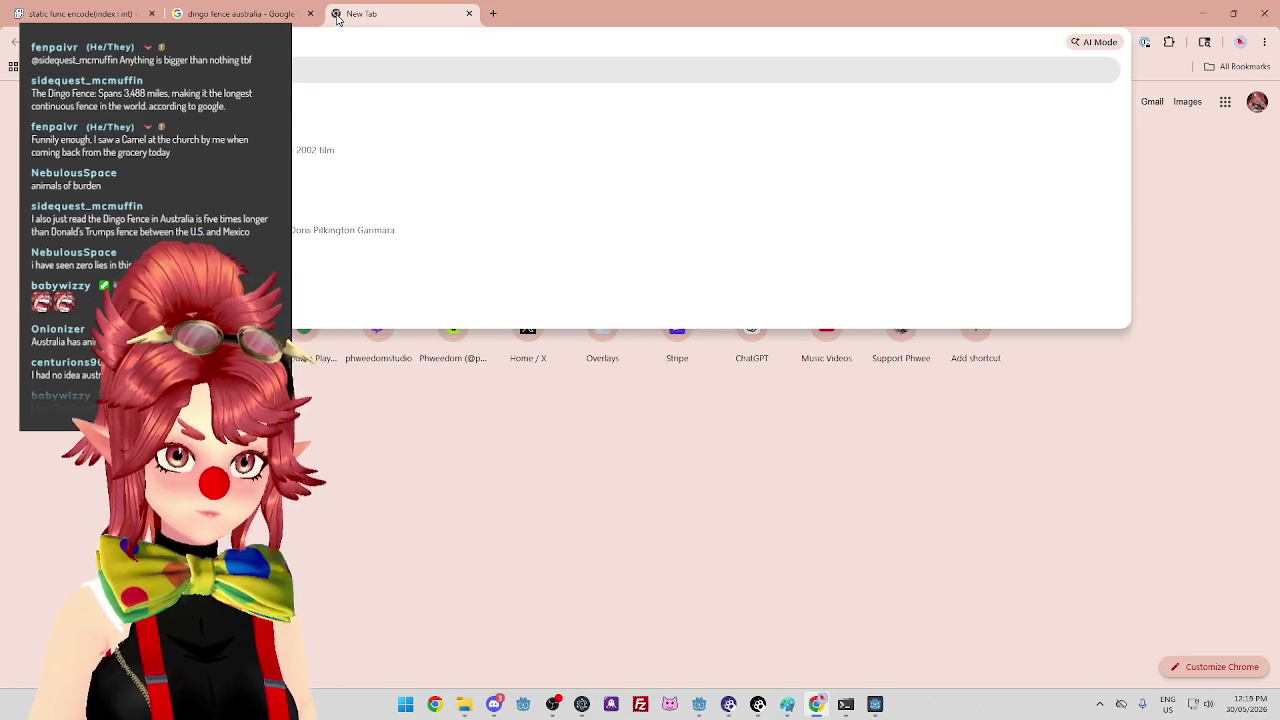
Run the 'rabbit fence western australia' suggestion and skim its overview.
{"action": "key", "text": "Down"}
{"action": "key", "text": "Return"}
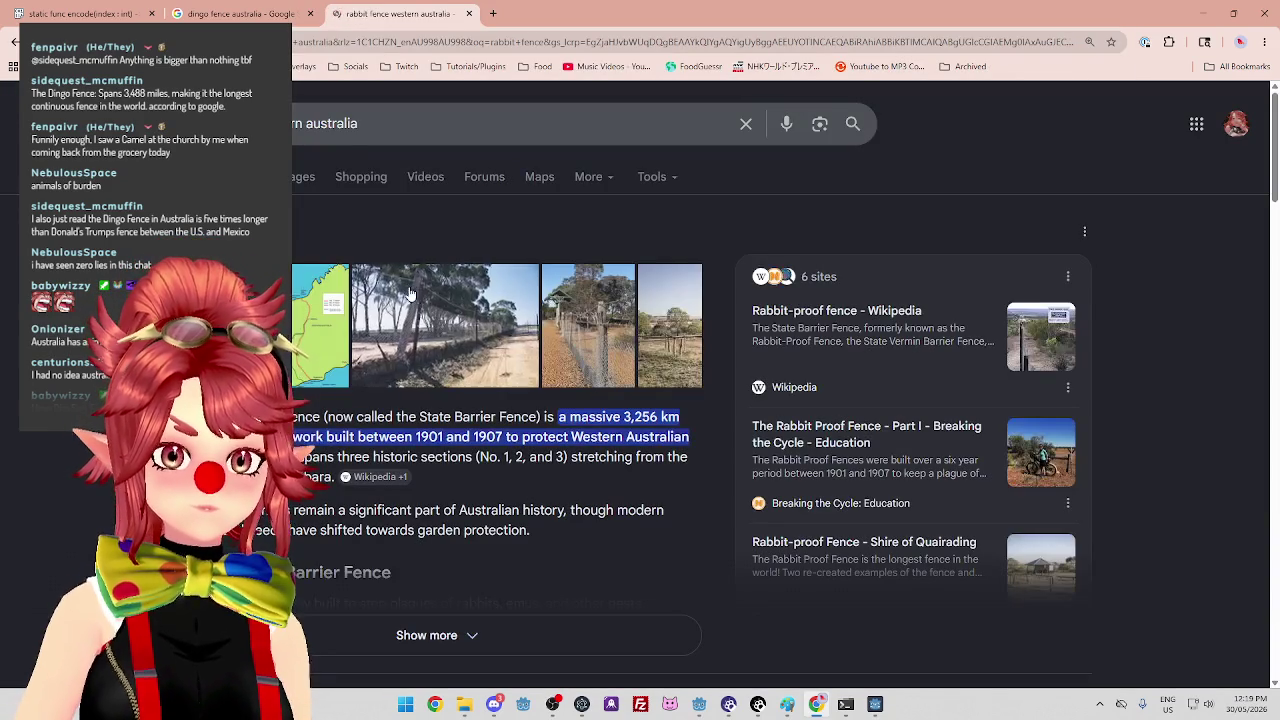
{"action": "mouse_move", "coordinate": [571, 458]}
{"action": "left_mouse_down"}
{"action": "mouse_move", "coordinate": [640, 462]}
{"action": "mouse_move", "coordinate": [430, 452]}
{"action": "left_mouse_up"}
{"action": "left_click", "coordinate": [430, 452]}
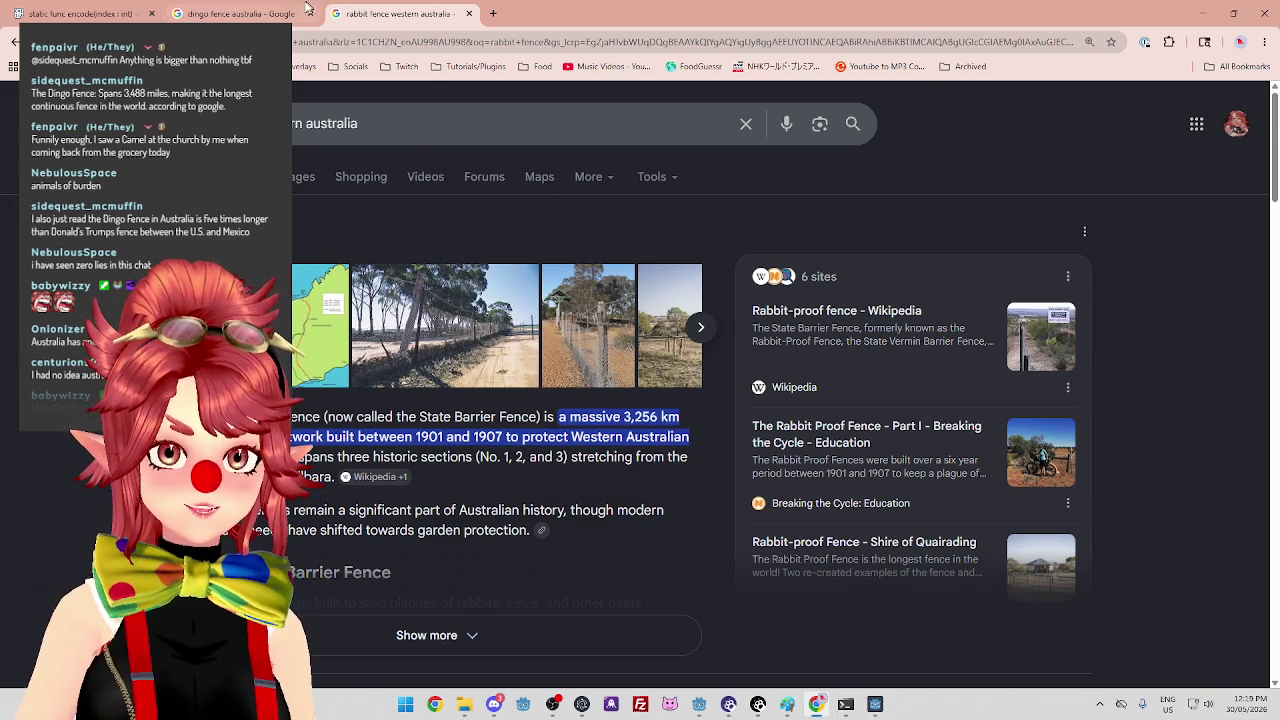
Compare the dingo fence and rabbit fence result tabs, ending on the dingo fence results.
{"action": "left_click", "coordinate": [240, 14]}
{"action": "left_click", "coordinate": [373, 15]}
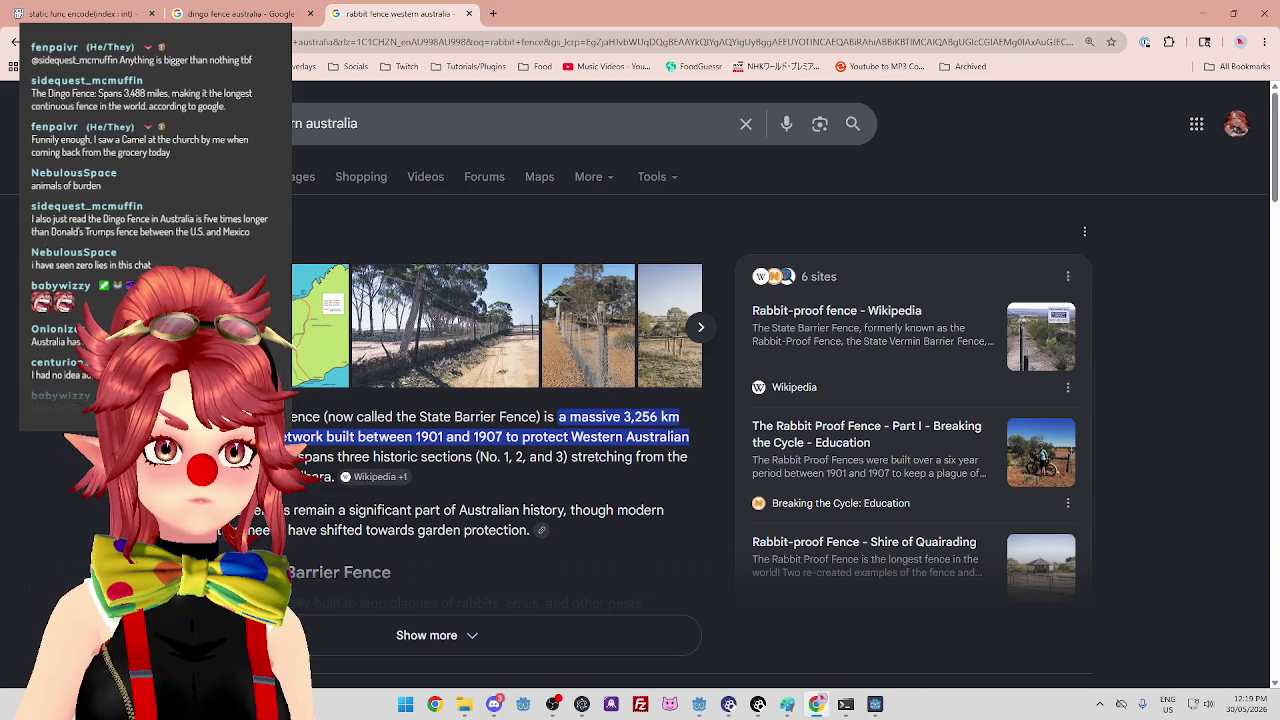
{"action": "scroll", "coordinate": [684, 386], "scroll_direction": "down", "scroll_amount": 6}
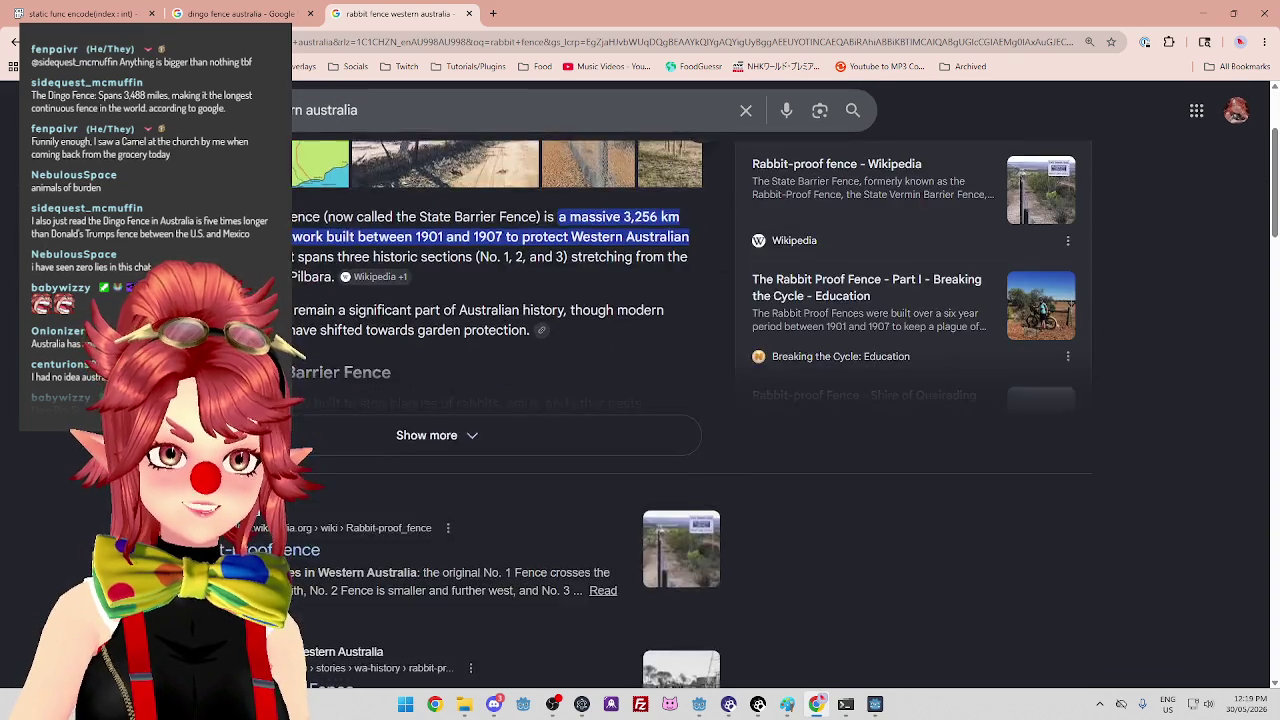
{"action": "scroll", "coordinate": [684, 386], "scroll_direction": "up", "scroll_amount": 5}
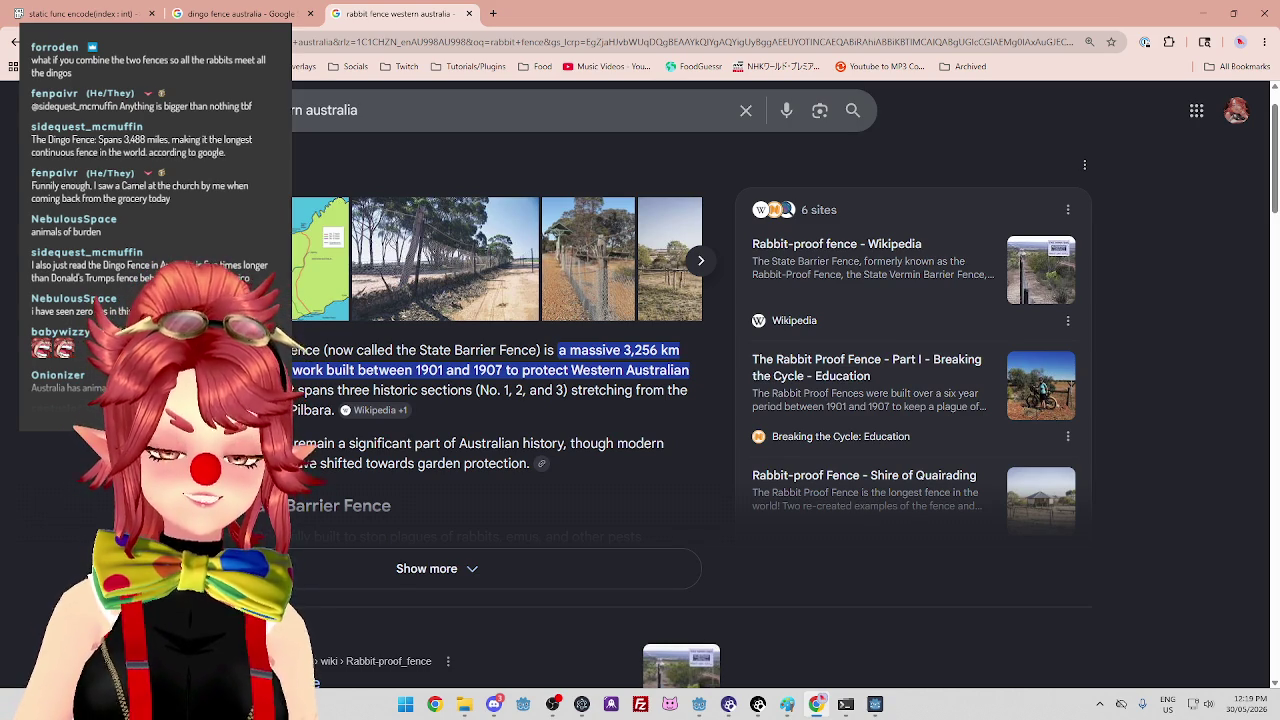
{"action": "key", "text": "ctrl+shift+Tab"}
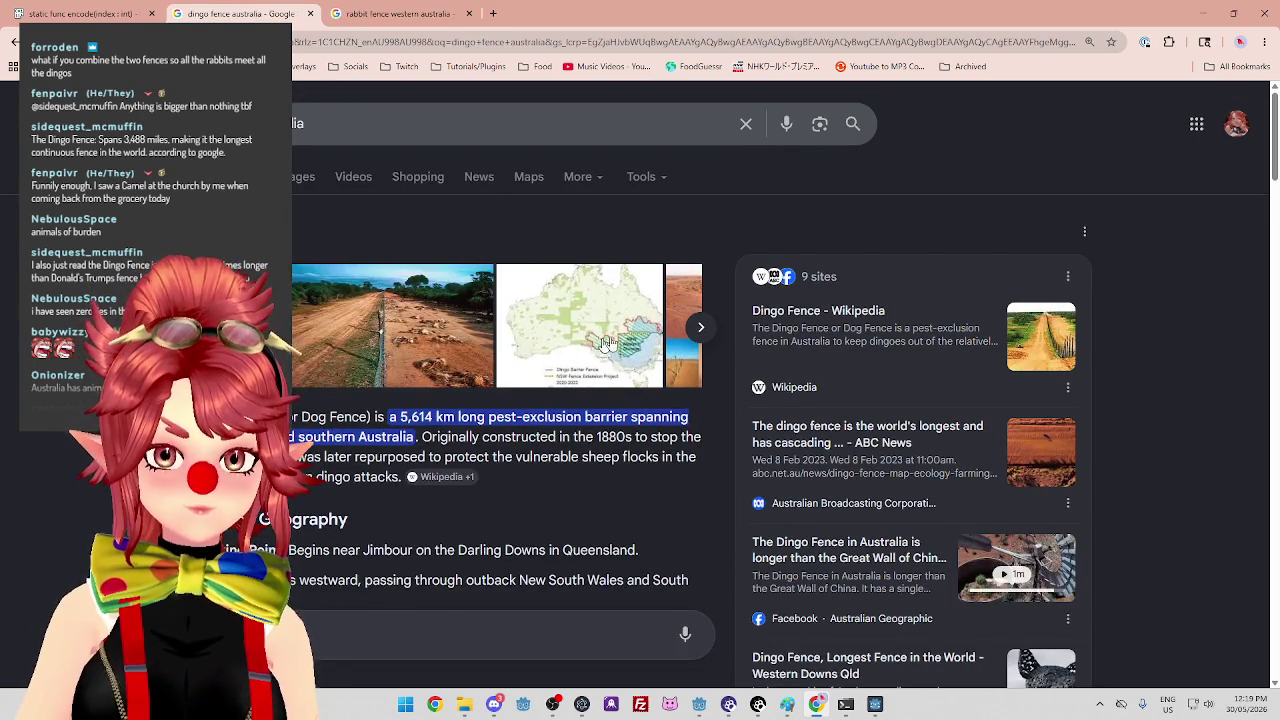
{"action": "left_click", "coordinate": [365, 15]}
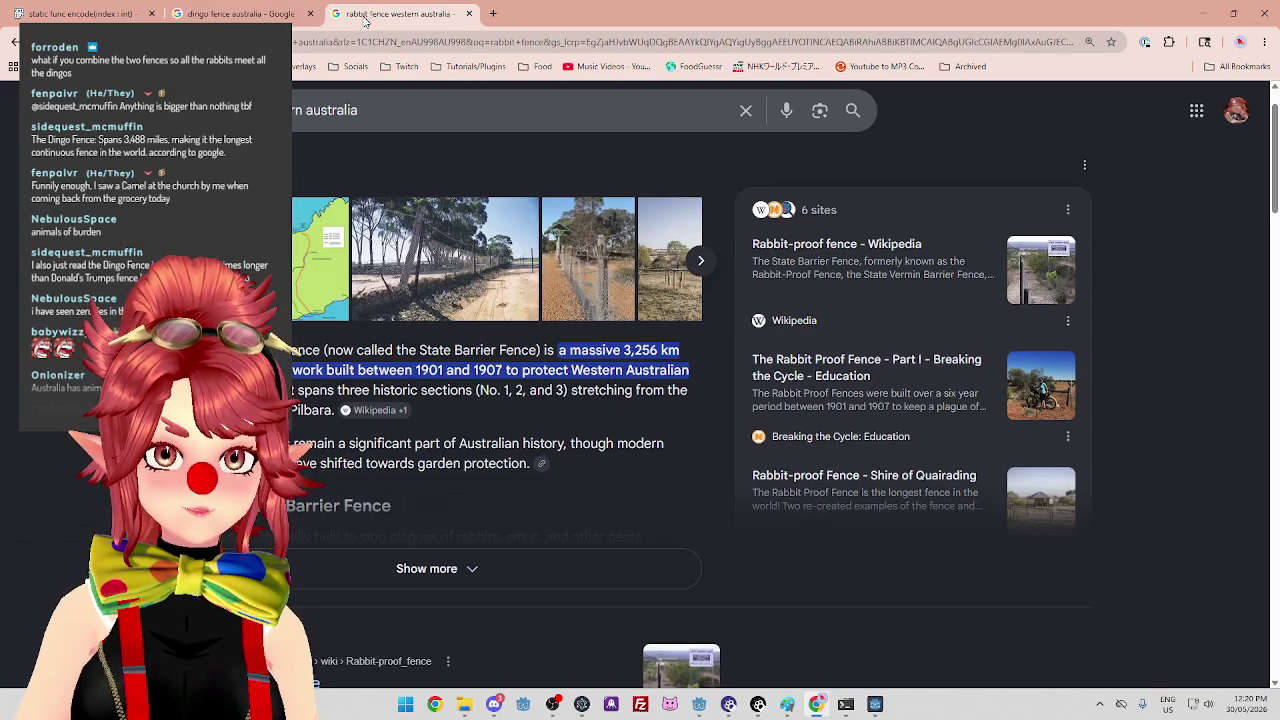
{"action": "key", "text": "ctrl+shift+Tab"}
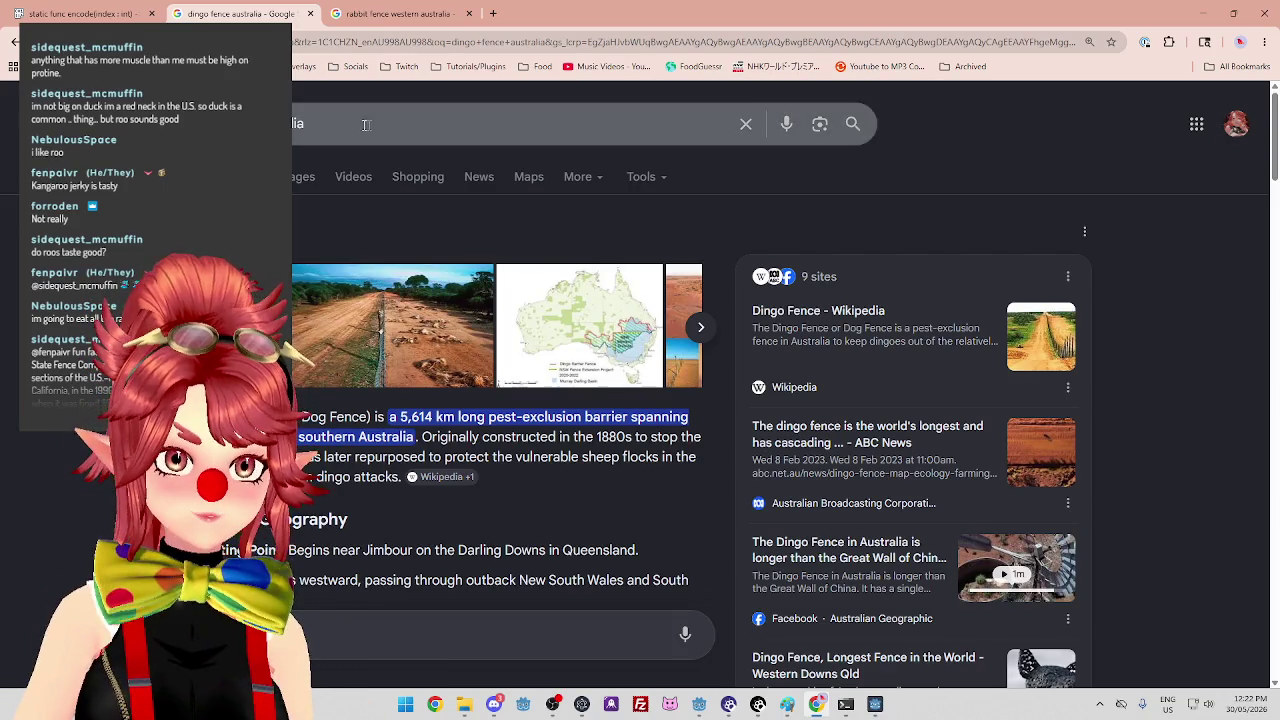
Replace the query with the 'kangaroo nutritional value' suggestion and skim the overview.
{"action": "key", "text": "/"}
{"action": "key", "text": "BackSpace"}
{"action": "key", "text": "BackSpace"}
{"action": "key", "text": "BackSpace"}
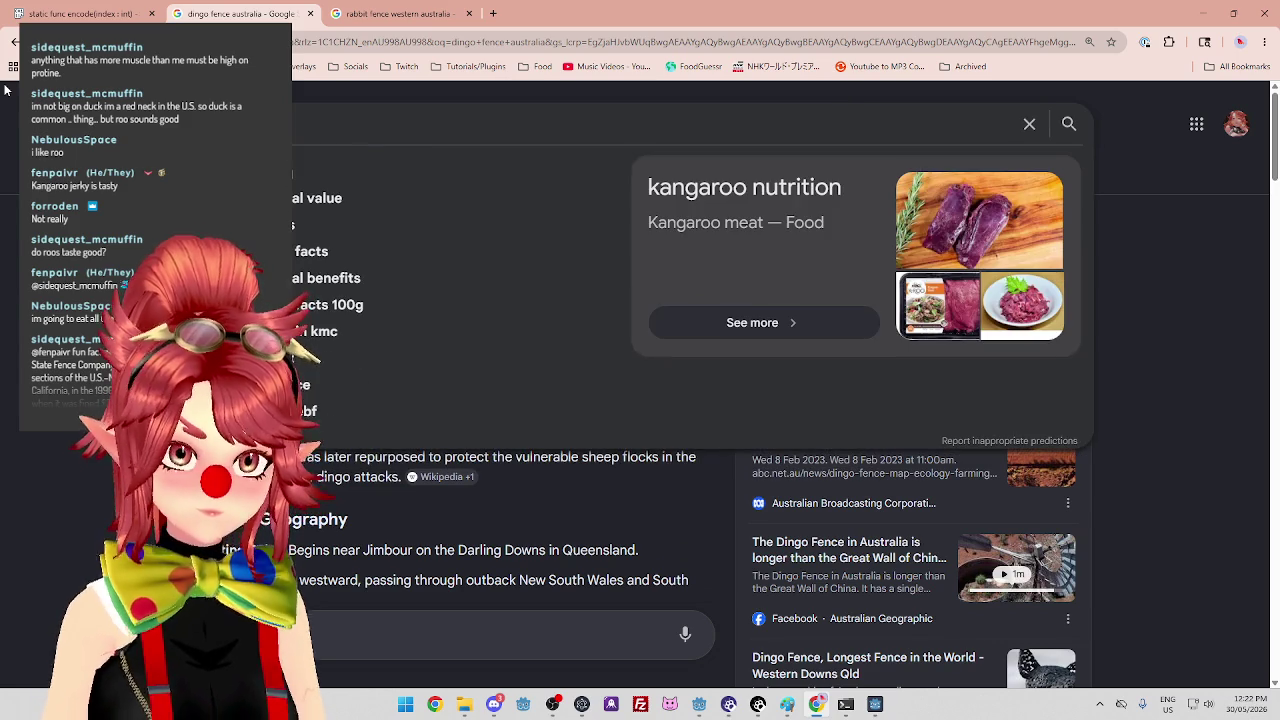
{"action": "left_click", "coordinate": [333, 202]}
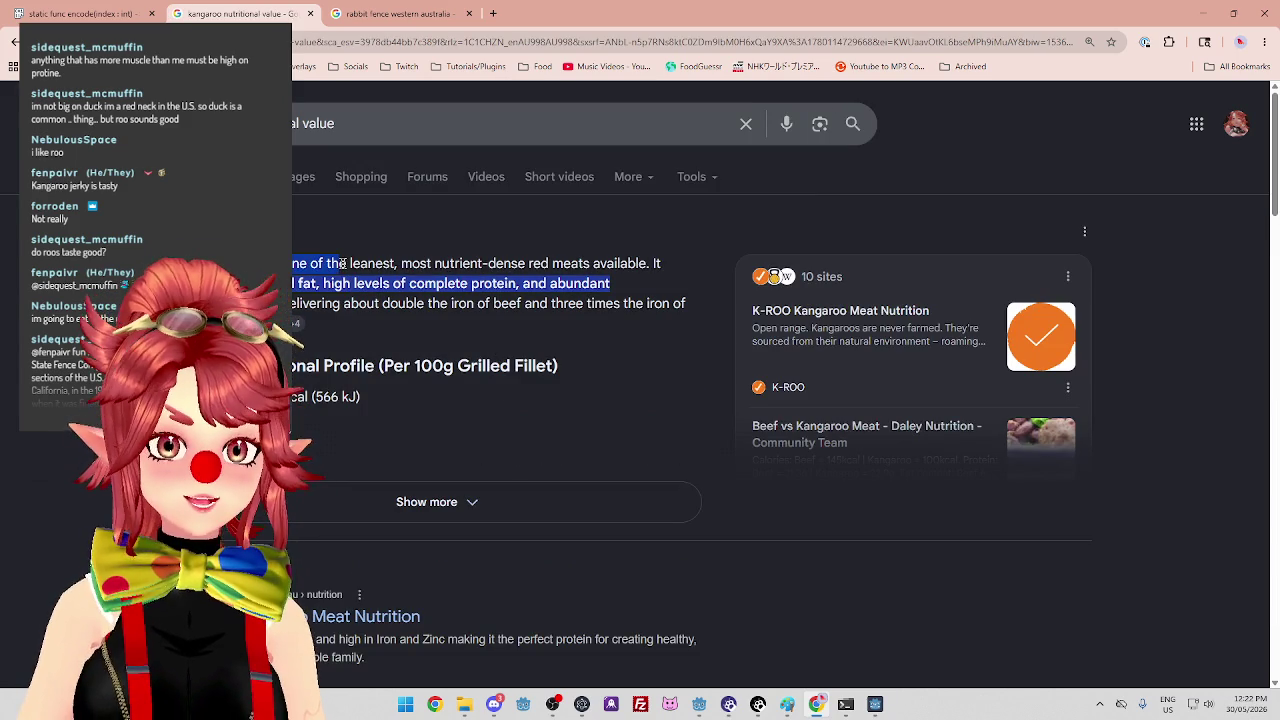
{"action": "left_click_drag", "start_coordinate": [400, 263], "coordinate": [638, 263]}
{"action": "left_click", "coordinate": [638, 263]}
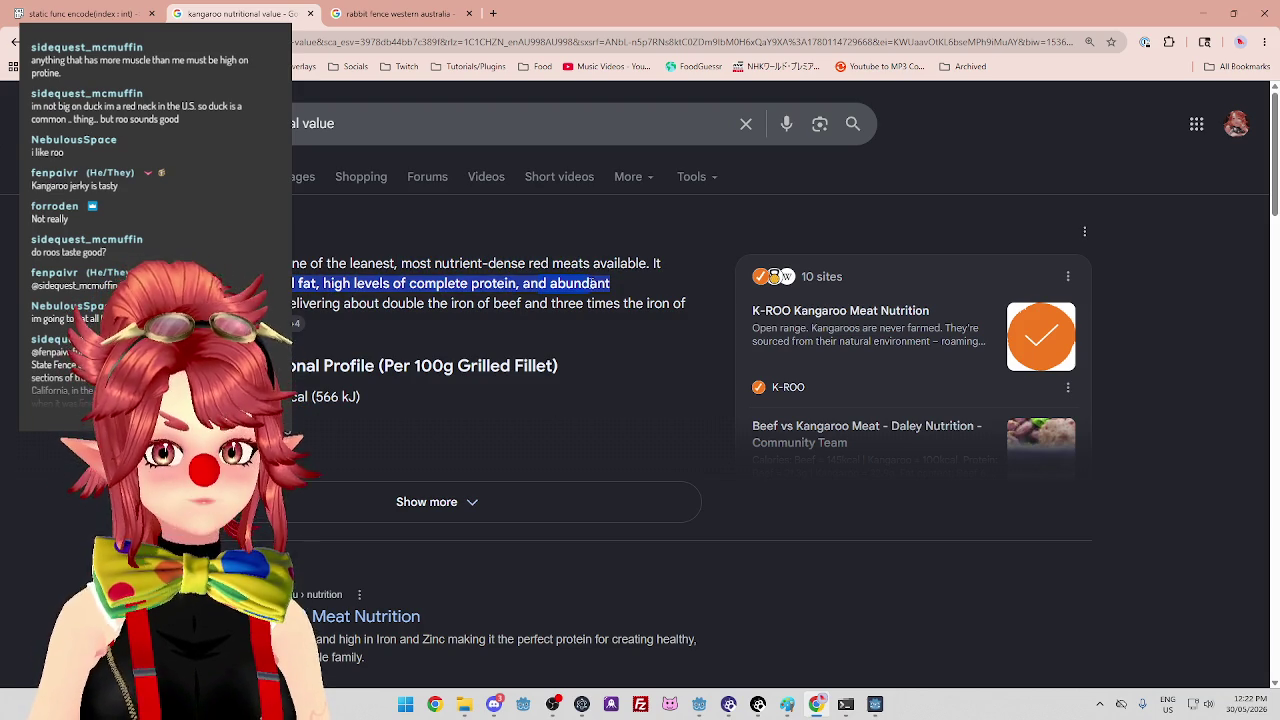
Expand the kangaroo nutrition overview with Show more after noting the iron content lines.
{"action": "mouse_move", "coordinate": [612, 285]}
{"action": "left_mouse_down"}
{"action": "mouse_move", "coordinate": [416, 315]}
{"action": "mouse_move", "coordinate": [680, 311]}
{"action": "left_mouse_up"}
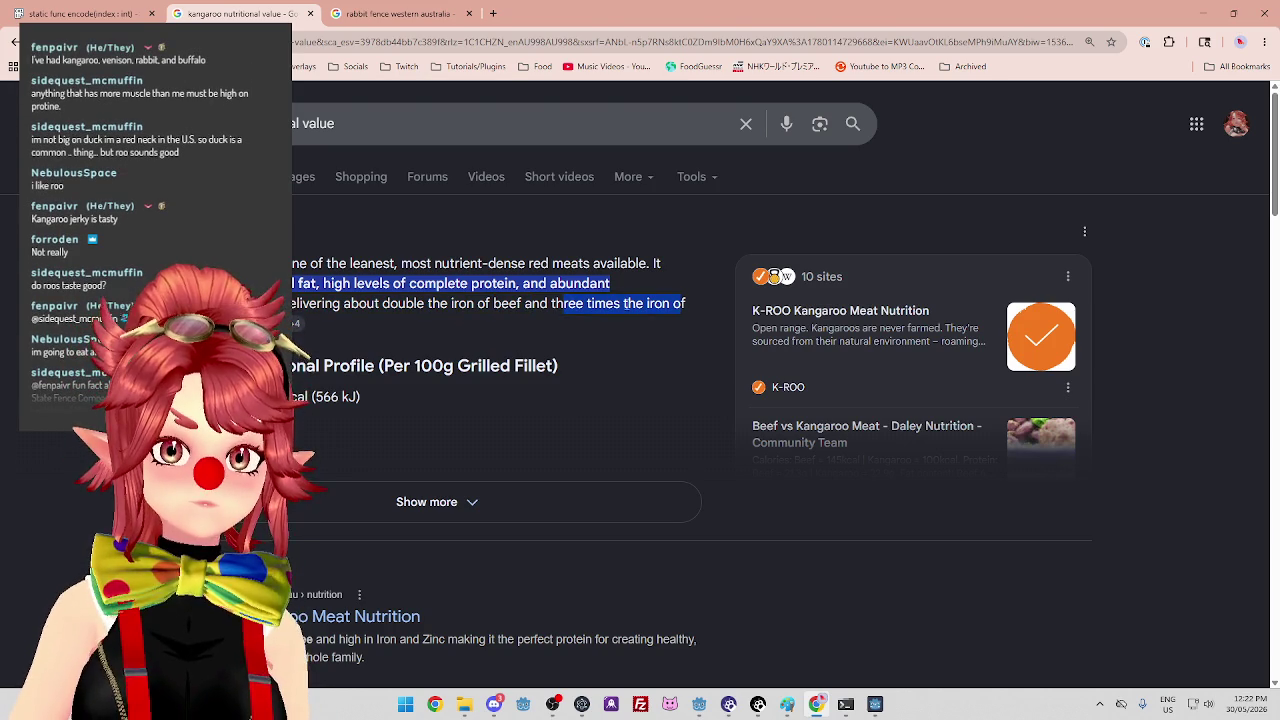
{"action": "scroll", "coordinate": [600, 305], "scroll_direction": "down", "scroll_amount": 1}
{"action": "left_click", "coordinate": [420, 435]}
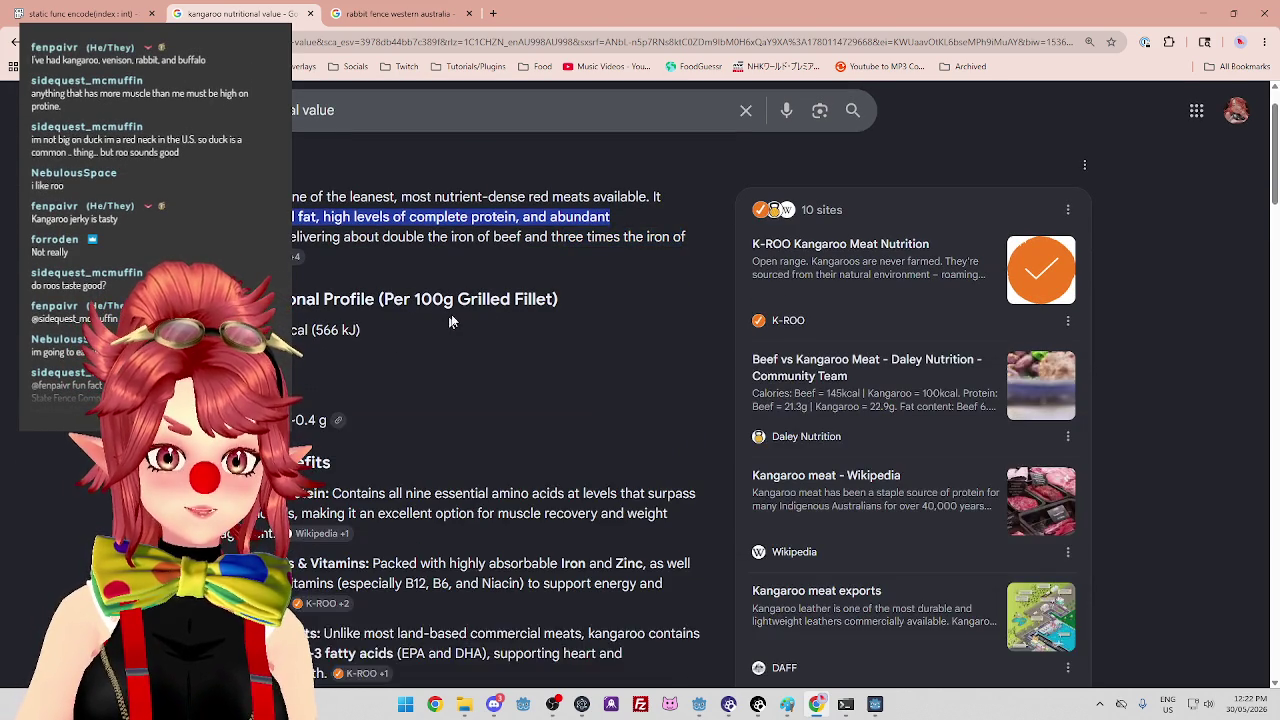
{"action": "scroll", "coordinate": [454, 318], "scroll_direction": "up", "scroll_amount": 1}
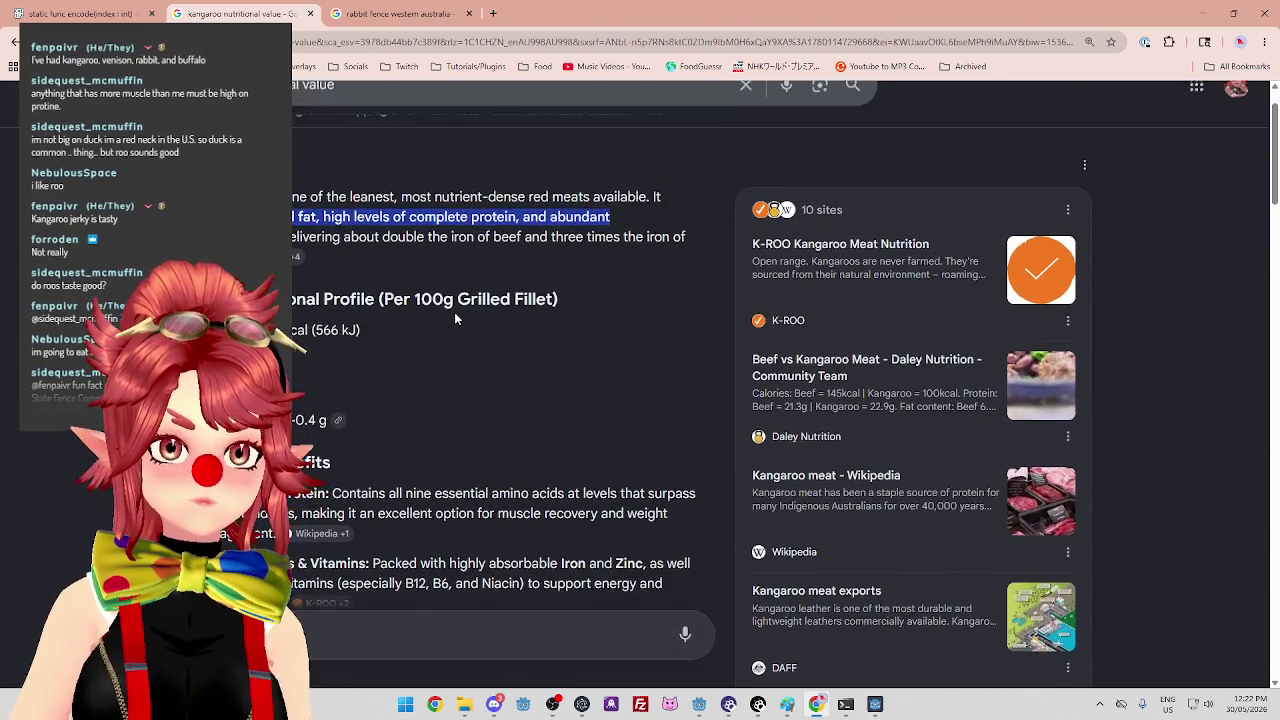
{"action": "scroll", "coordinate": [455, 318], "scroll_direction": "down", "scroll_amount": 3}
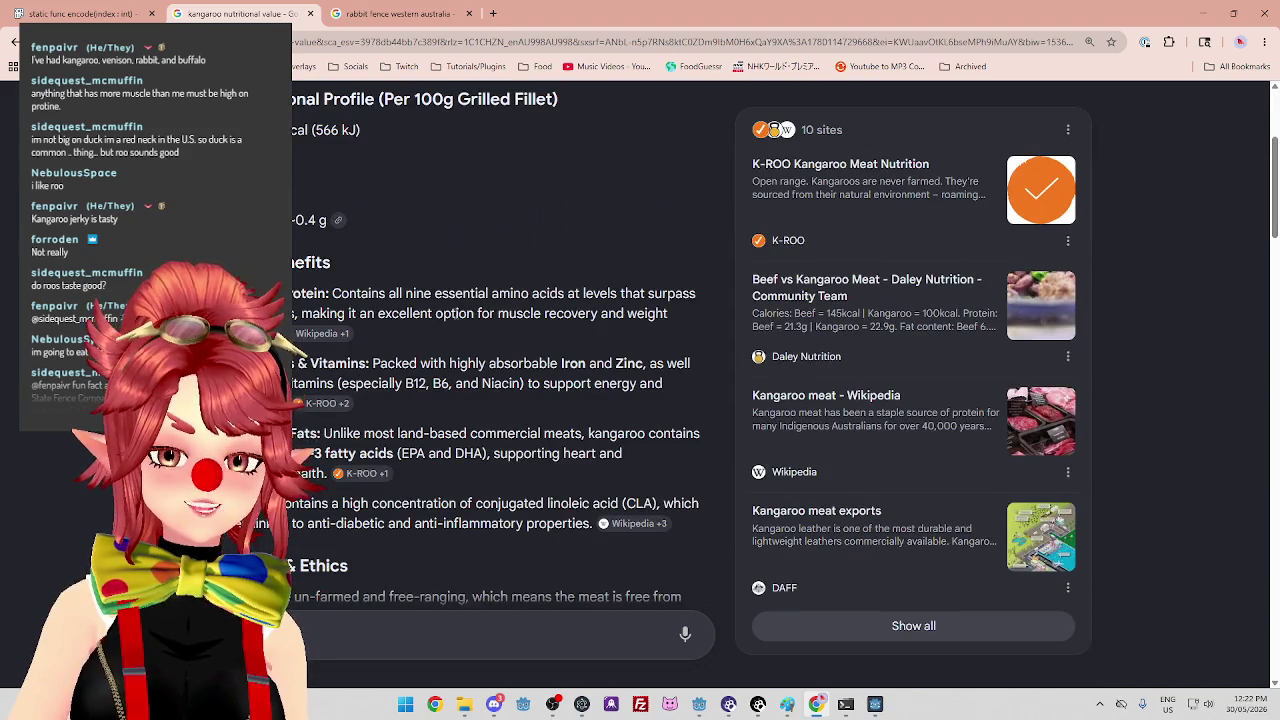
{"action": "scroll", "coordinate": [455, 318], "scroll_direction": "up", "scroll_amount": 2}
{"action": "scroll", "coordinate": [455, 318], "scroll_direction": "up", "scroll_amount": 1}
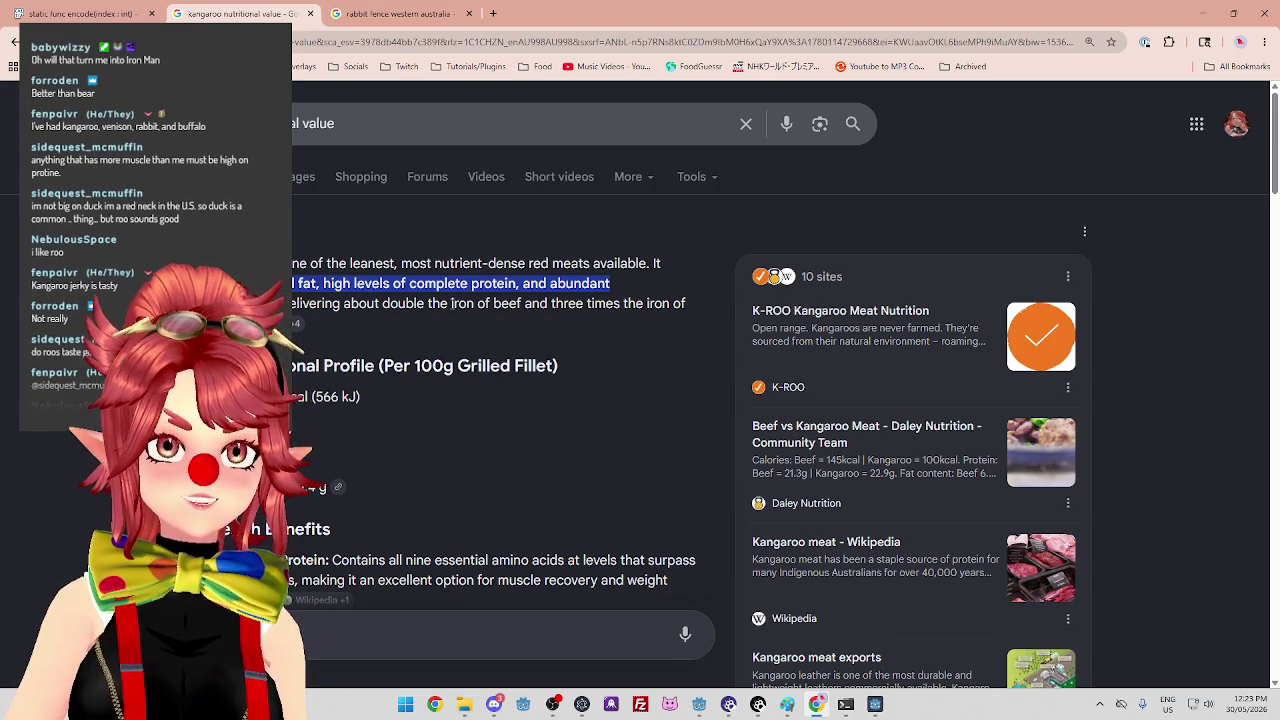
Highlight the overview passage describing kangaroo as among the leanest red meats.
{"action": "left_click_drag", "start_coordinate": [350, 263], "coordinate": [494, 304]}
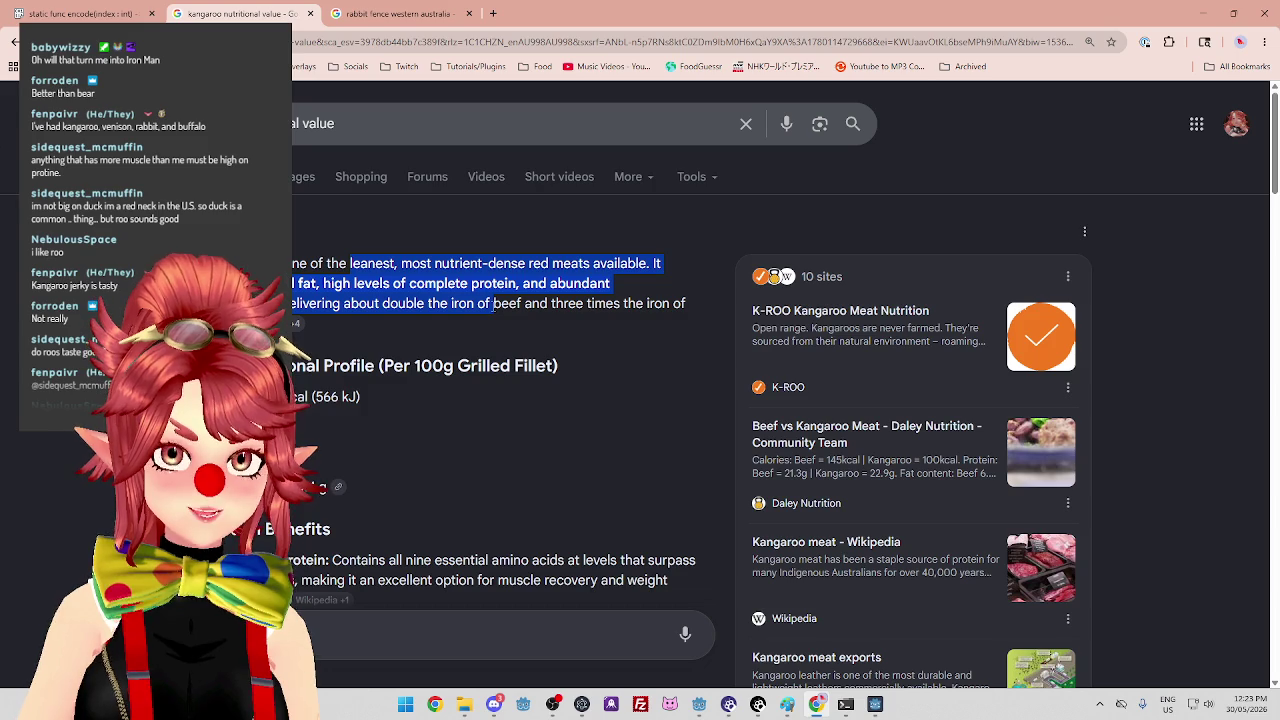
{"action": "left_click", "coordinate": [418, 283]}
{"action": "left_click_drag", "start_coordinate": [348, 263], "coordinate": [450, 300]}
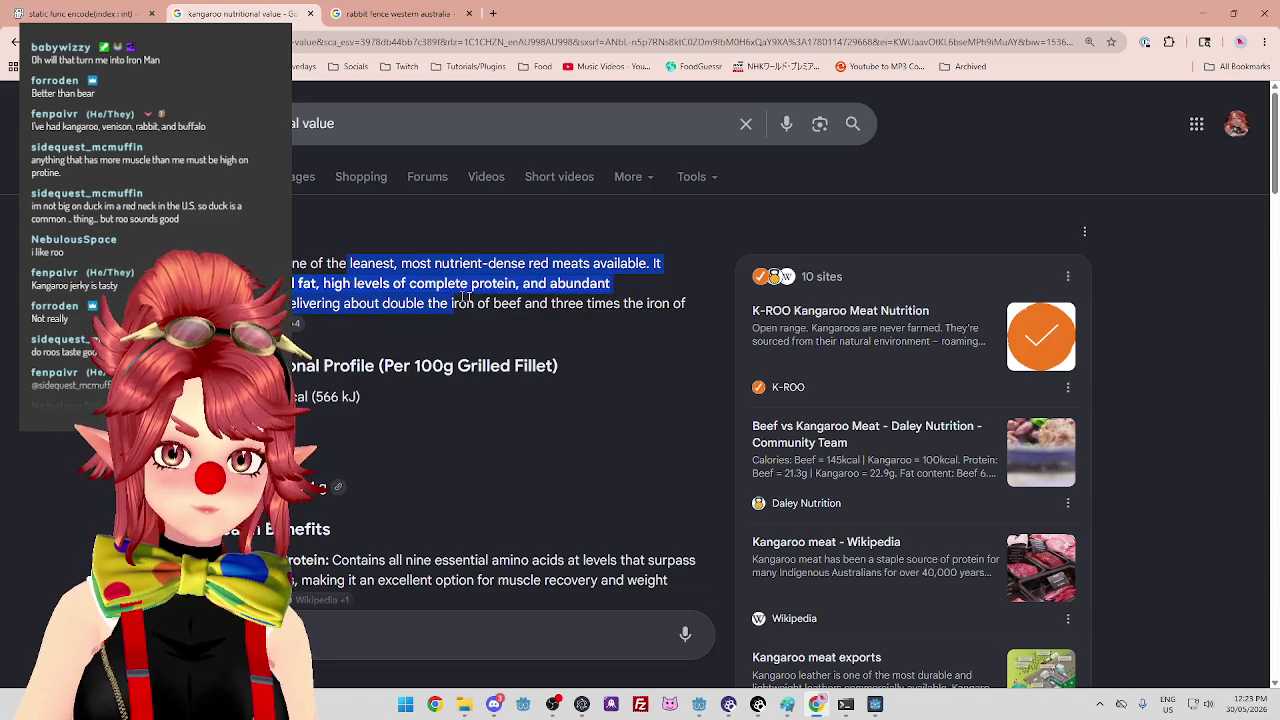
{"action": "left_click", "coordinate": [514, 308]}
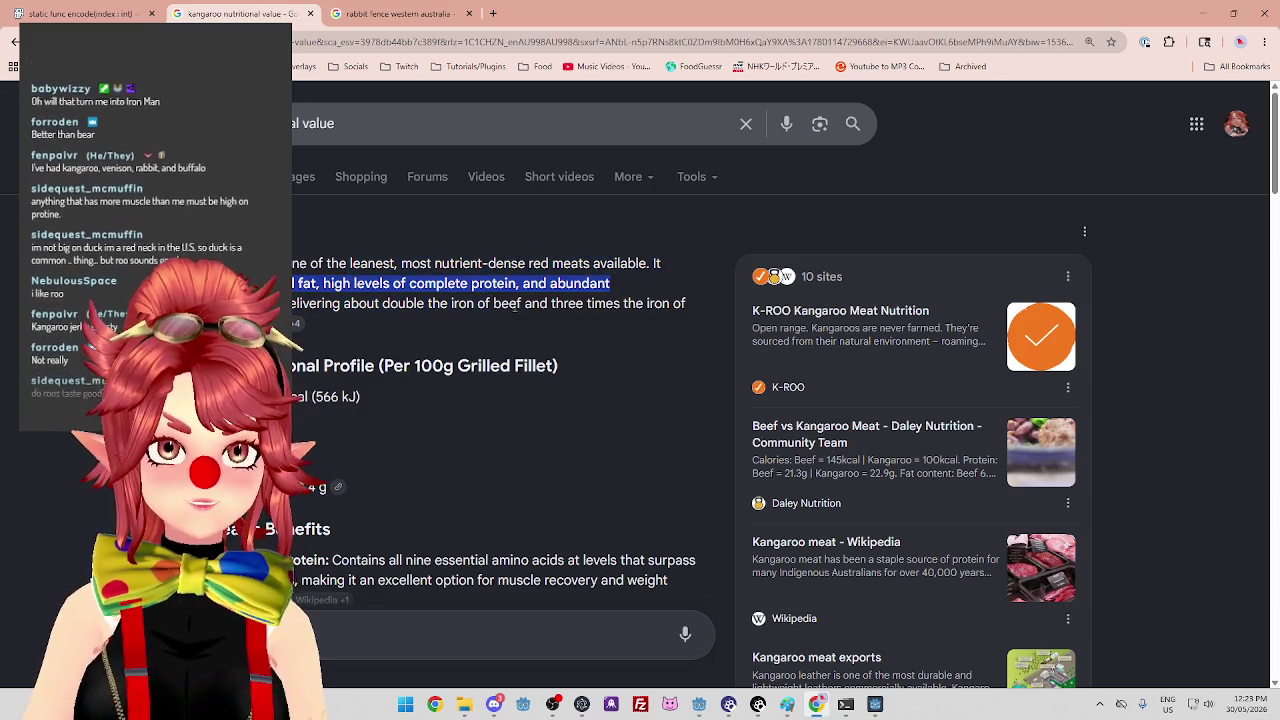
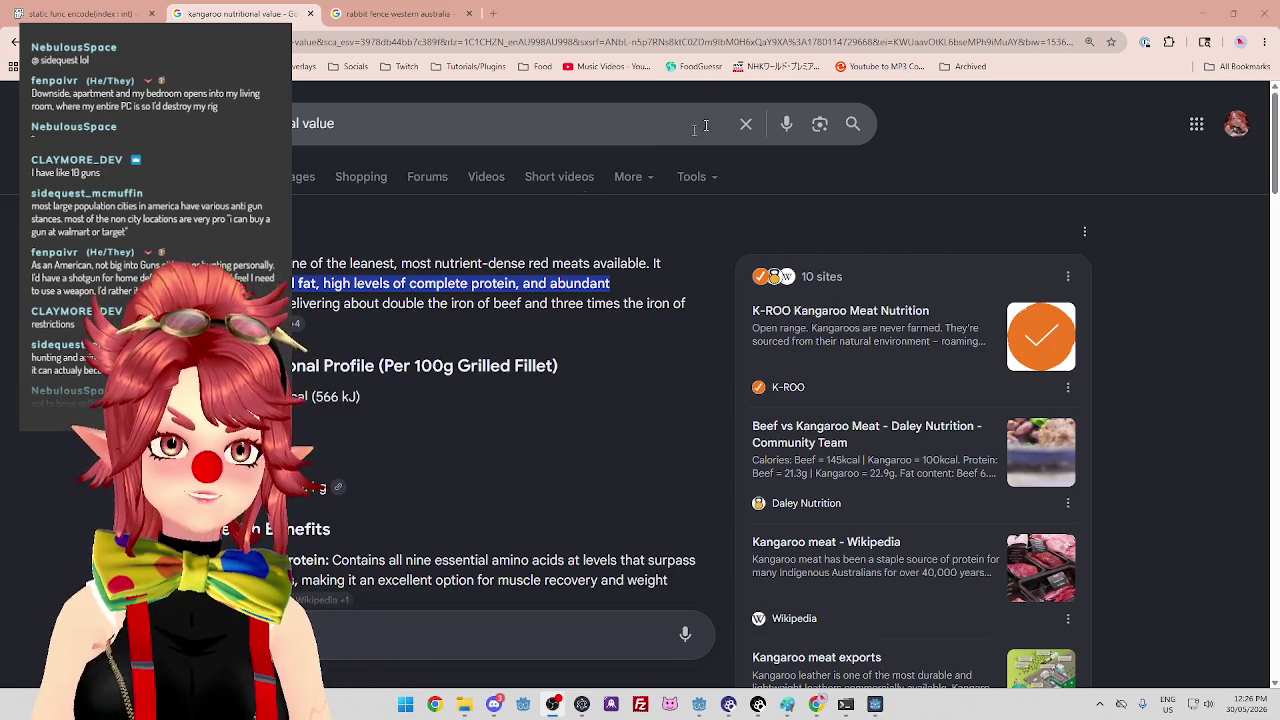
Close the kangaroo nutritional value tab to reveal the 'rabbit fence western australia' results.
{"action": "left_click", "coordinate": [659, 18]}
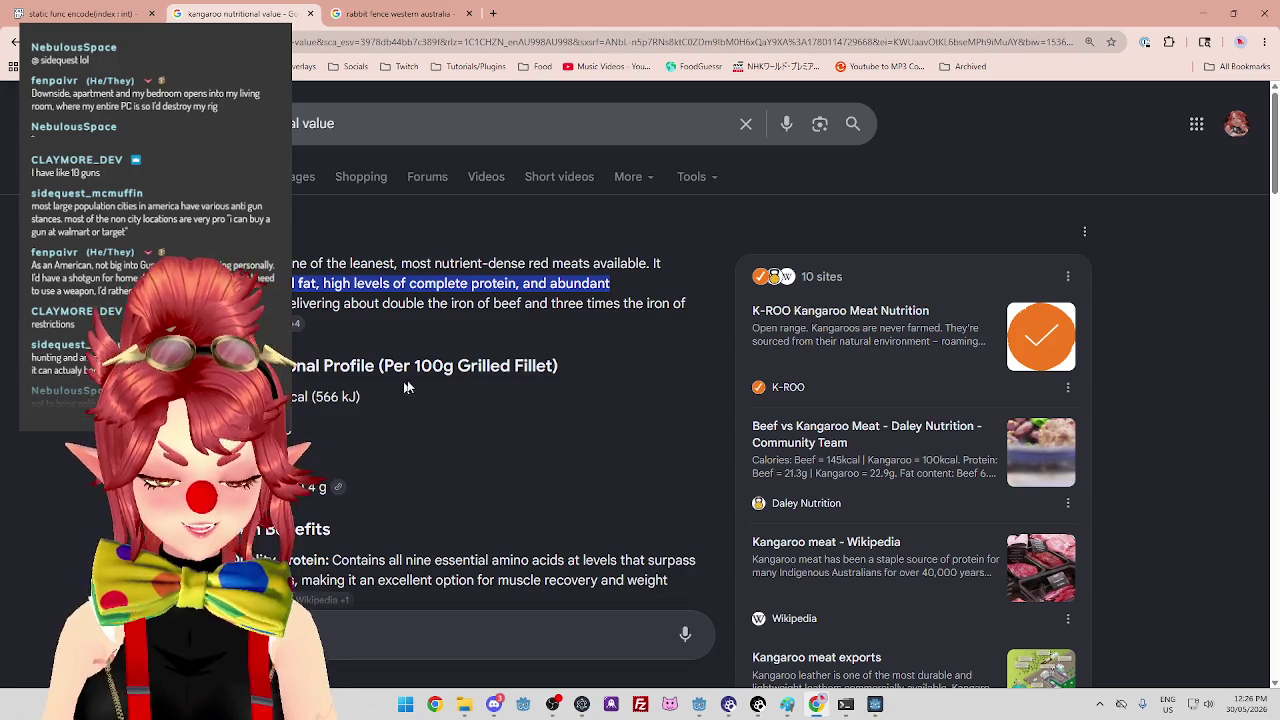
{"action": "scroll", "coordinate": [430, 390], "scroll_direction": "down", "scroll_amount": 3}
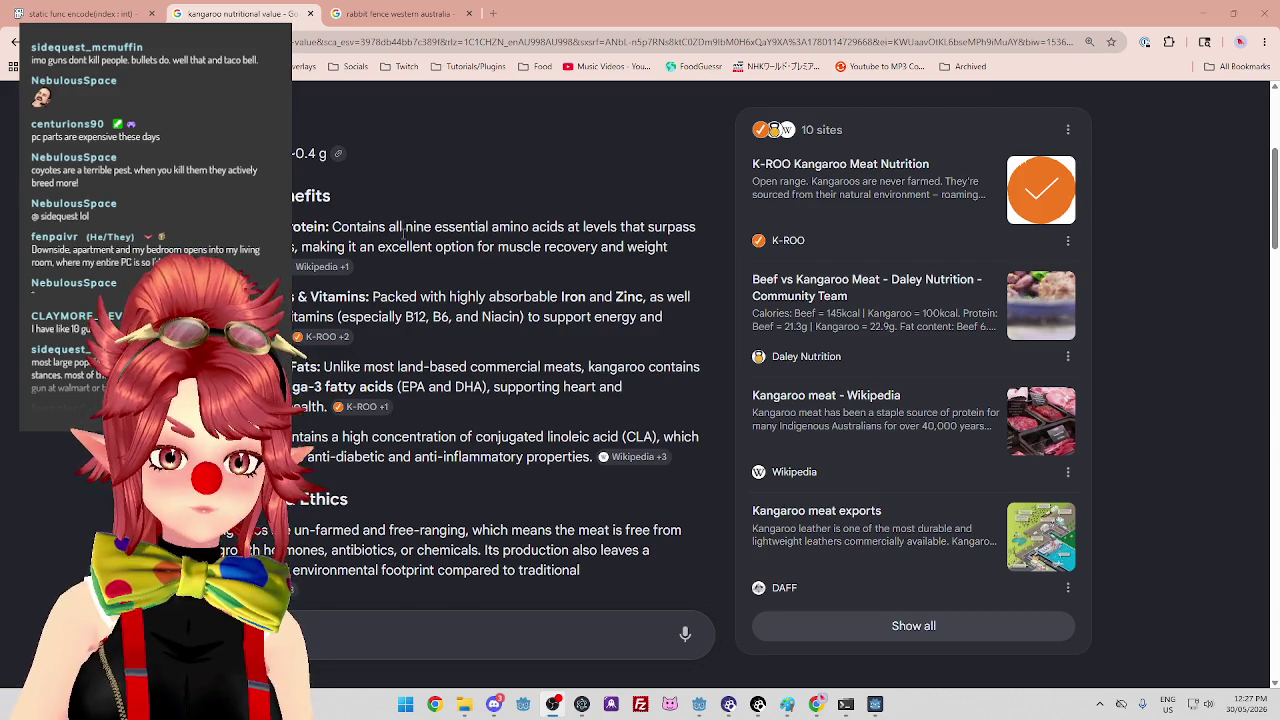
{"action": "scroll", "coordinate": [400, 240], "scroll_direction": "down", "scroll_amount": 5}
{"action": "scroll", "coordinate": [396, 246], "scroll_direction": "down", "scroll_amount": 2}
{"action": "scroll", "coordinate": [380, 210], "scroll_direction": "up", "scroll_amount": 2}
{"action": "left_click", "coordinate": [311, 14]}
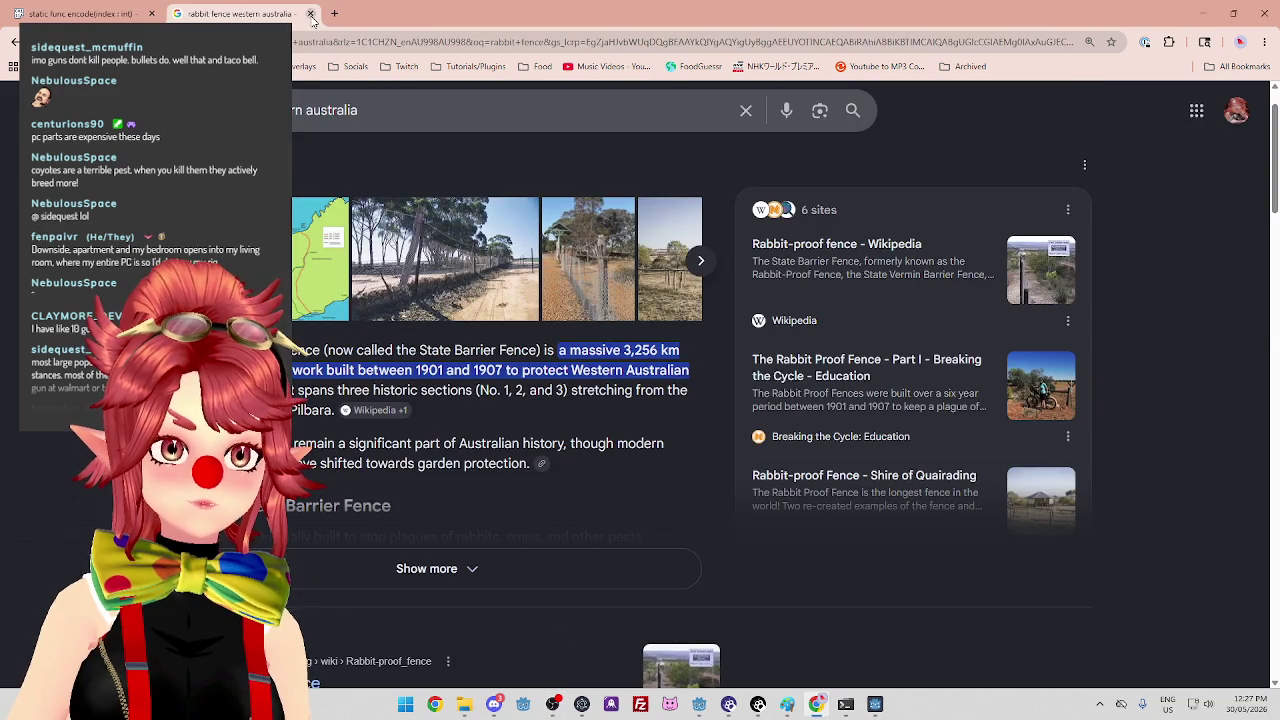
Close the rabbit fence tab, shut down the CrystalSkiesServer window, and return to Godot.
{"action": "left_click", "coordinate": [311, 14]}
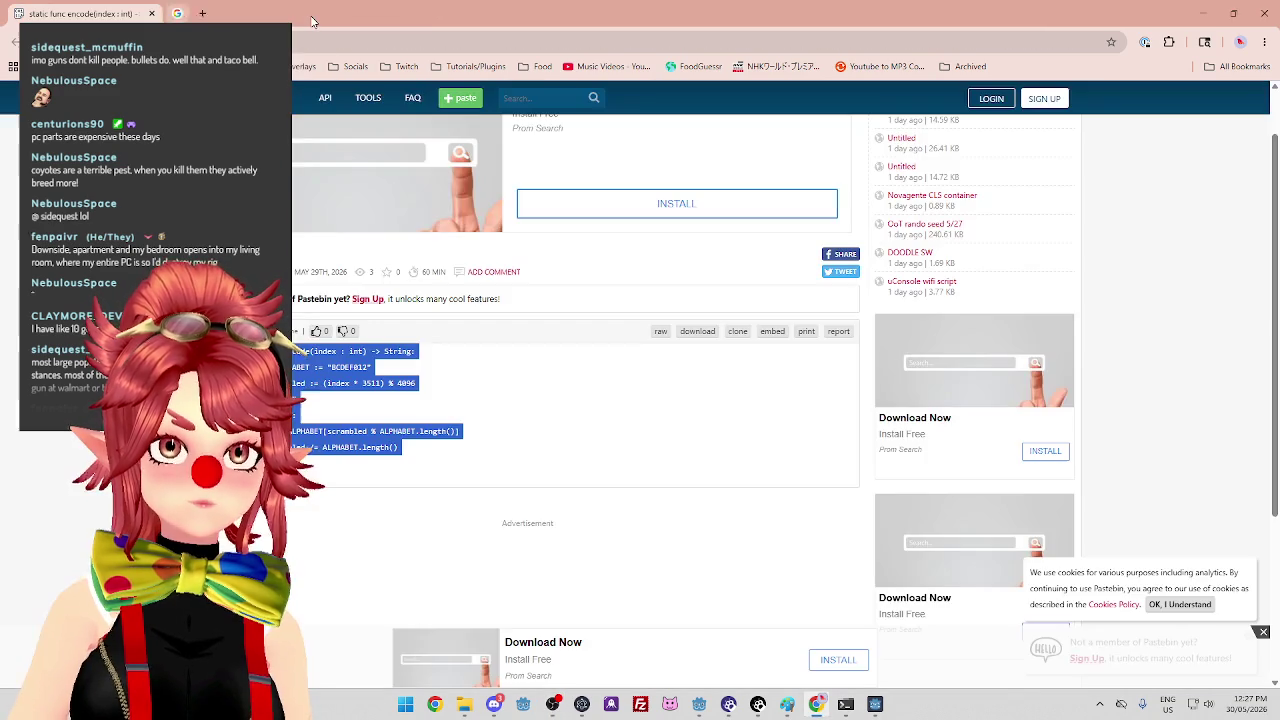
{"action": "left_click", "coordinate": [326, 477]}
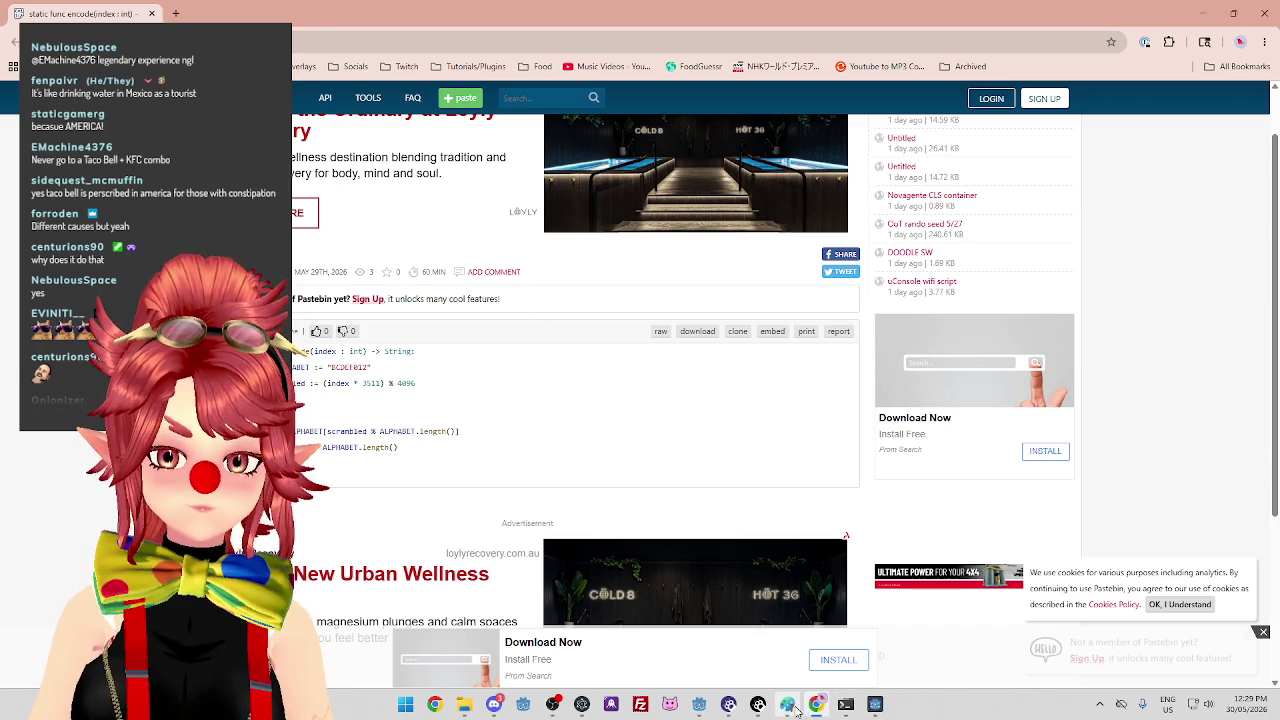
{"action": "mouse_move", "coordinate": [870, 710]}
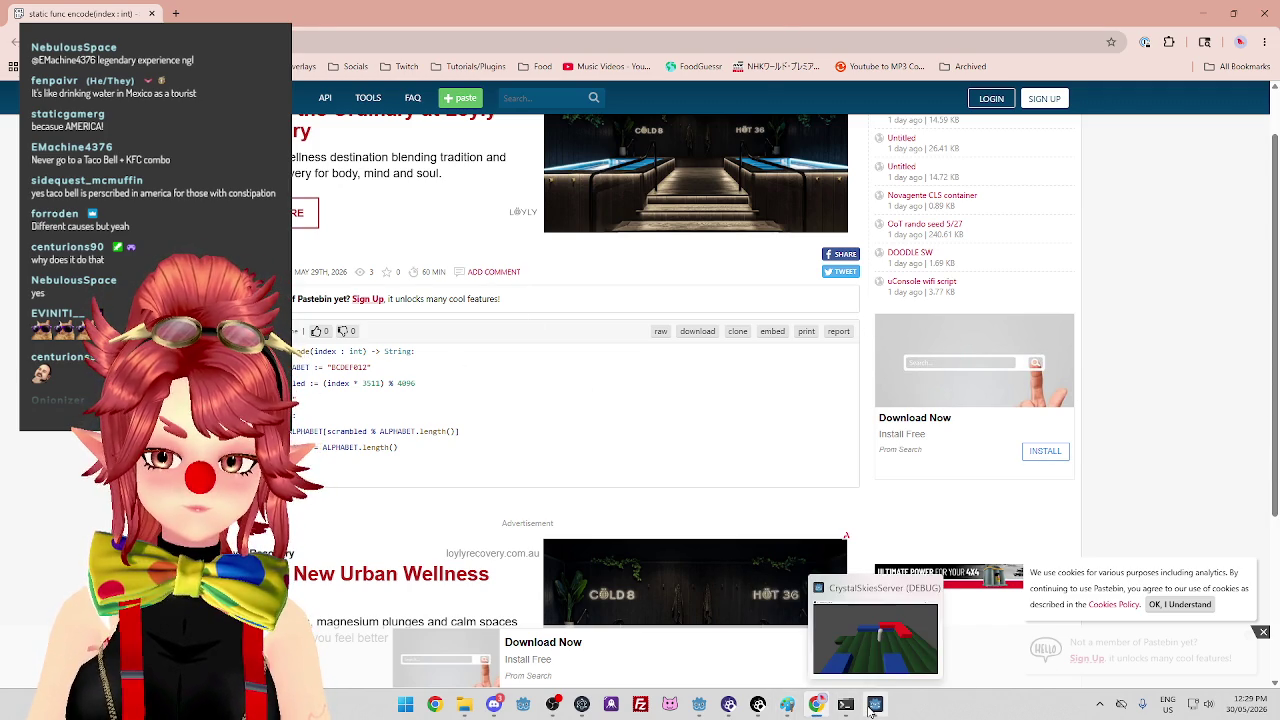
{"action": "left_click", "coordinate": [875, 635]}
{"action": "left_click", "coordinate": [765, 28]}
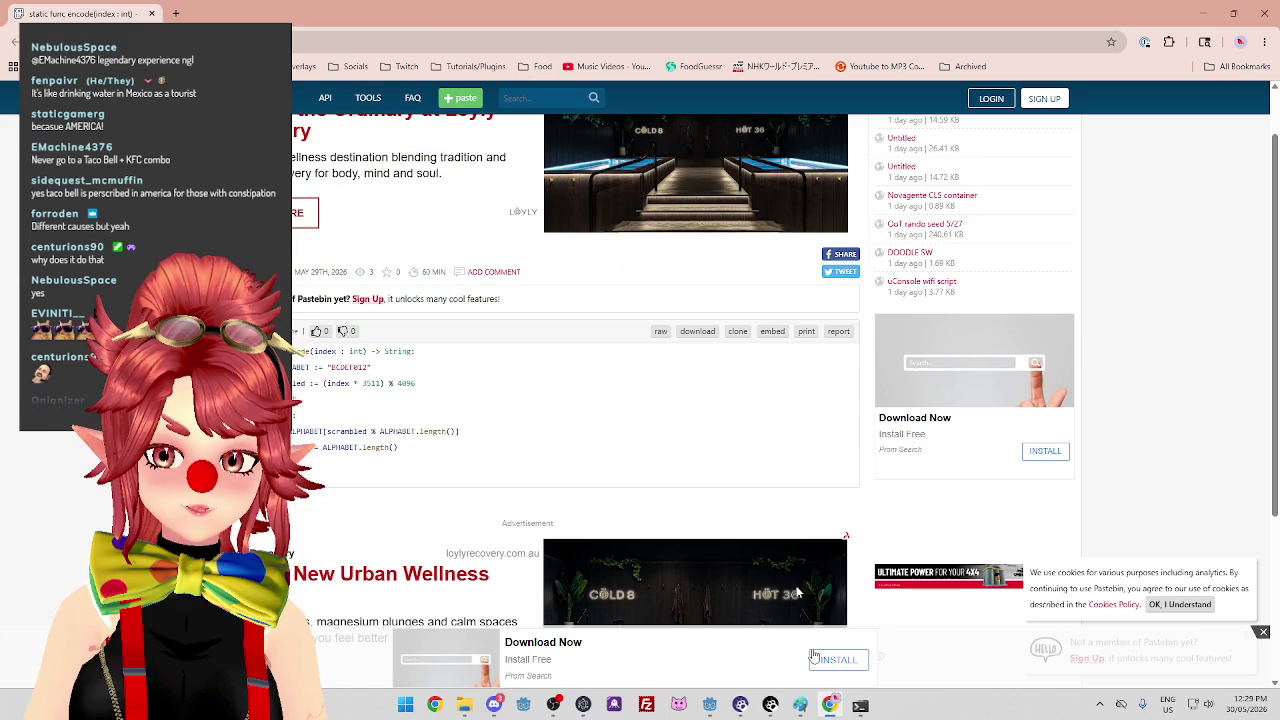
{"action": "mouse_move", "coordinate": [728, 705]}
{"action": "left_click", "coordinate": [730, 638]}
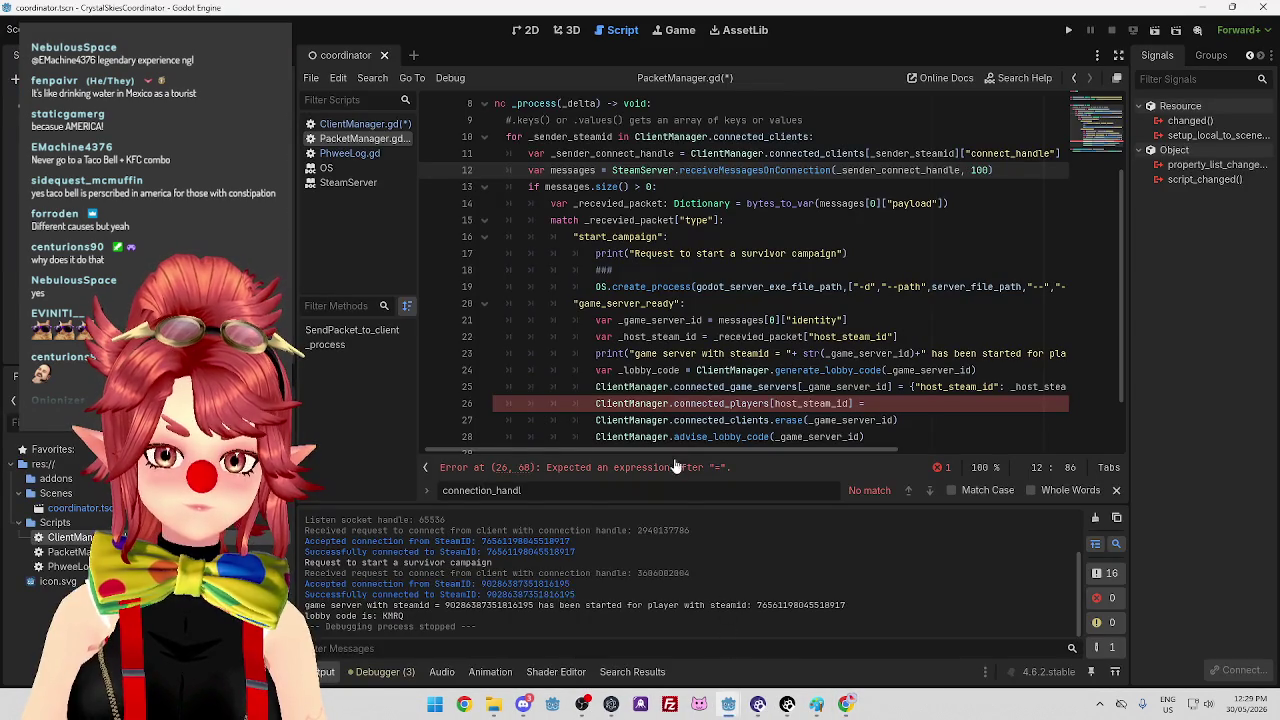
{"action": "left_click", "coordinate": [870, 403]}
{"action": "mouse_move", "coordinate": [726, 453]}
{"action": "left_mouse_down"}
{"action": "mouse_move", "coordinate": [831, 450]}
{"action": "mouse_move", "coordinate": [732, 444]}
{"action": "mouse_move", "coordinate": [755, 452]}
{"action": "left_mouse_up"}
{"action": "left_click_drag", "start_coordinate": [727, 387], "coordinate": [900, 388]}
{"action": "mouse_move", "coordinate": [872, 451]}
{"action": "left_mouse_down"}
{"action": "mouse_move", "coordinate": [990, 448]}
{"action": "mouse_move", "coordinate": [808, 451]}
{"action": "left_mouse_up"}
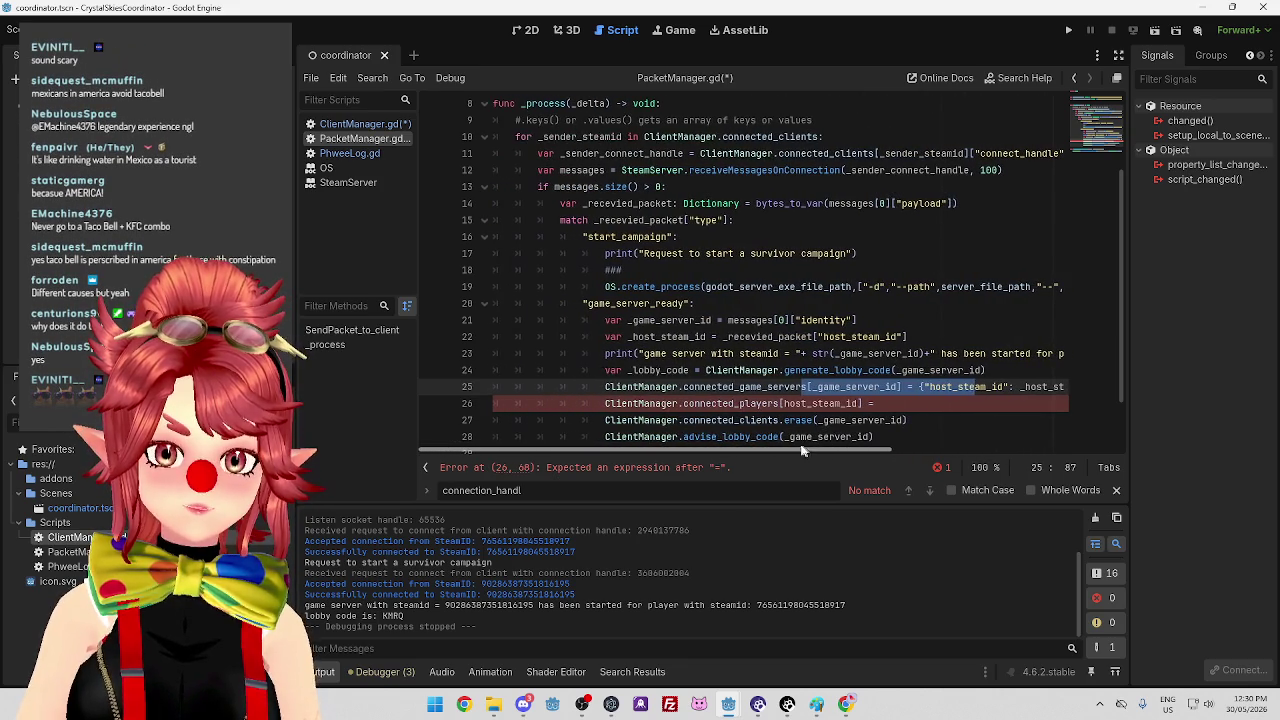
{"action": "left_click", "coordinate": [768, 388]}
{"action": "left_click_drag", "start_coordinate": [713, 393], "coordinate": [786, 388]}
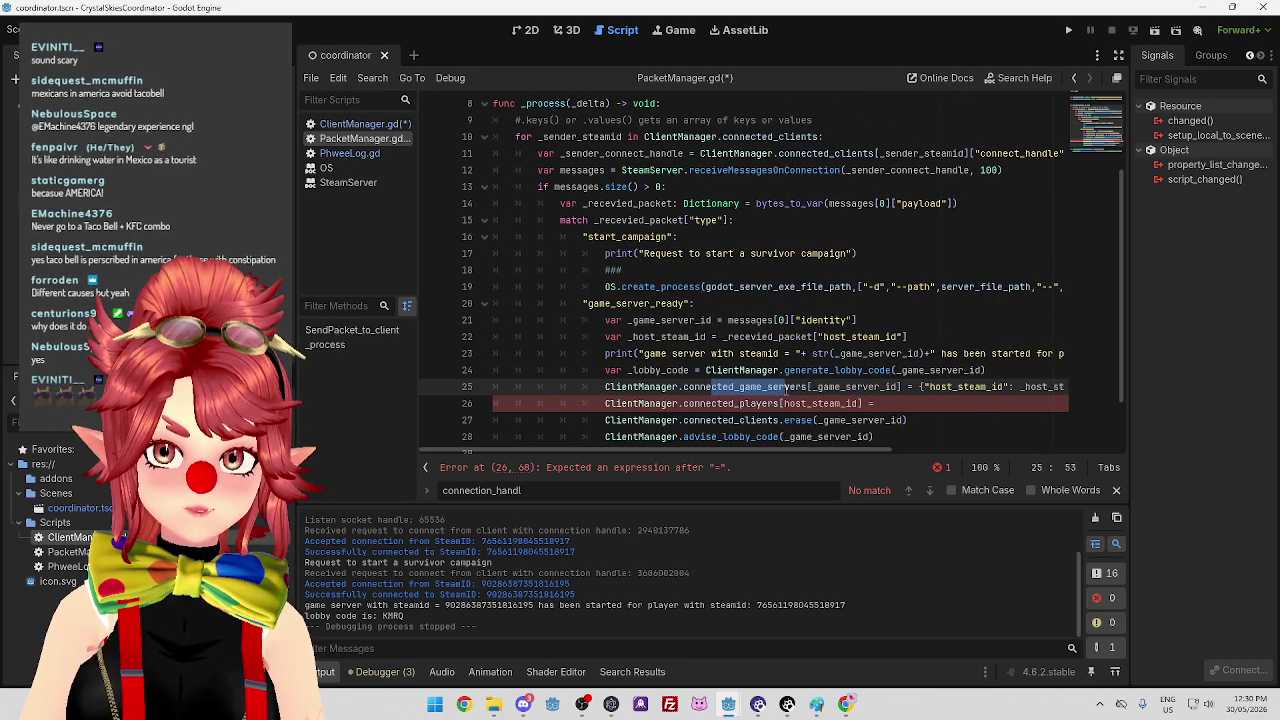
{"action": "left_click", "coordinate": [815, 388]}
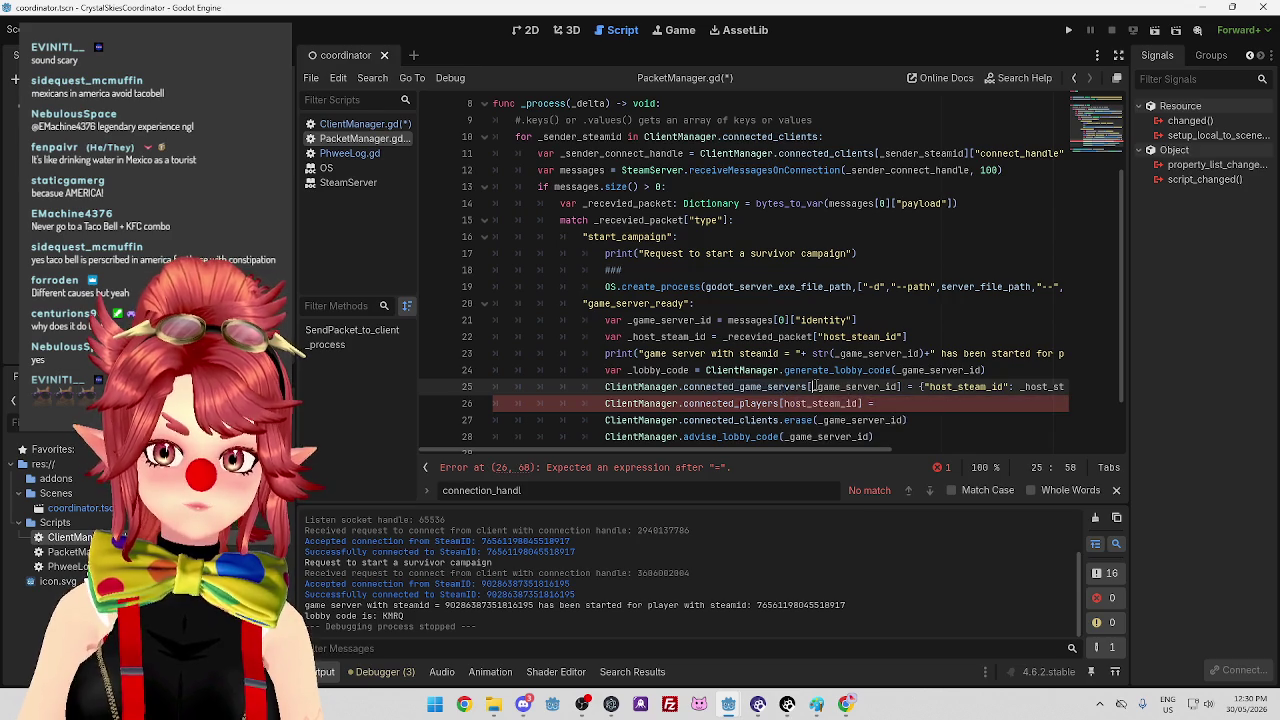
{"action": "left_click_drag", "start_coordinate": [728, 320], "coordinate": [790, 320]}
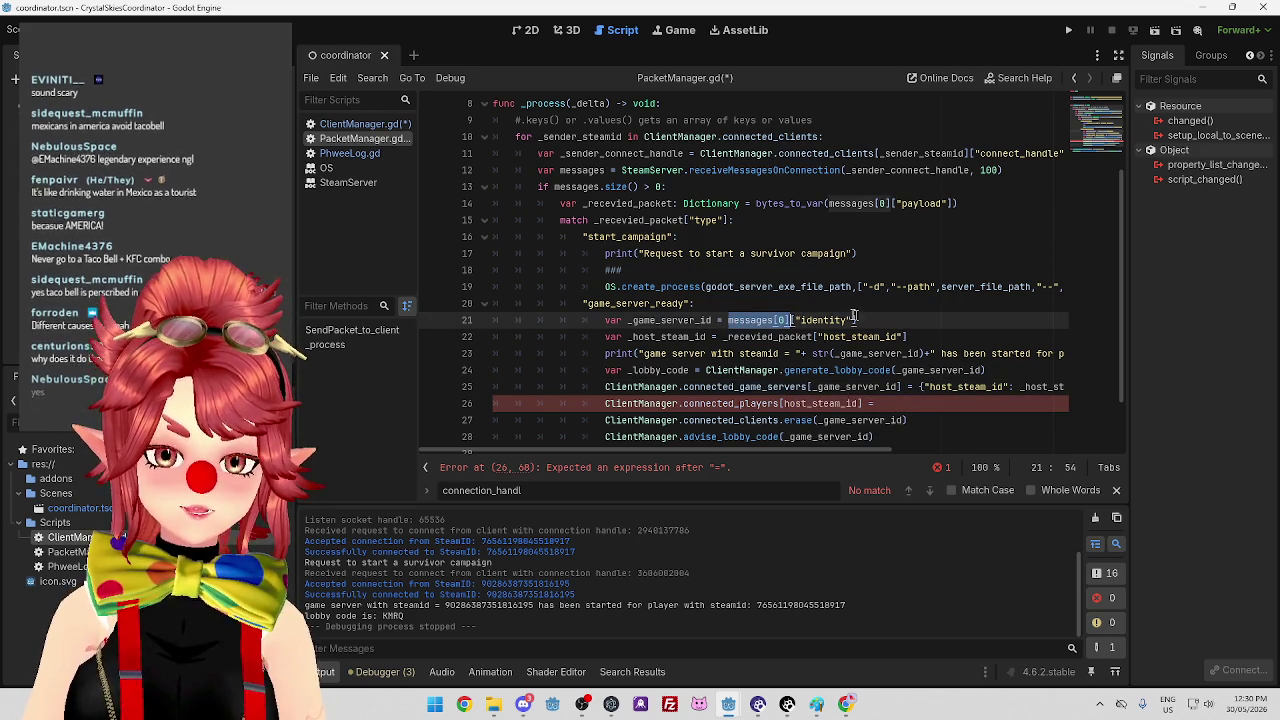
{"action": "left_click_drag", "start_coordinate": [617, 320], "coordinate": [703, 320]}
{"action": "left_click_drag", "start_coordinate": [857, 320], "coordinate": [605, 320]}
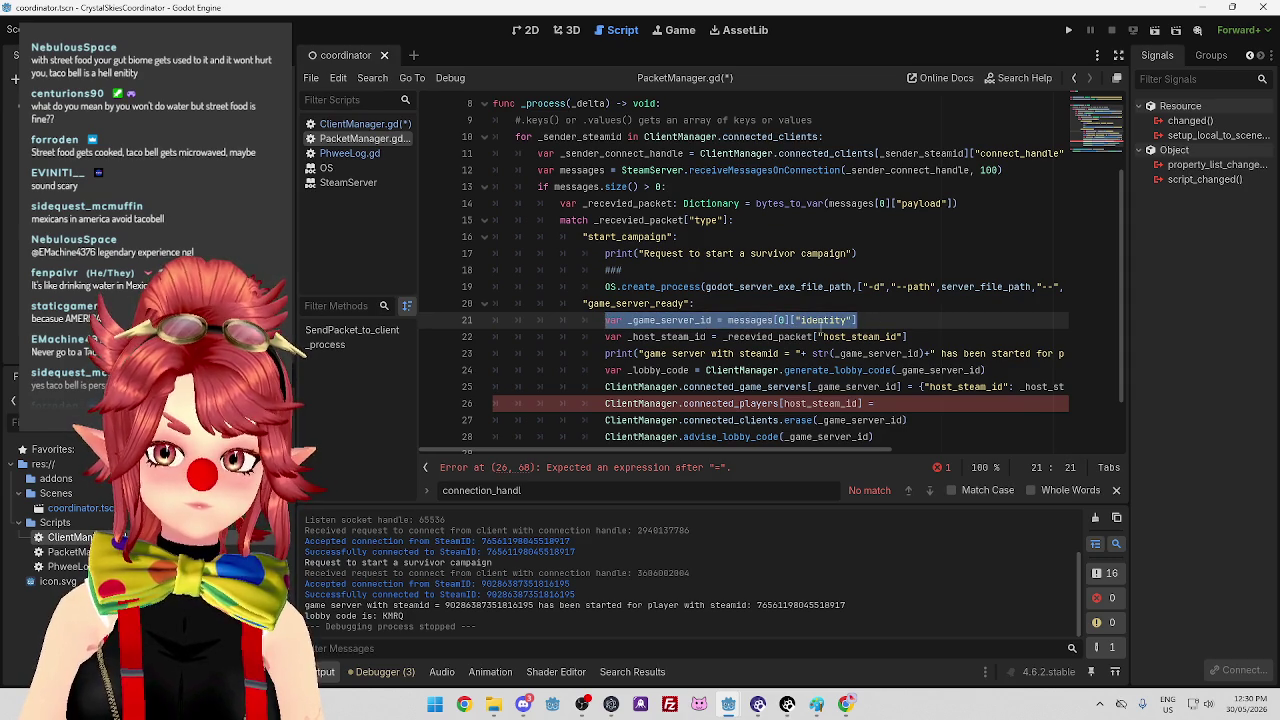
{"action": "scroll", "coordinate": [709, 320], "scroll_direction": "up", "scroll_amount": 1}
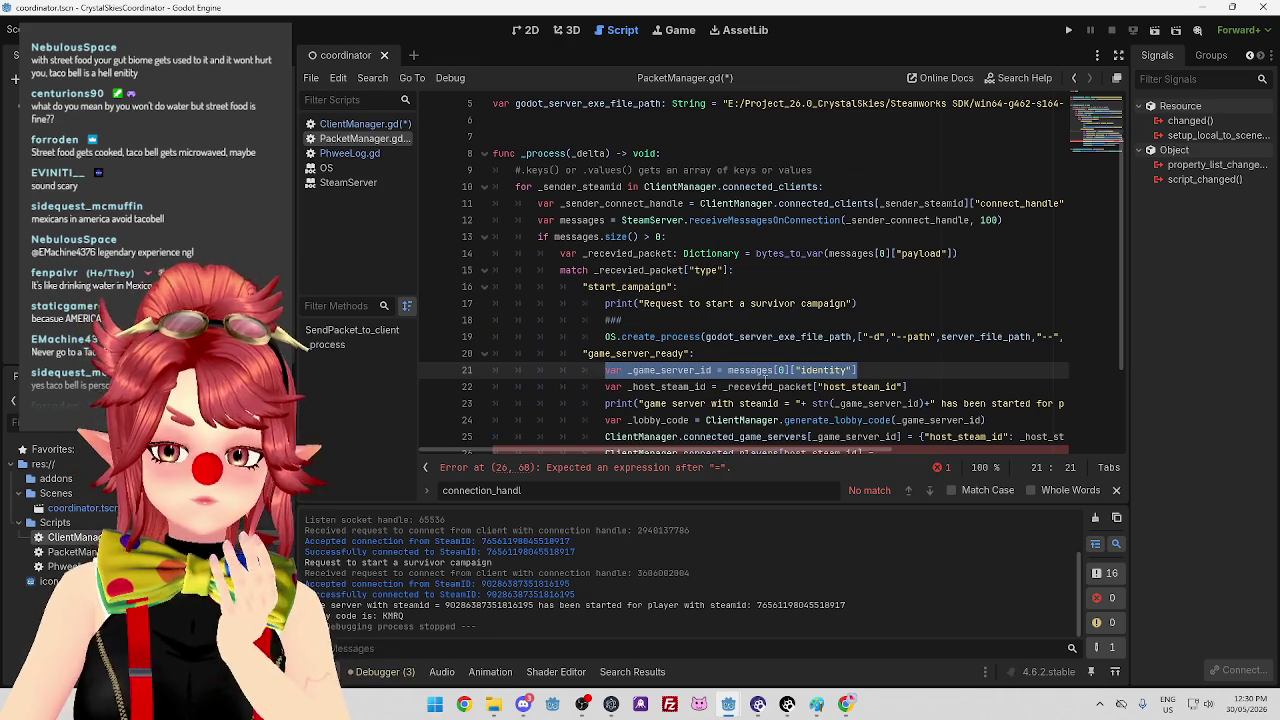
{"action": "scroll", "coordinate": [650, 347], "scroll_direction": "down", "scroll_amount": 1}
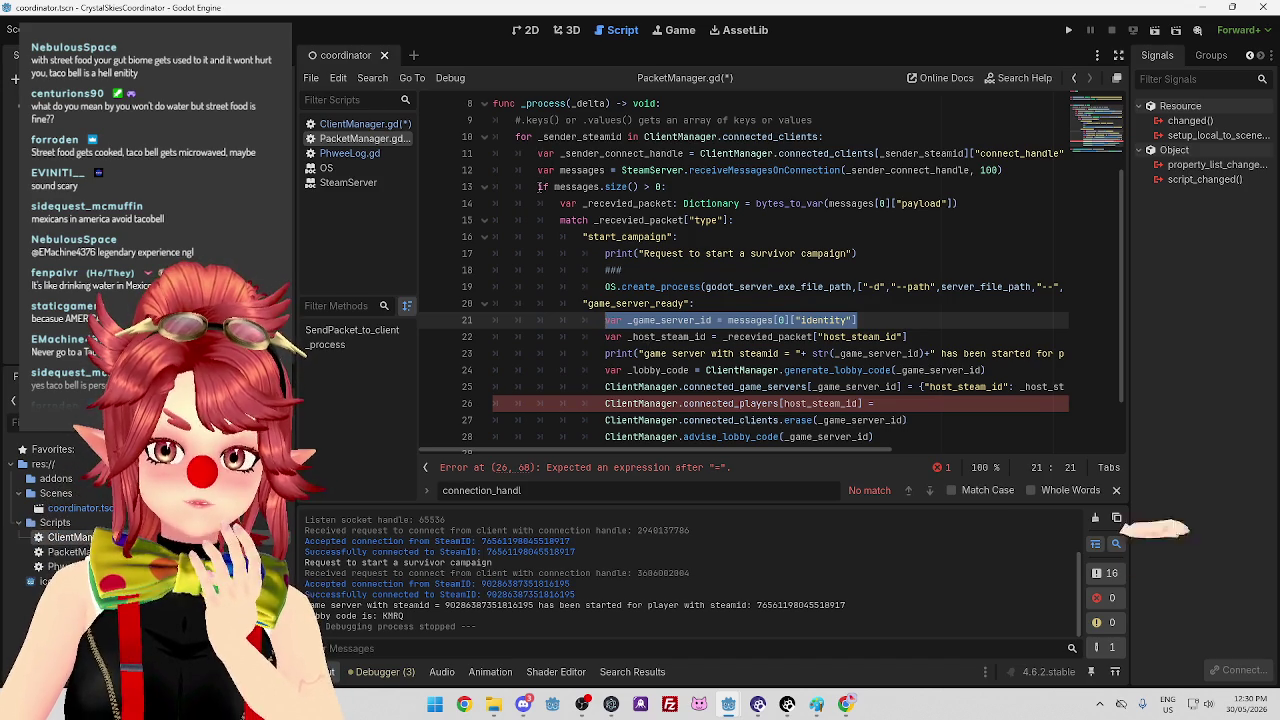
Add a new line 13 declaring var _sender_steam_id, copied from the _game_server_id declaration.
{"action": "left_click", "coordinate": [540, 187]}
{"action": "key", "text": "Return"}
{"action": "key", "text": "Up"}
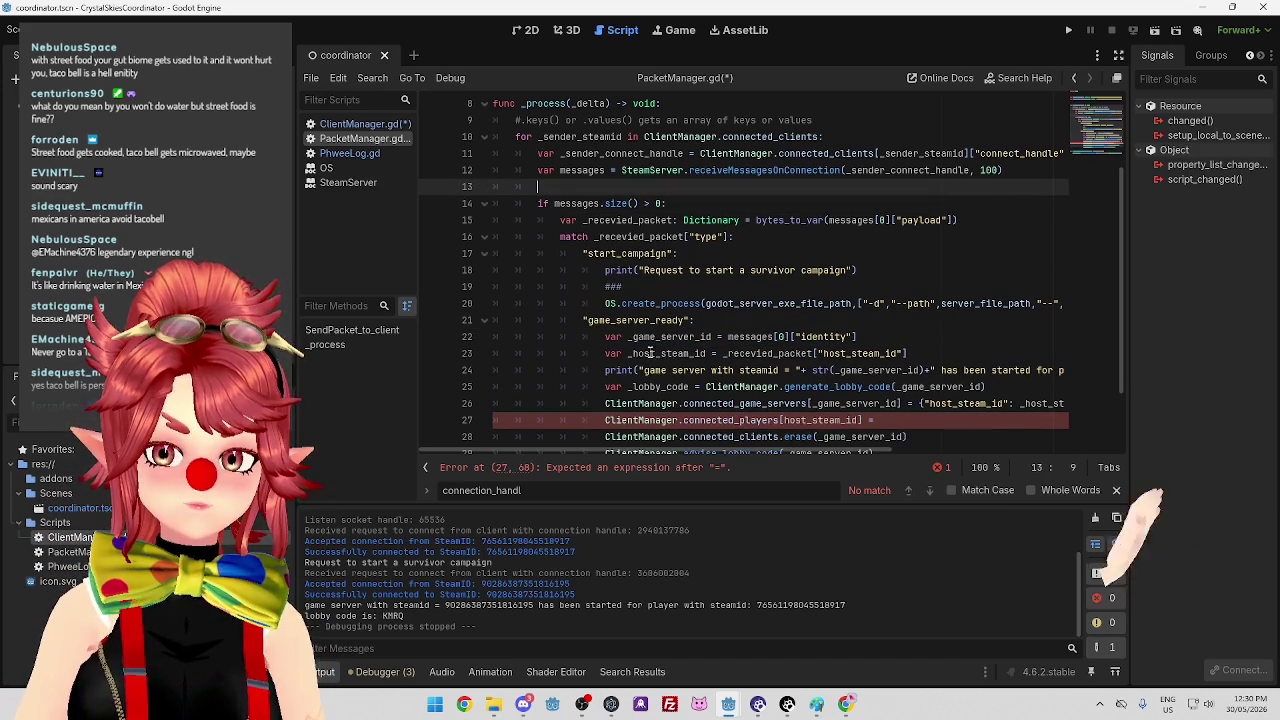
{"action": "left_click_drag", "start_coordinate": [606, 337], "coordinate": [717, 337]}
{"action": "key", "text": "ctrl+c"}
{"action": "left_click", "coordinate": [562, 187]}
{"action": "key", "text": "ctrl+v"}
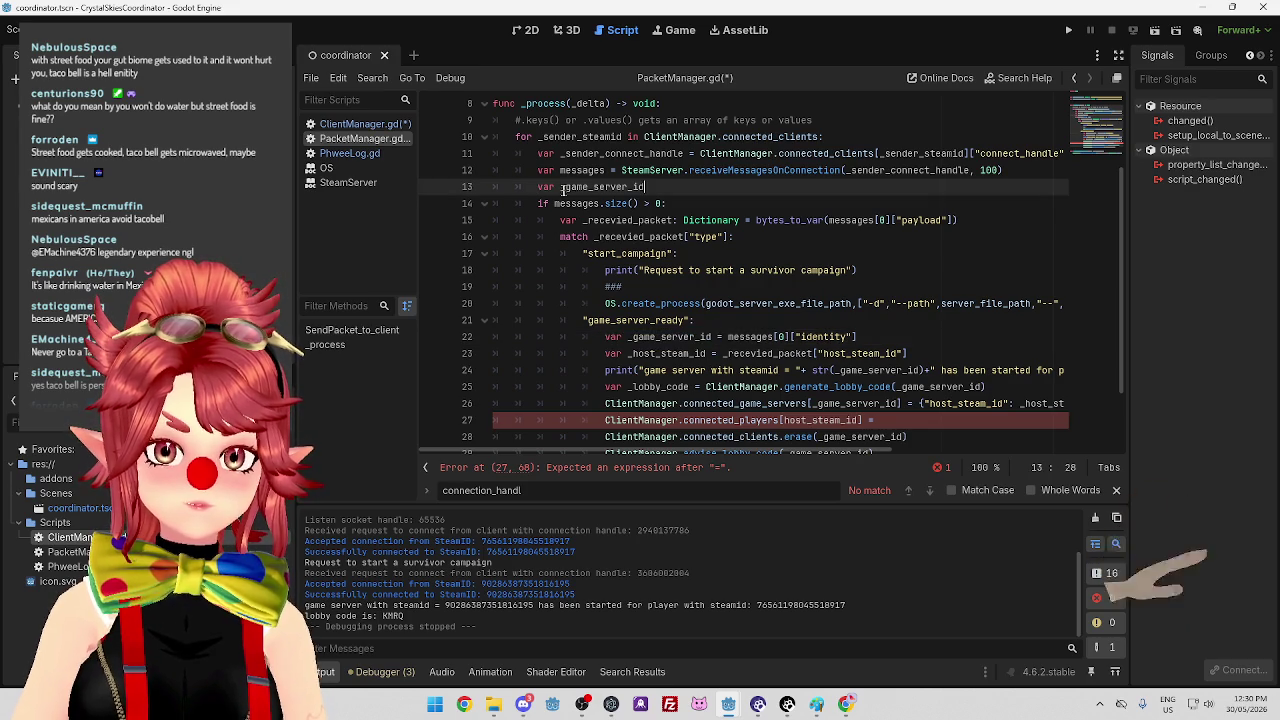
{"action": "left_click_drag", "start_coordinate": [562, 187], "coordinate": [589, 187]}
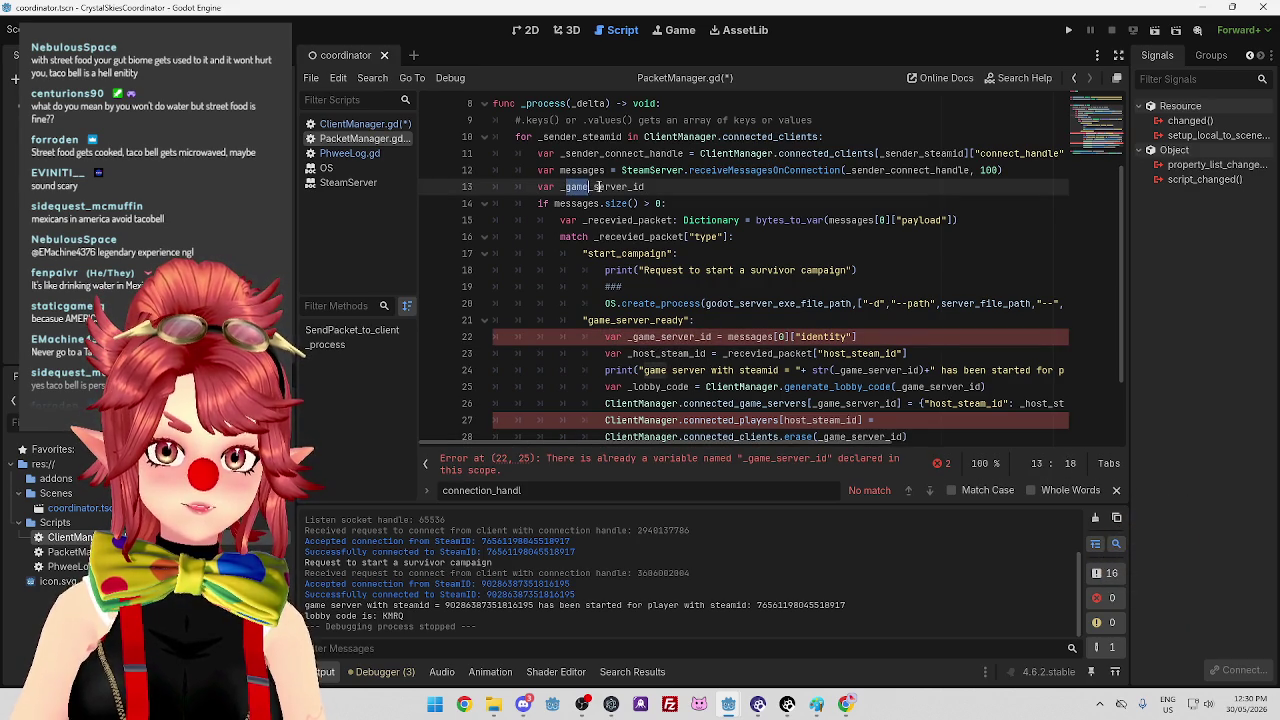
{"action": "type", "text": "_send"}
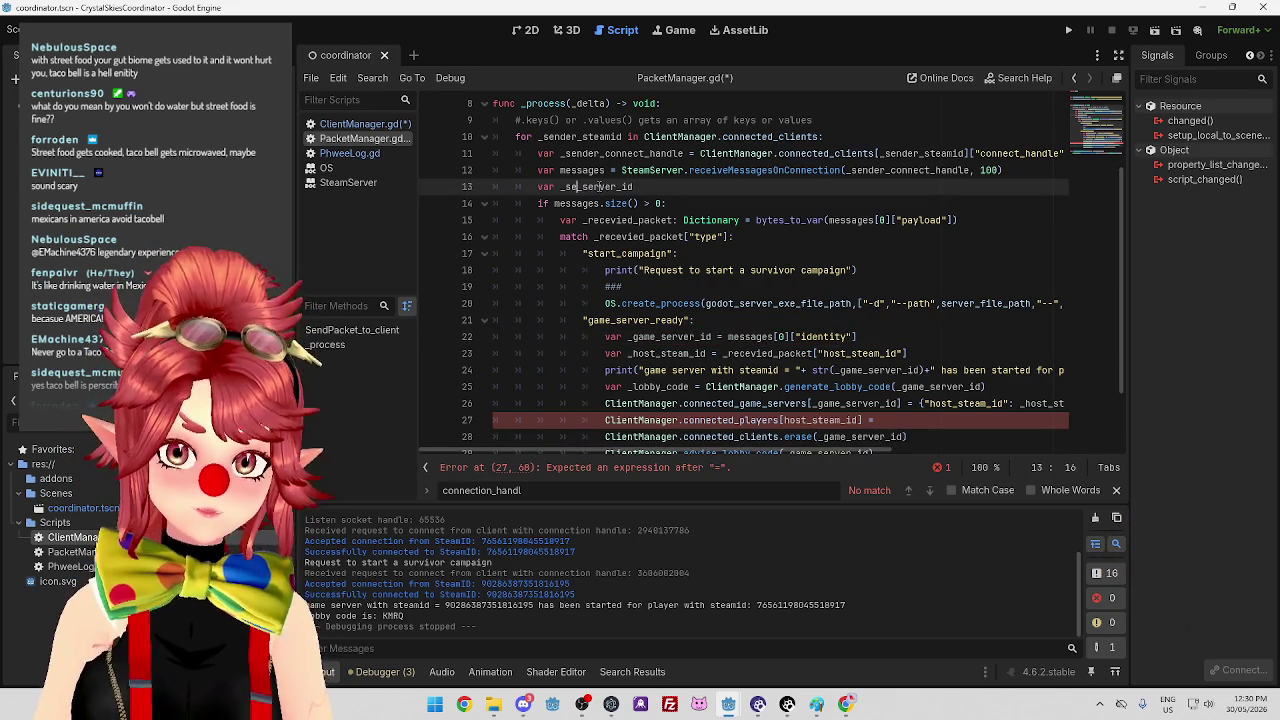
{"action": "type", "text": "er_steam"}
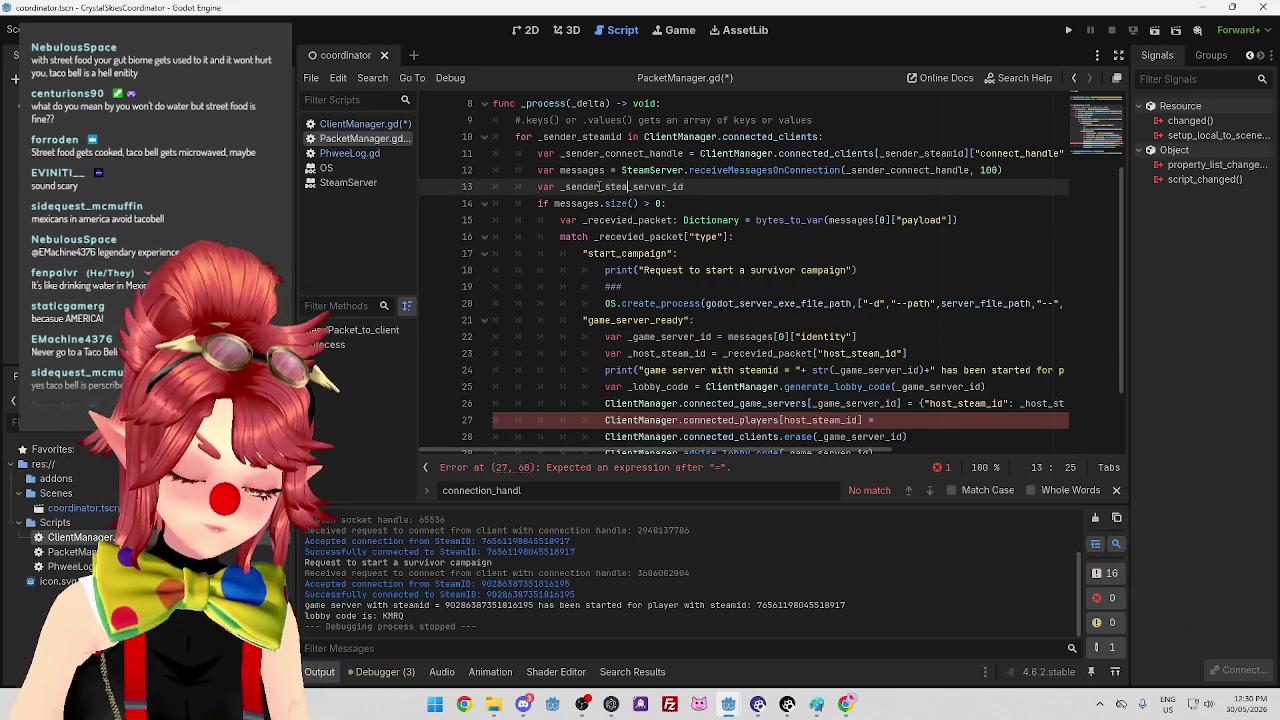
{"action": "key", "text": "Delete"}
{"action": "key", "text": "Delete"}
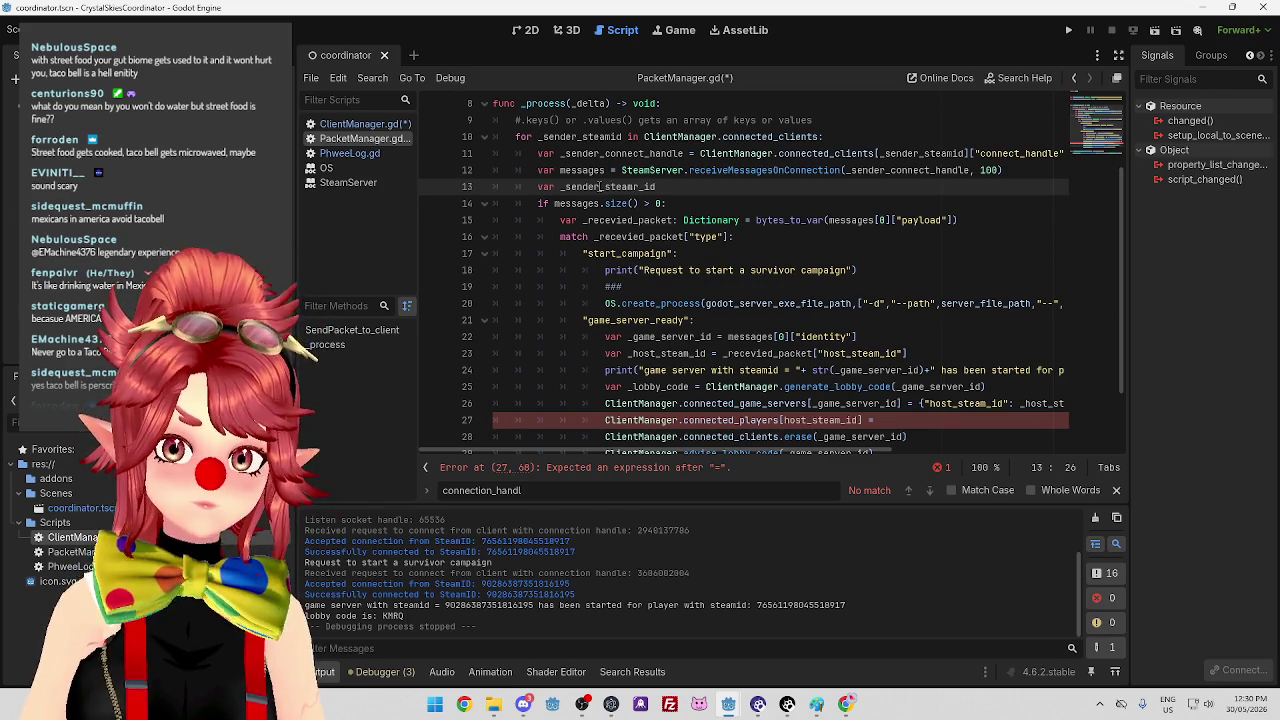
Assign messages[0]["identity"] to _sender_steam_id on line 13.
{"action": "left_click", "coordinate": [856, 336]}
{"action": "left_click_drag", "start_coordinate": [856, 336], "coordinate": [728, 336]}
{"action": "key", "text": "ctrl+c"}
{"action": "left_click", "coordinate": [665, 186]}
{"action": "type", "text": "="}
{"action": "key", "text": "ctrl+v"}
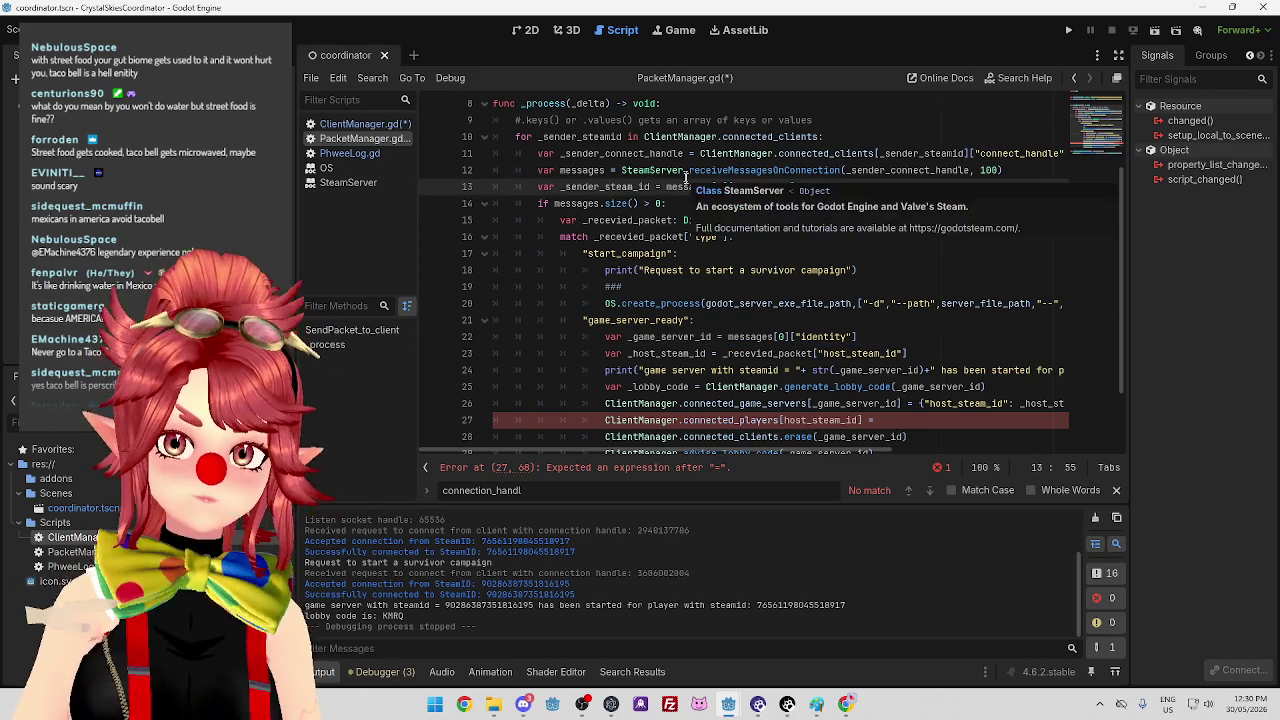
Make line 22 set _game_server_id from _sender_steam_id instead of the identity lookup.
{"action": "left_click_drag", "start_coordinate": [562, 186], "coordinate": [655, 187]}
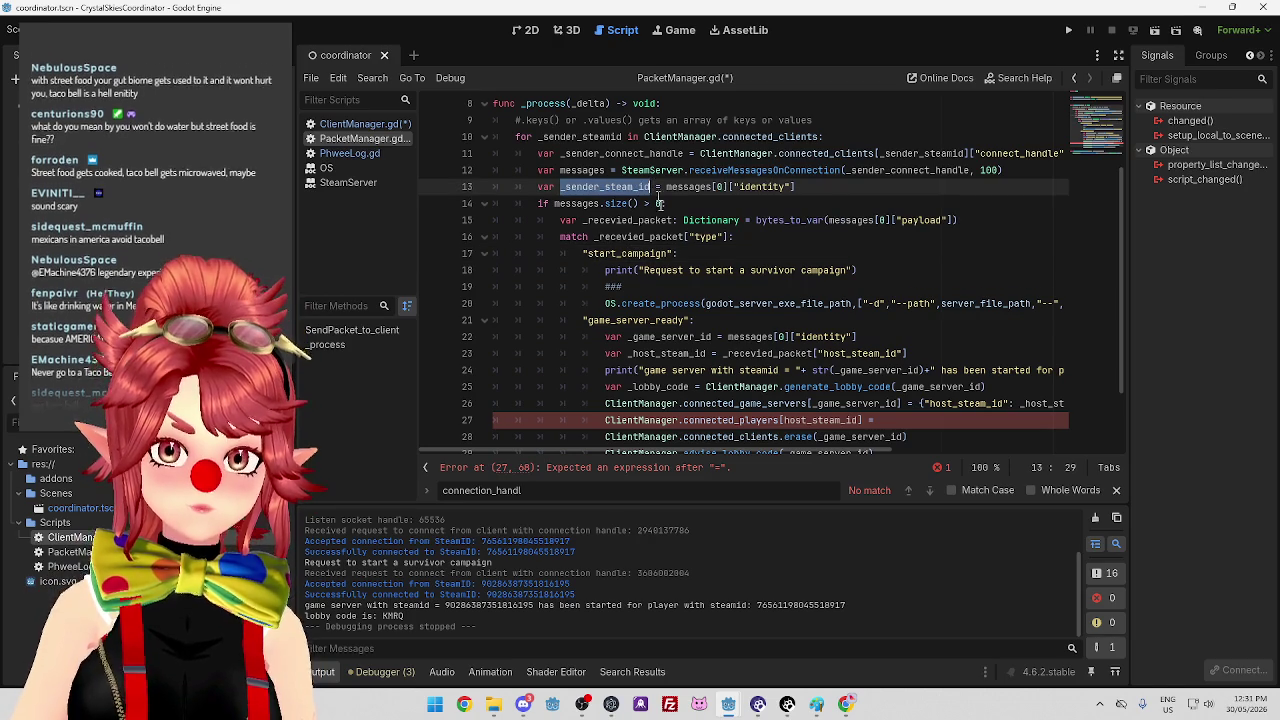
{"action": "key", "text": "ctrl+c"}
{"action": "left_click_drag", "start_coordinate": [857, 337], "coordinate": [728, 337]}
{"action": "key", "text": "ctrl+v"}
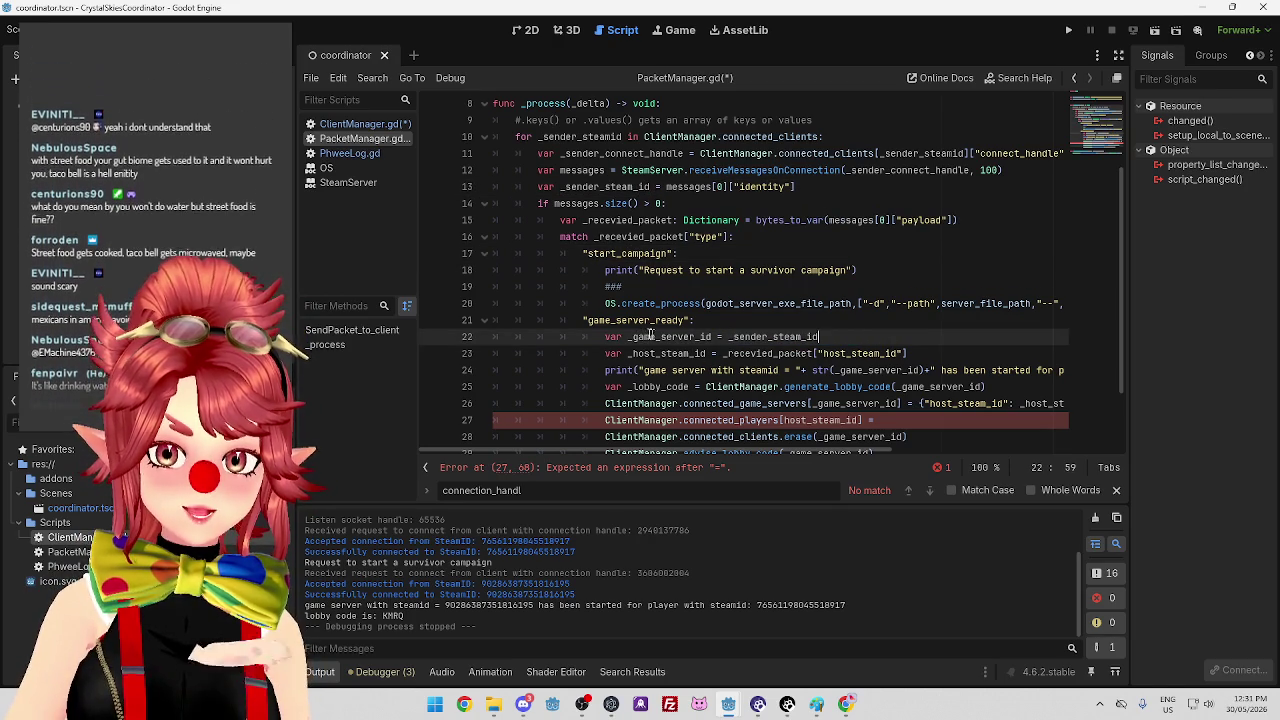
{"action": "key", "text": "Up"}
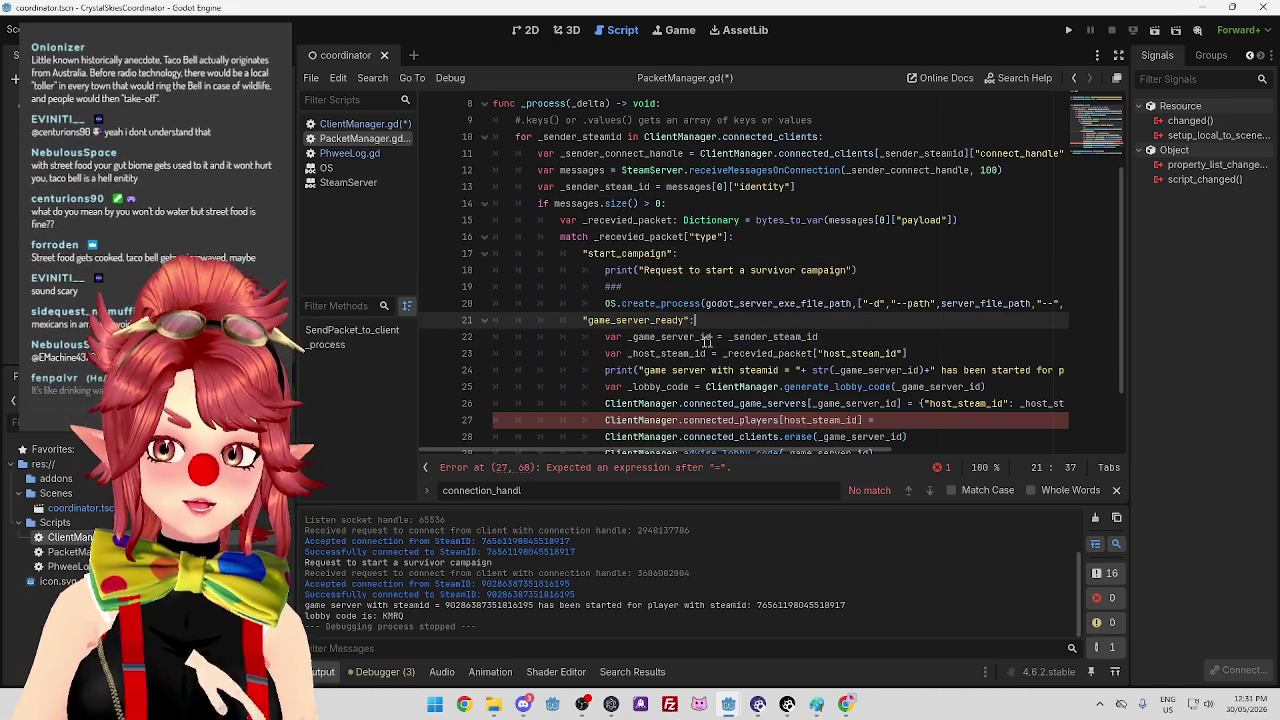
{"action": "left_click", "coordinate": [832, 339]}
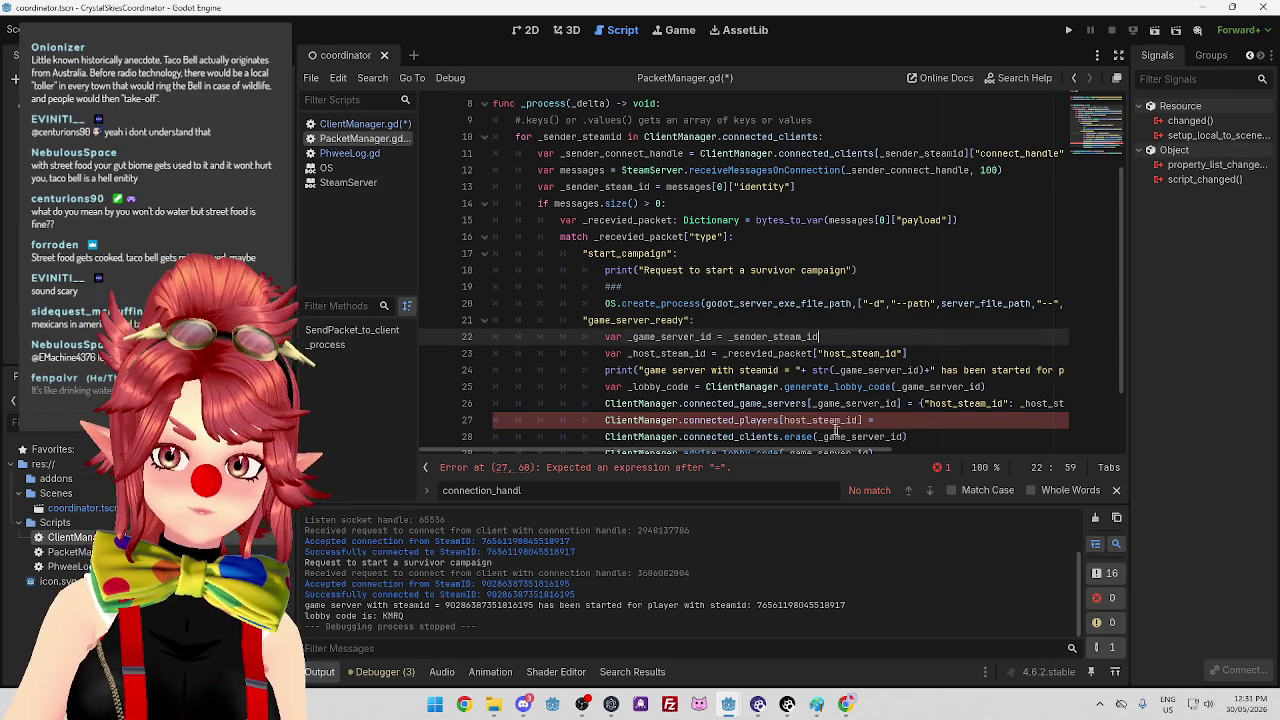
{"action": "left_click", "coordinate": [810, 420]}
{"action": "left_click", "coordinate": [830, 420]}
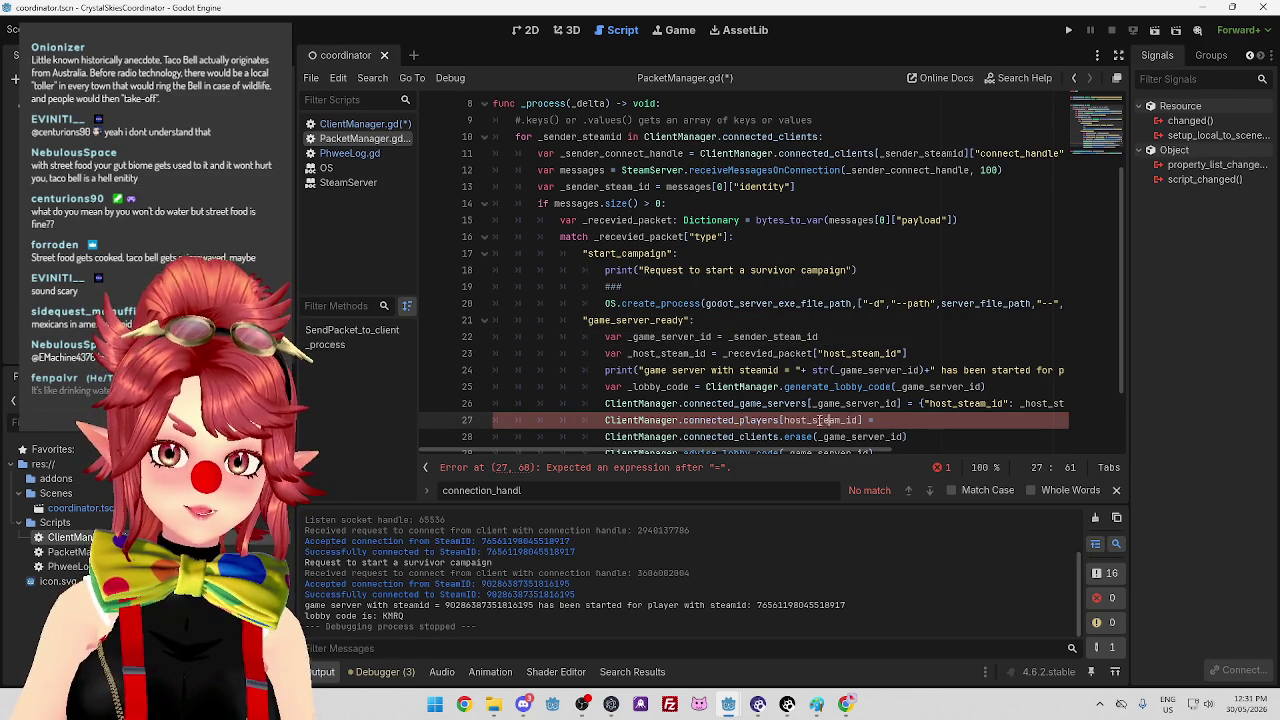
Make line 27 read connected_players[_host_steam_id] = using the variable name from line 23.
{"action": "left_click_drag", "start_coordinate": [784, 420], "coordinate": [860, 420]}
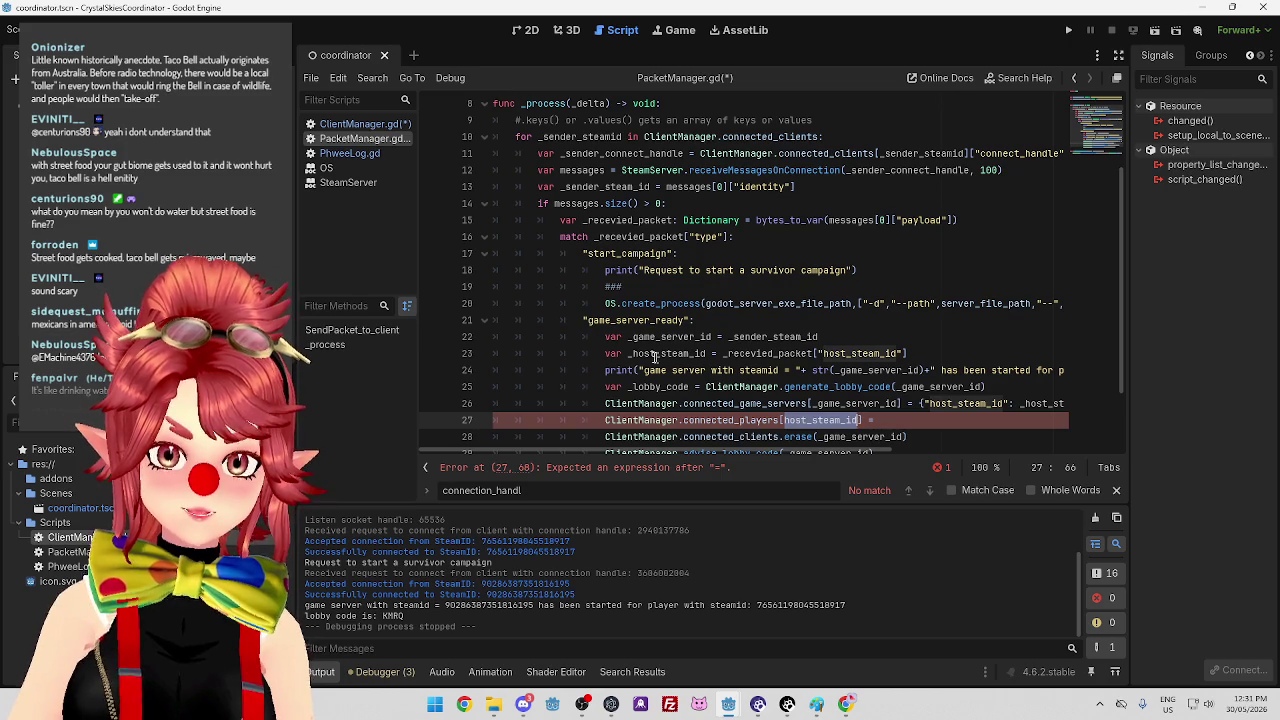
{"action": "left_click_drag", "start_coordinate": [628, 354], "coordinate": [706, 354]}
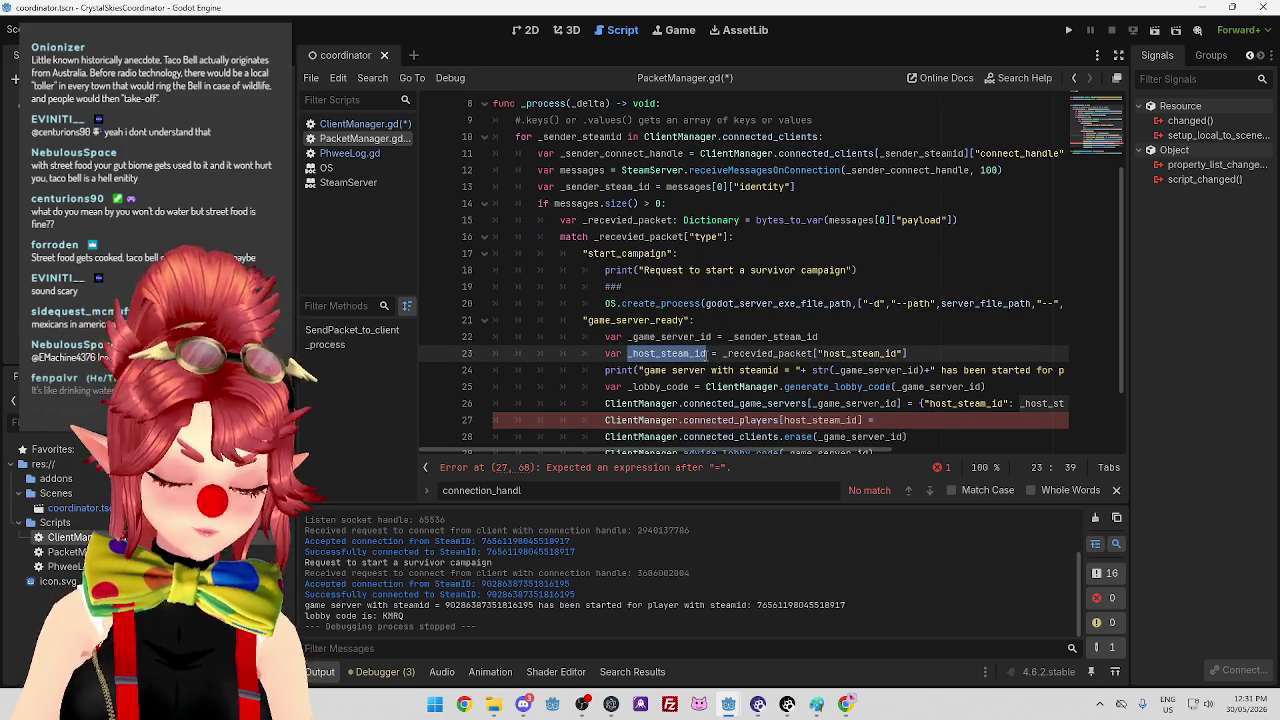
{"action": "left_click_drag", "start_coordinate": [784, 420], "coordinate": [860, 420]}
{"action": "key", "text": "ctrl+v"}
{"action": "key", "text": "End"}
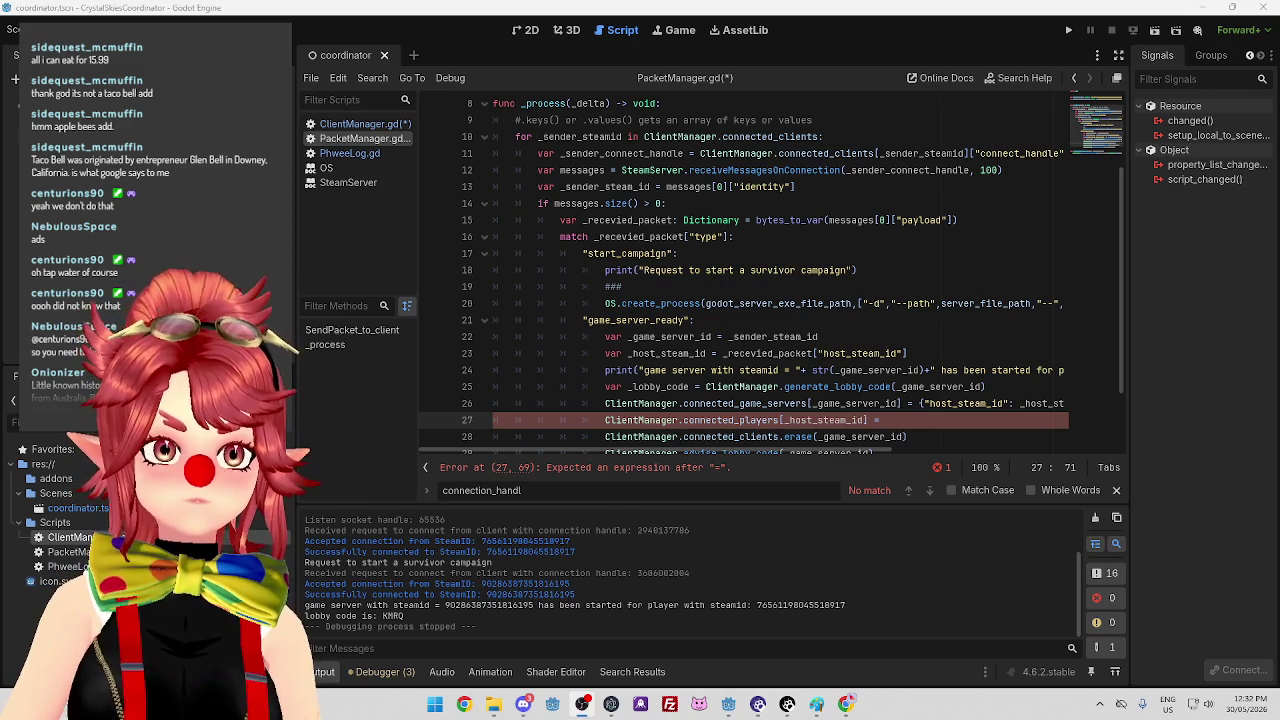
{"action": "left_click", "coordinate": [904, 420]}
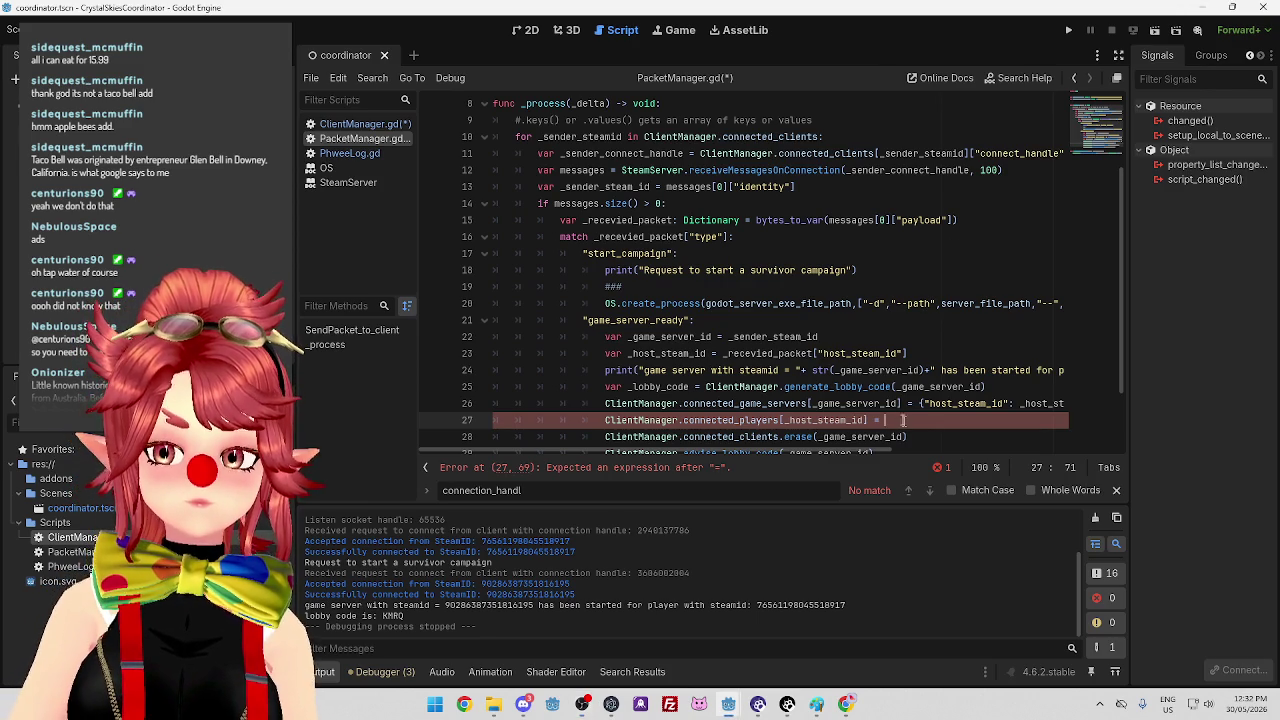
{"action": "scroll", "coordinate": [904, 420], "scroll_direction": "down", "scroll_amount": 1}
{"action": "mouse_move", "coordinate": [843, 452]}
{"action": "left_mouse_down"}
{"action": "mouse_move", "coordinate": [1028, 458]}
{"action": "mouse_move", "coordinate": [884, 462]}
{"action": "mouse_move", "coordinate": [916, 474]}
{"action": "mouse_move", "coordinate": [820, 458]}
{"action": "left_mouse_up"}
{"action": "scroll", "coordinate": [668, 424], "scroll_direction": "up", "scroll_amount": 1}
{"action": "scroll", "coordinate": [911, 388], "scroll_direction": "down", "scroll_amount": 1}
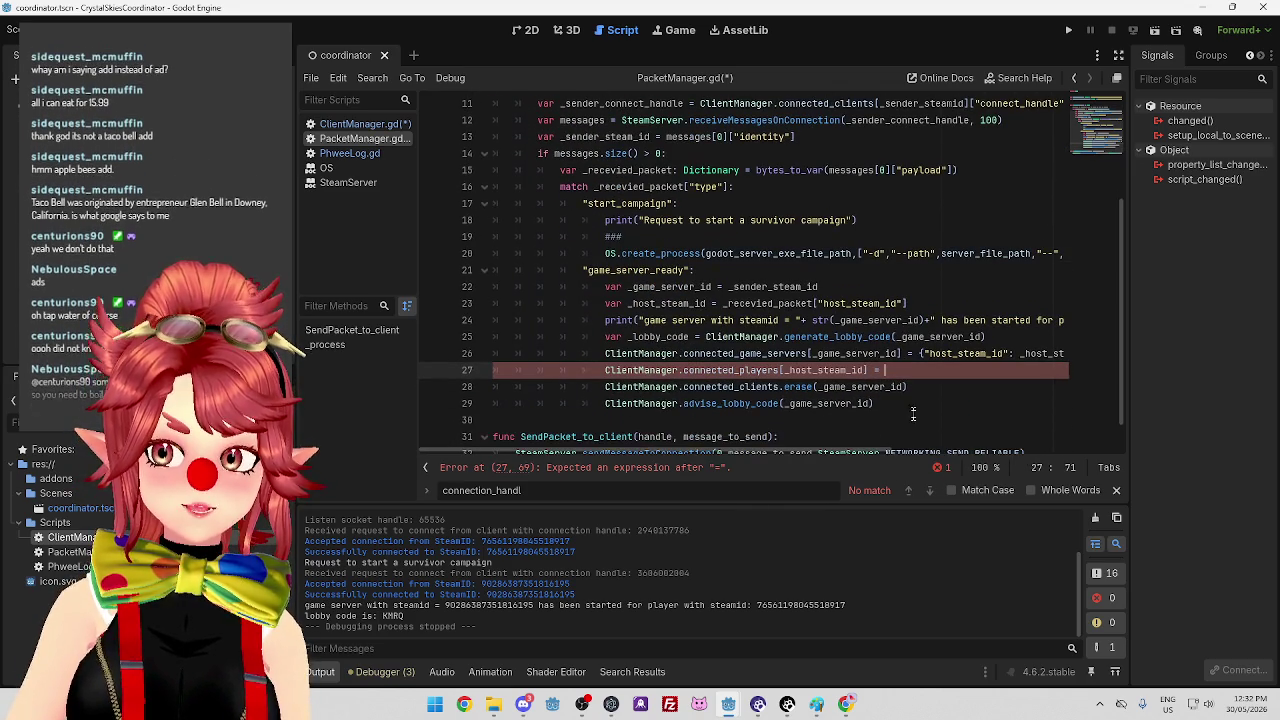
{"action": "scroll", "coordinate": [911, 388], "scroll_direction": "up", "scroll_amount": 1}
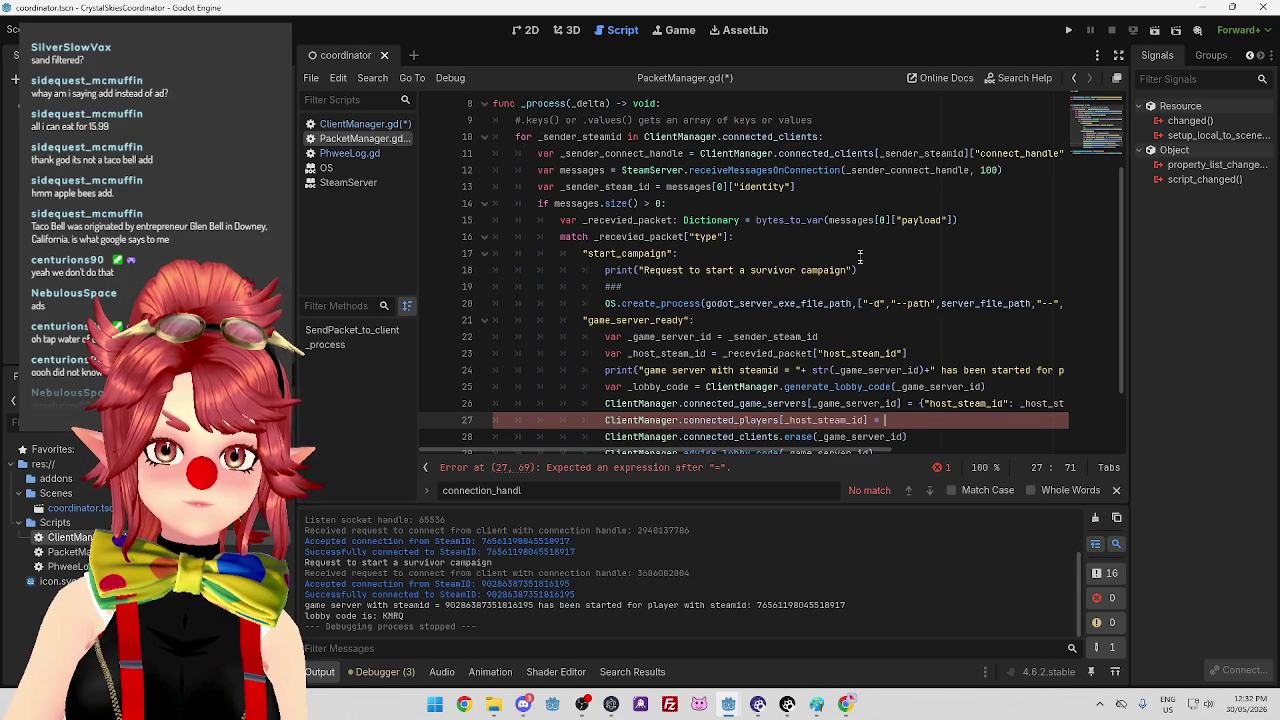
{"action": "scroll", "coordinate": [860, 245], "scroll_direction": "down", "scroll_amount": 1}
{"action": "mouse_move", "coordinate": [886, 455]}
{"action": "left_mouse_down"}
{"action": "mouse_move", "coordinate": [1048, 458]}
{"action": "mouse_move", "coordinate": [887, 433]}
{"action": "left_mouse_up"}
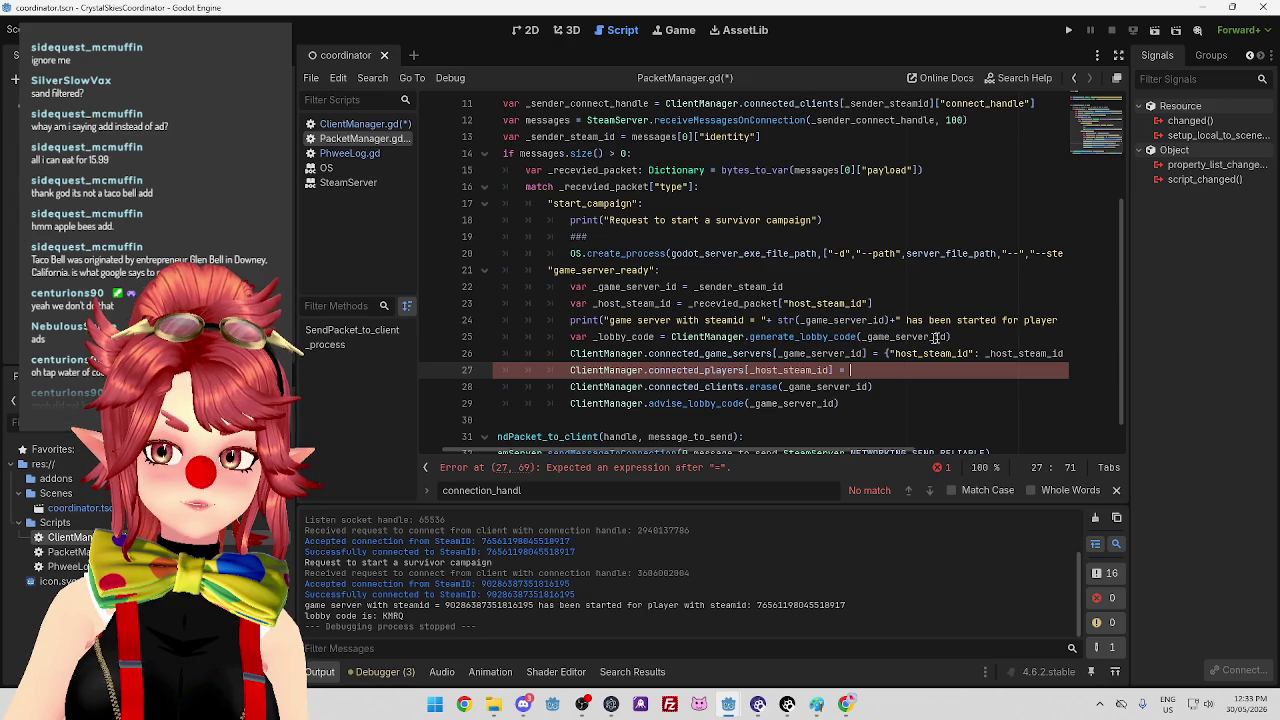
{"action": "left_click", "coordinate": [571, 338]}
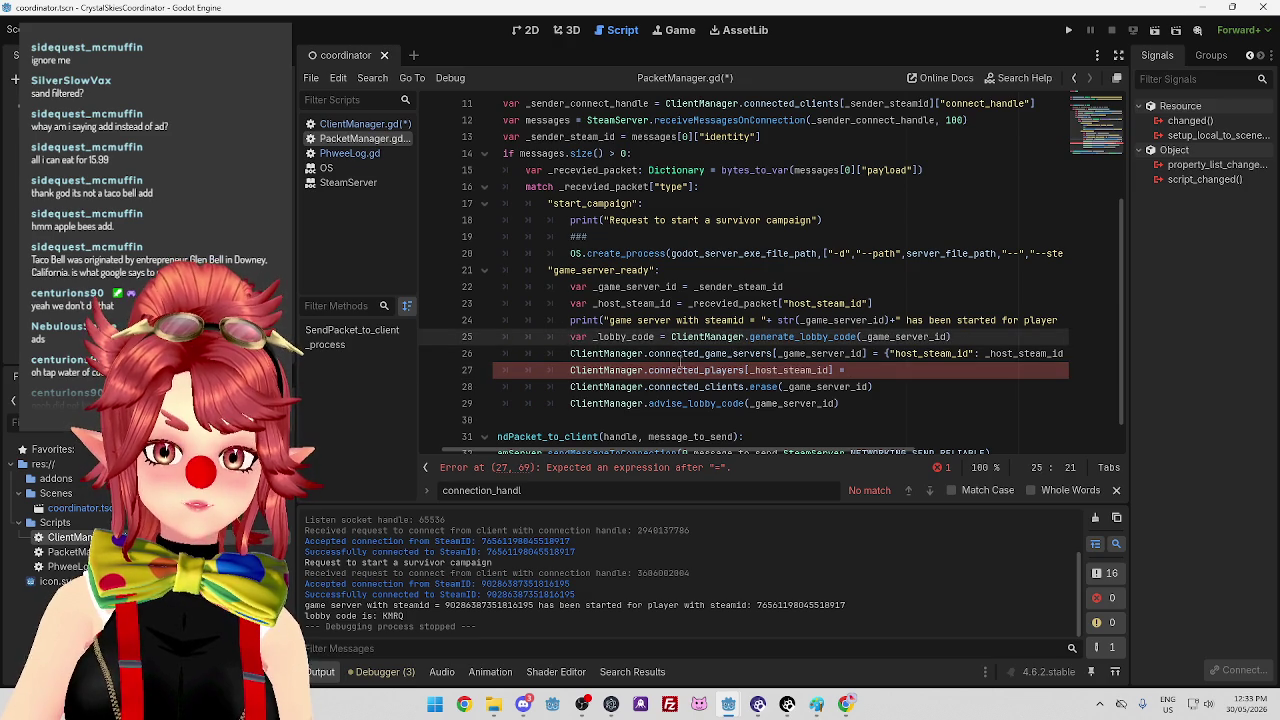
{"action": "left_click_drag", "start_coordinate": [609, 304], "coordinate": [670, 304]}
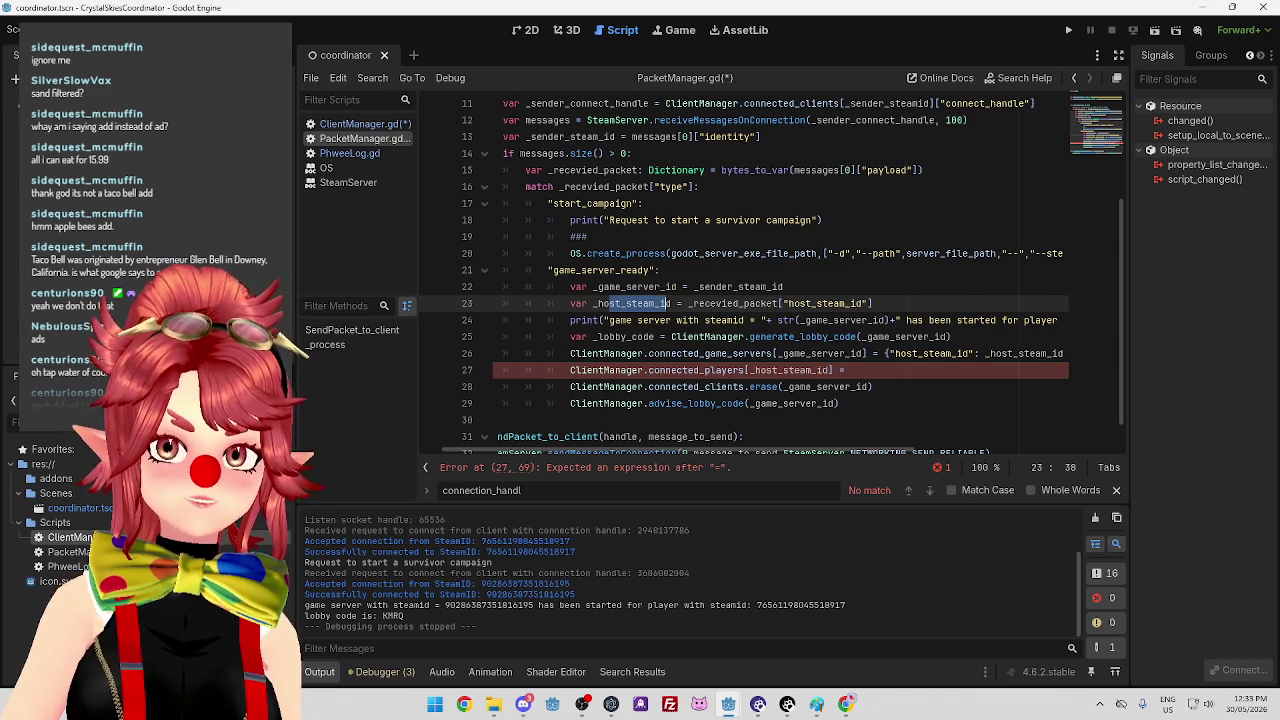
{"action": "left_click", "coordinate": [914, 304]}
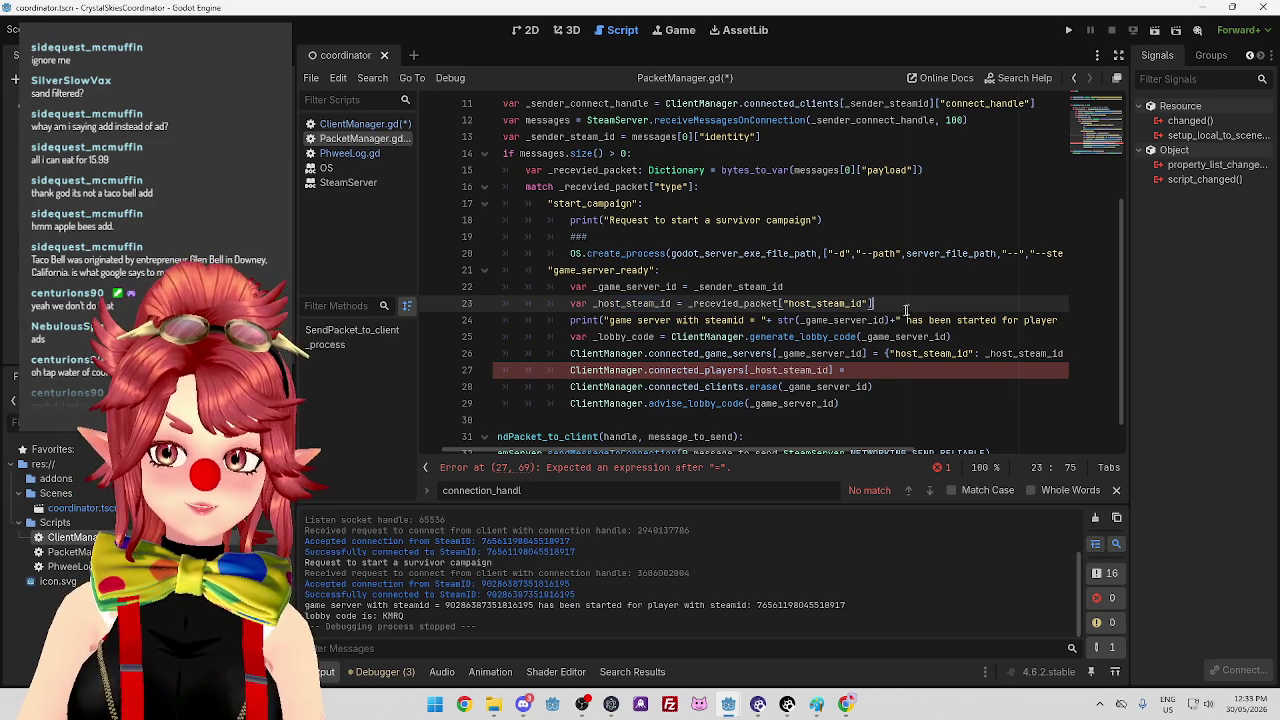
{"action": "scroll", "coordinate": [788, 358], "scroll_direction": "down", "scroll_amount": 1}
{"action": "mouse_move", "coordinate": [844, 448]}
{"action": "left_mouse_down"}
{"action": "mouse_move", "coordinate": [971, 444]}
{"action": "mouse_move", "coordinate": [740, 453]}
{"action": "mouse_move", "coordinate": [896, 478]}
{"action": "mouse_move", "coordinate": [749, 464]}
{"action": "mouse_move", "coordinate": [866, 459]}
{"action": "left_mouse_up"}
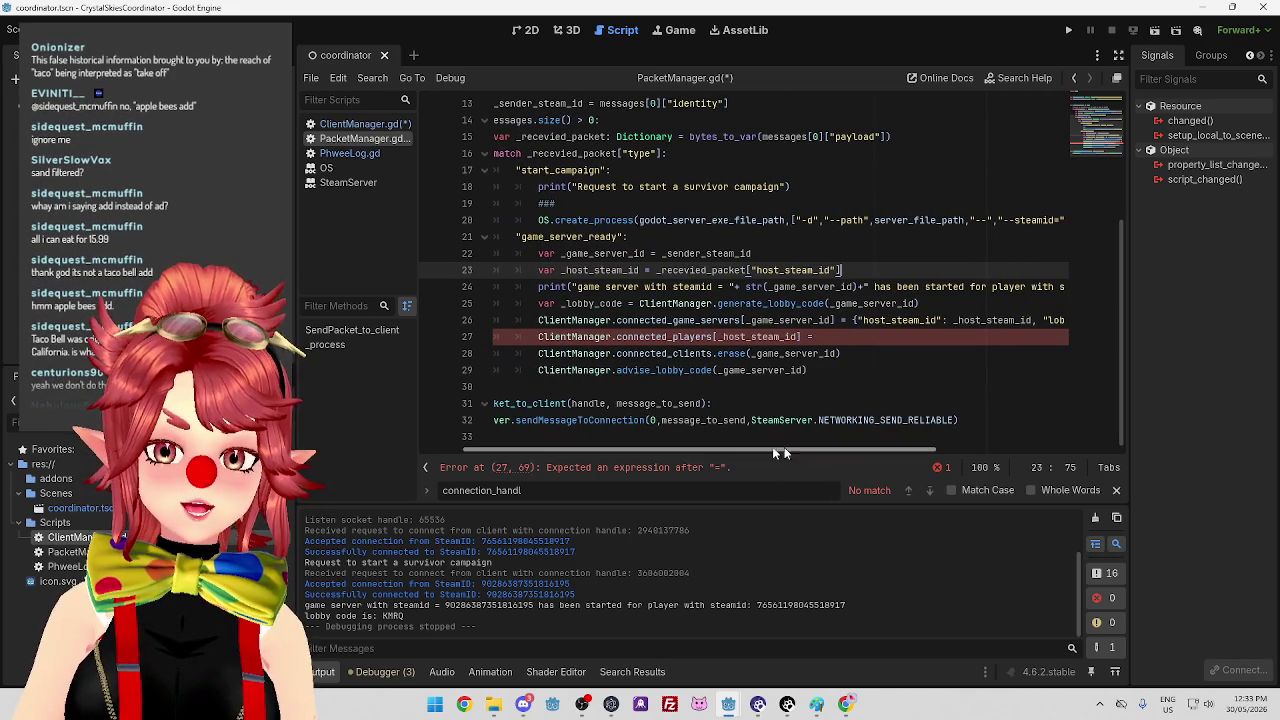
{"action": "mouse_move", "coordinate": [709, 460]}
{"action": "left_mouse_down"}
{"action": "mouse_move", "coordinate": [732, 451]}
{"action": "mouse_move", "coordinate": [641, 455]}
{"action": "left_mouse_up"}
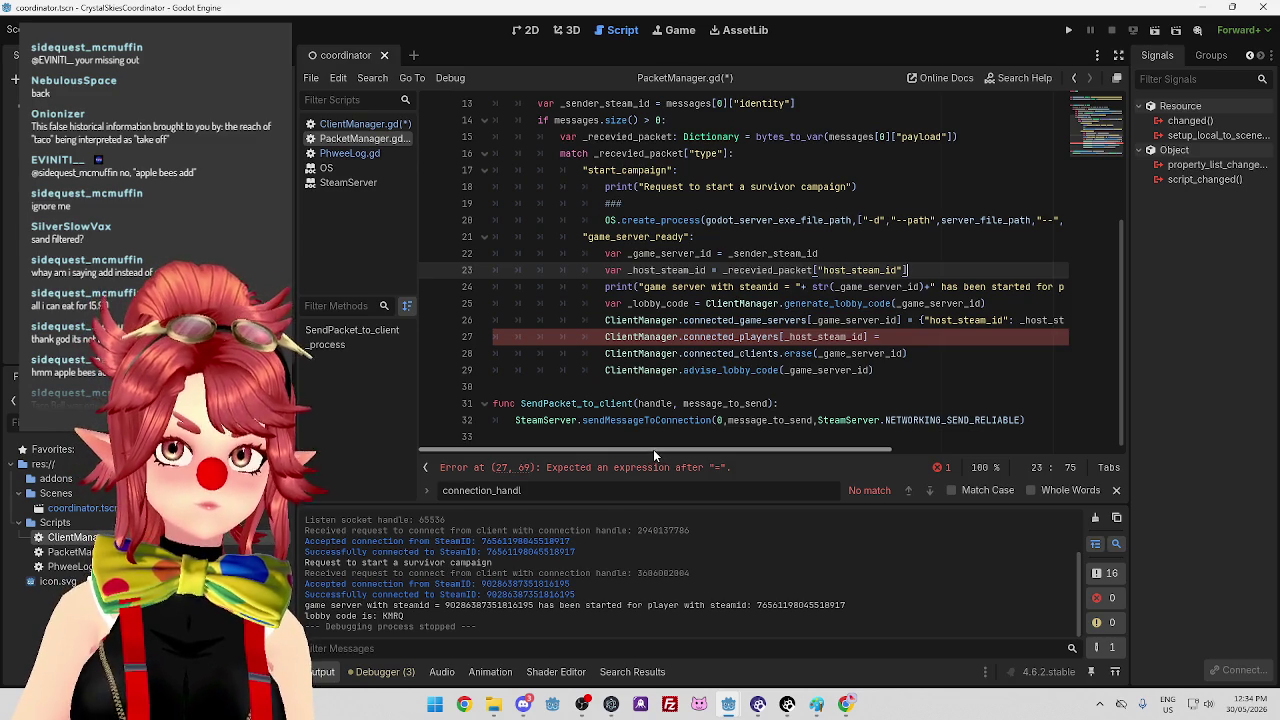
{"action": "scroll", "coordinate": [653, 449], "scroll_direction": "right", "scroll_amount": 5}
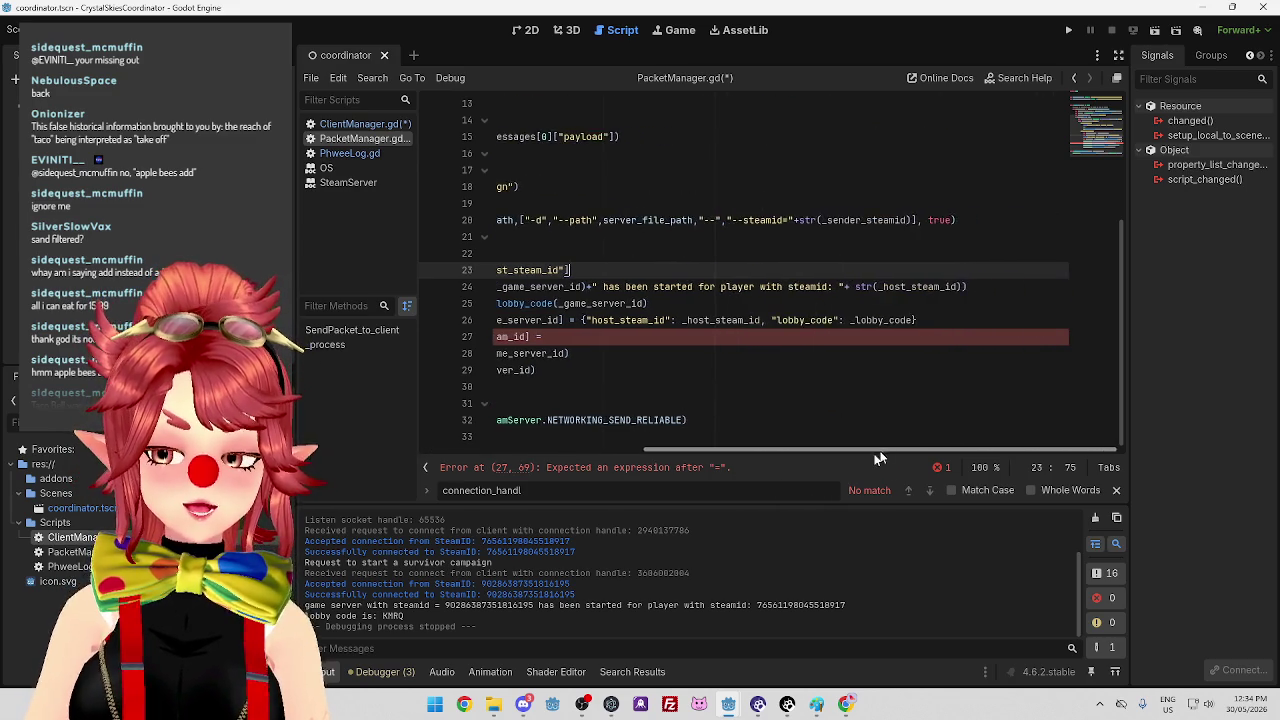
{"action": "scroll", "coordinate": [644, 442], "scroll_direction": "left", "scroll_amount": 5}
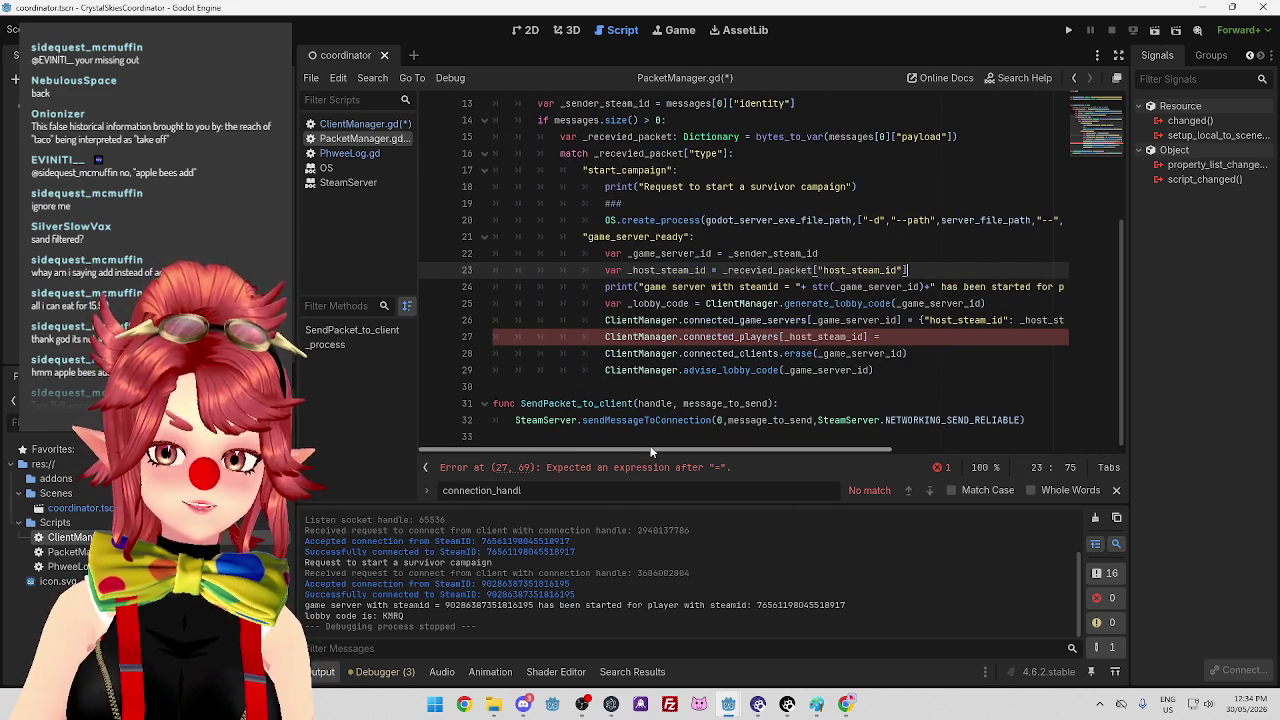
{"action": "mouse_move", "coordinate": [651, 449]}
{"action": "left_mouse_down"}
{"action": "mouse_move", "coordinate": [810, 449]}
{"action": "mouse_move", "coordinate": [614, 443]}
{"action": "mouse_move", "coordinate": [802, 449]}
{"action": "mouse_move", "coordinate": [621, 443]}
{"action": "mouse_move", "coordinate": [822, 473]}
{"action": "mouse_move", "coordinate": [585, 440]}
{"action": "left_mouse_up"}
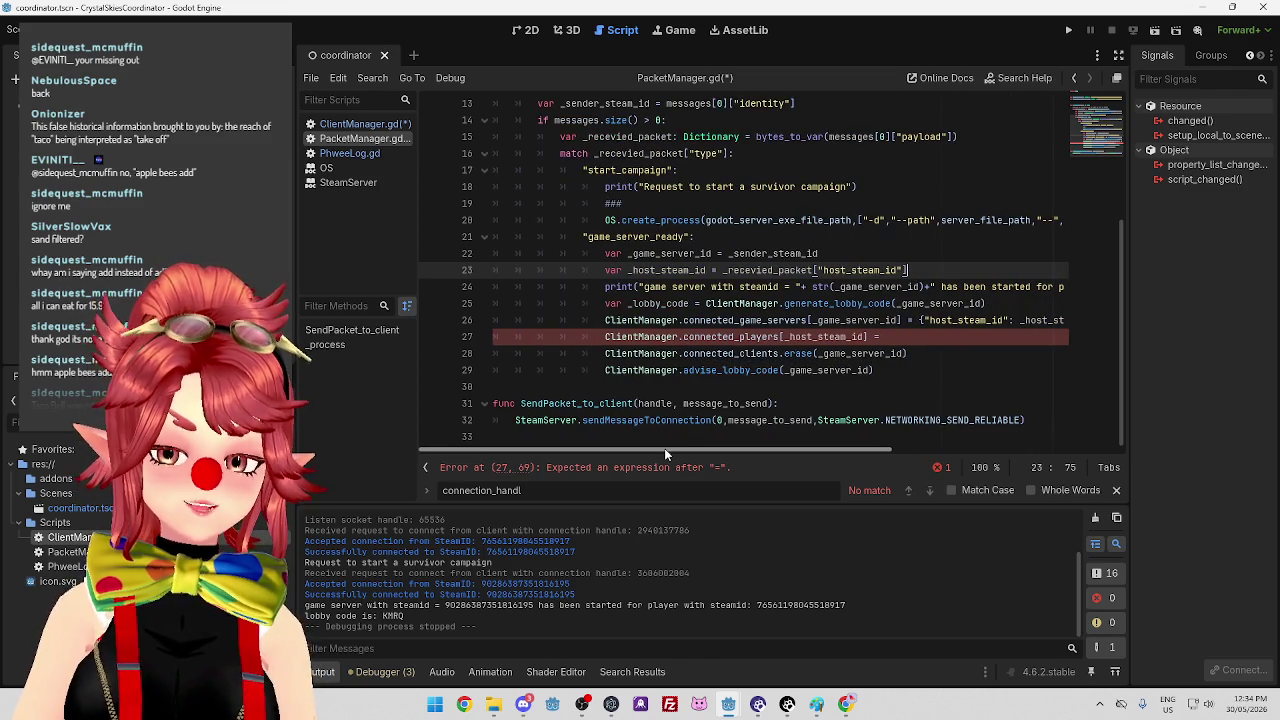
{"action": "left_click", "coordinate": [895, 337]}
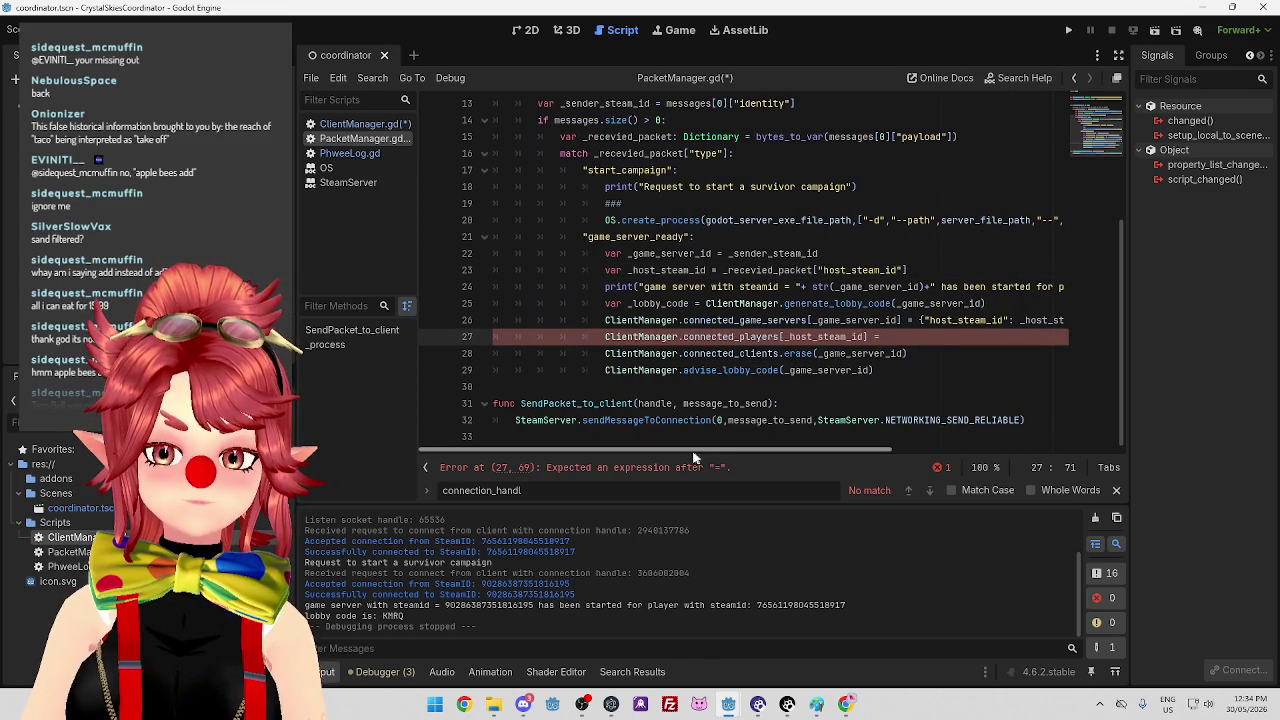
{"action": "mouse_move", "coordinate": [676, 450]}
{"action": "left_mouse_down"}
{"action": "mouse_move", "coordinate": [857, 449]}
{"action": "mouse_move", "coordinate": [701, 450]}
{"action": "mouse_move", "coordinate": [813, 450]}
{"action": "left_mouse_up"}
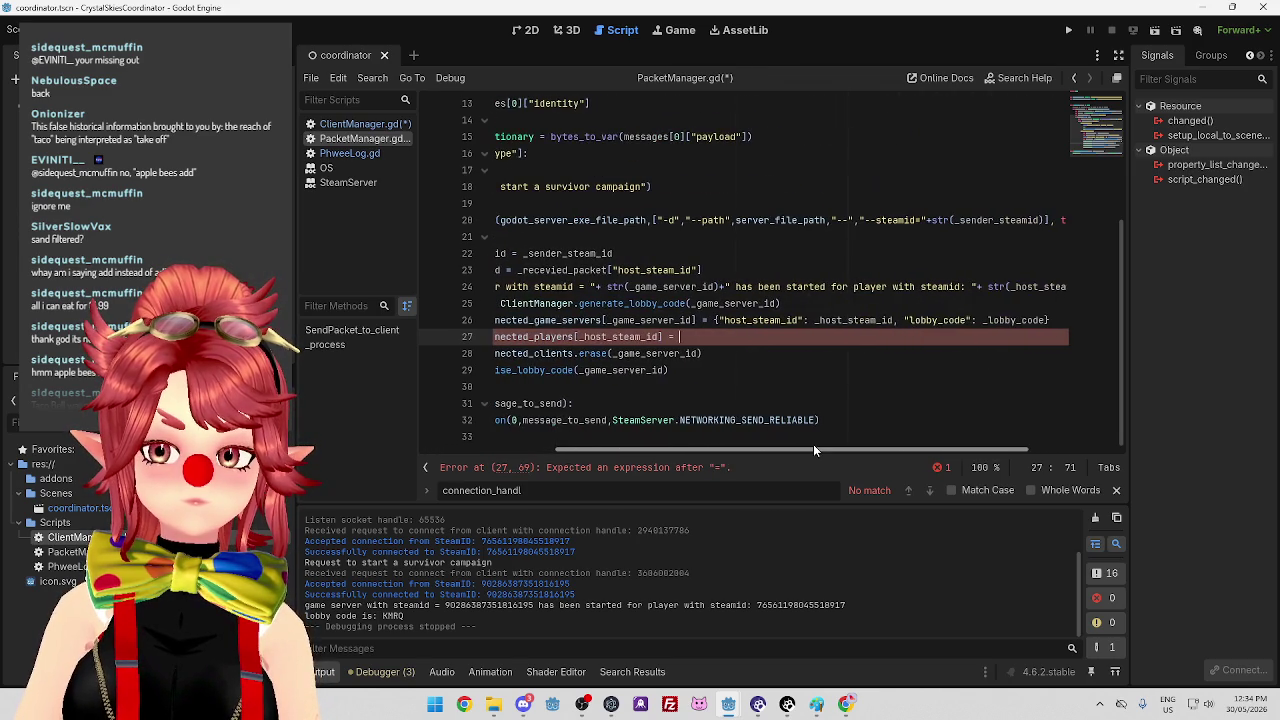
{"action": "left_click", "coordinate": [717, 320]}
{"action": "left_click_drag", "start_coordinate": [719, 447], "coordinate": [592, 447]}
{"action": "left_click", "coordinate": [606, 321]}
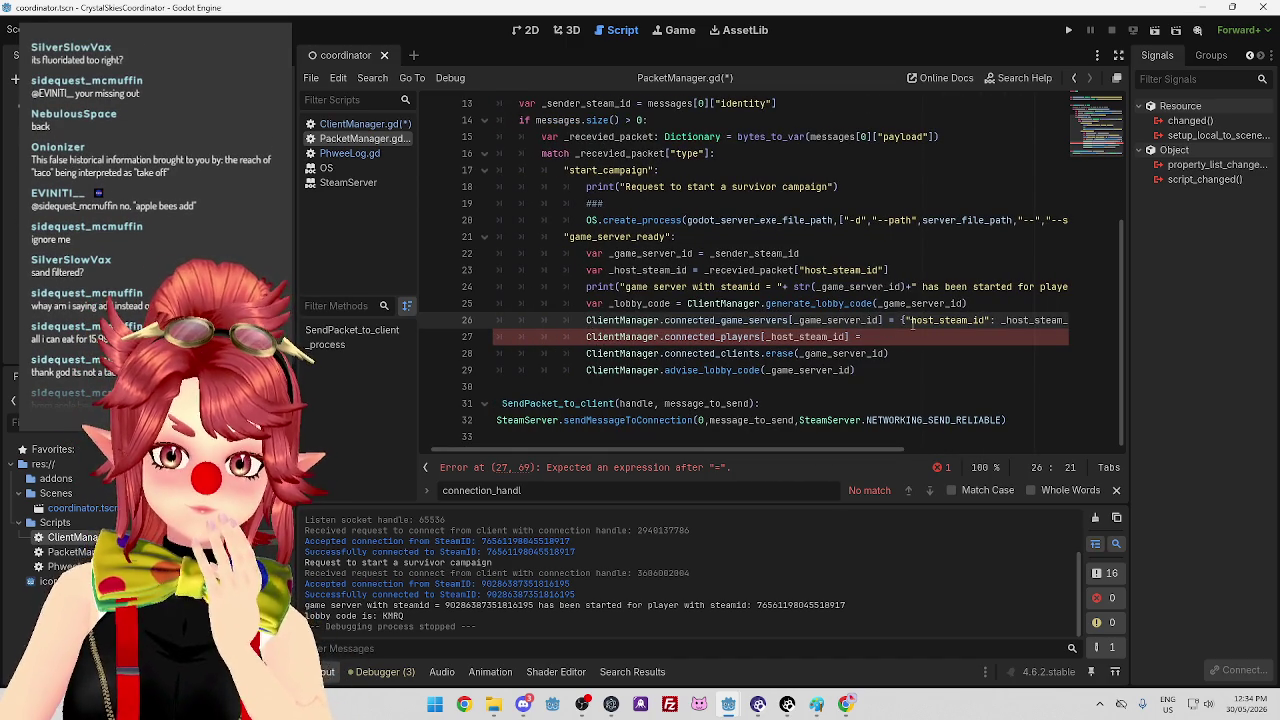
Insert a new line 26 assigning connected_game_servers[_game_server_id] to the same expression.
{"action": "key", "text": "Down"}
{"action": "key", "text": "Return"}
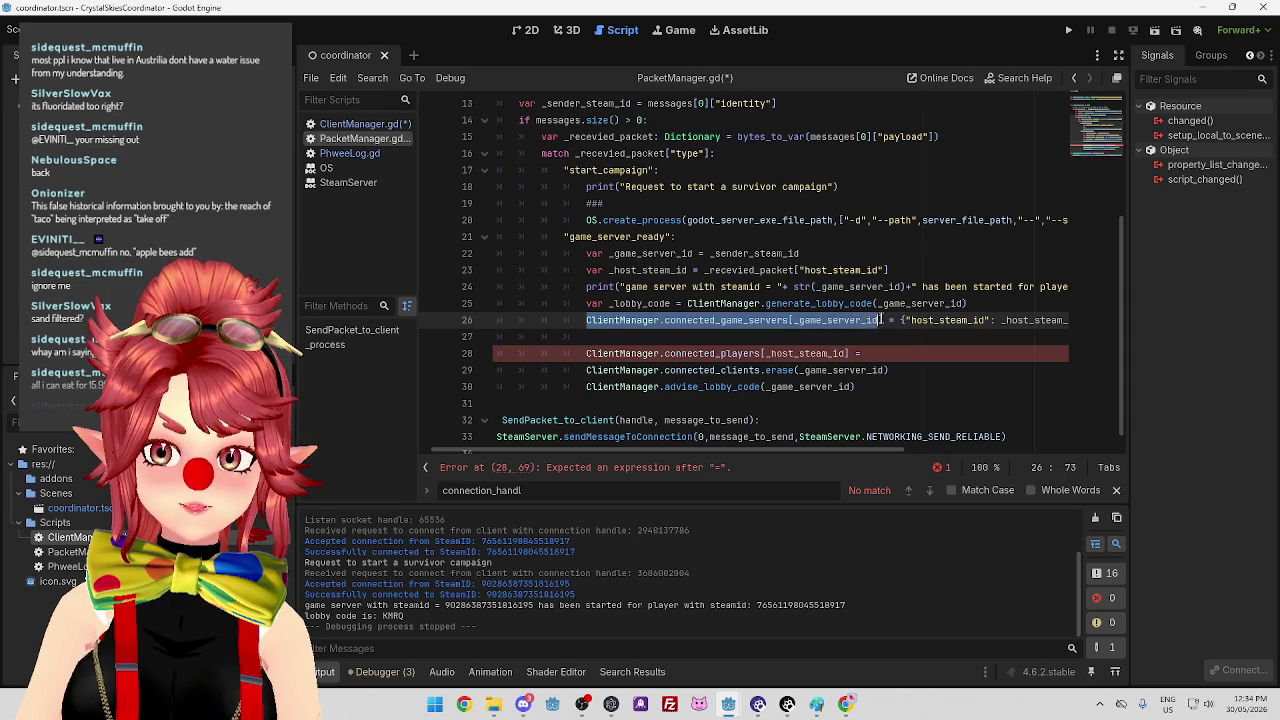
{"action": "key", "text": "ctrl+z"}
{"action": "key", "text": "Up"}
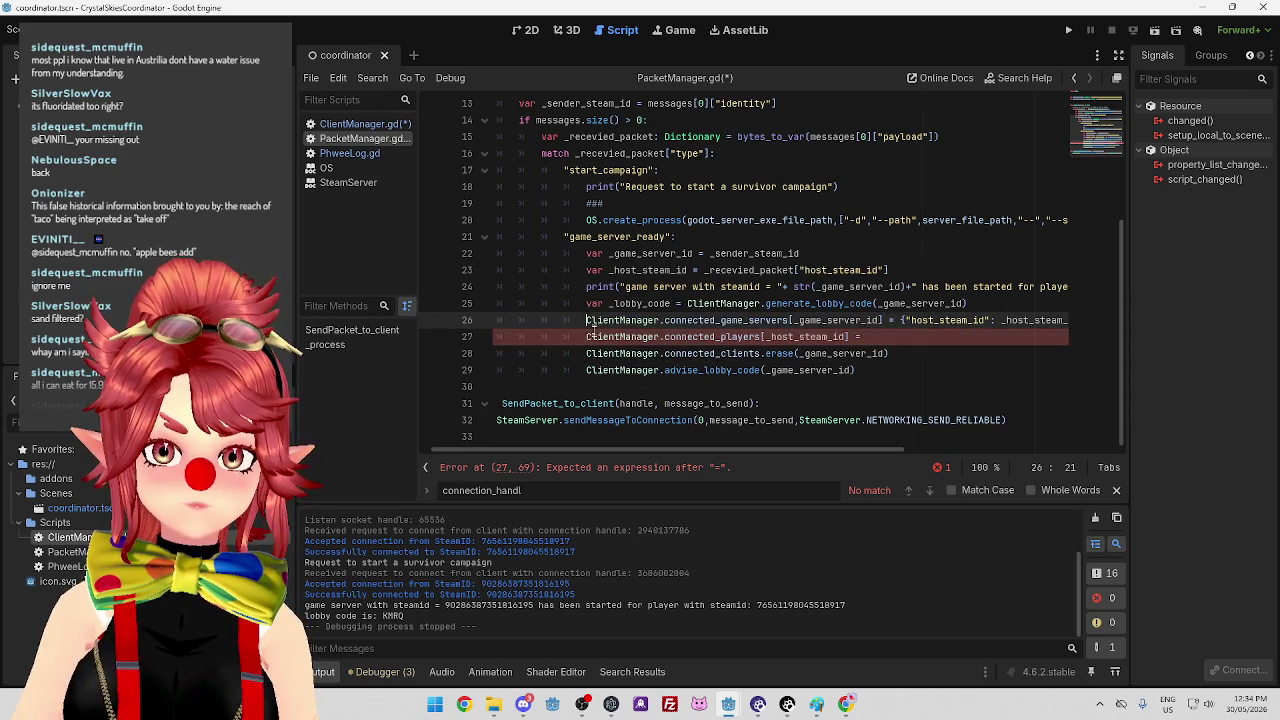
{"action": "key", "text": "Return"}
{"action": "left_click_drag", "start_coordinate": [588, 336], "coordinate": [877, 338]}
{"action": "key", "text": "Up"}
{"action": "type", "text": "ClientManager.connected_game_servers[_game_server_id]"}
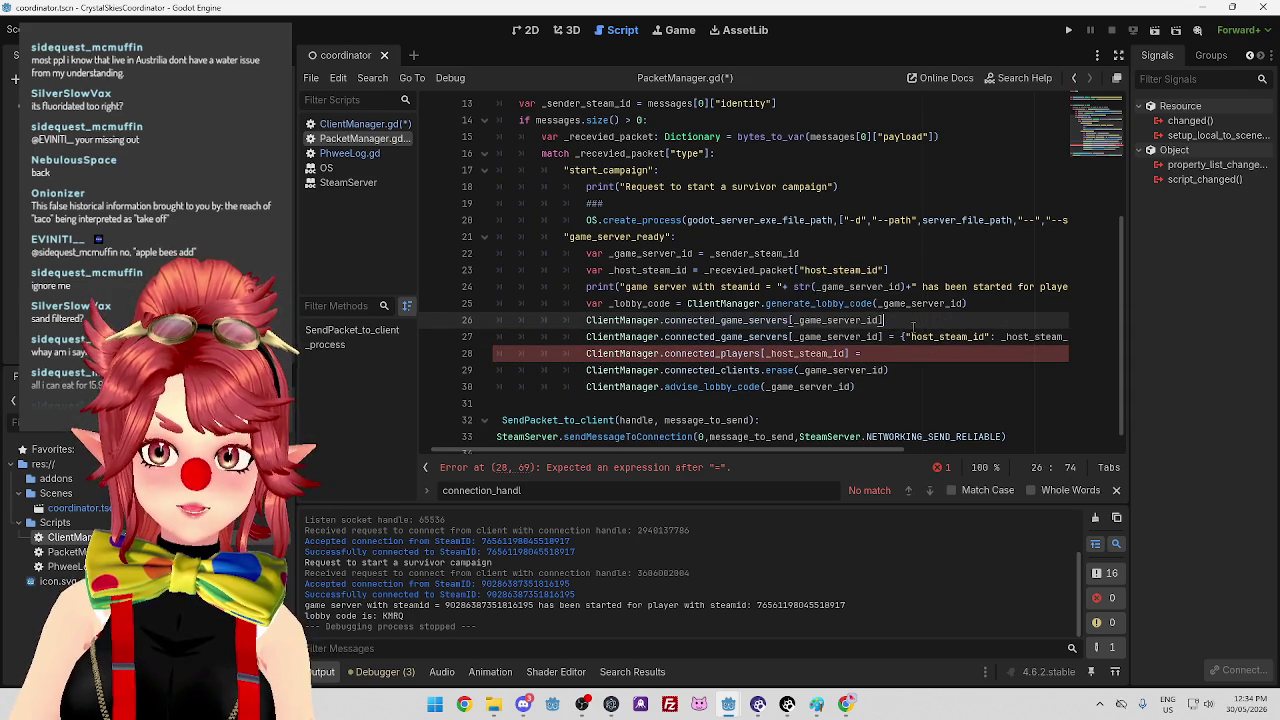
{"action": "key", "text": "ctrl+v"}
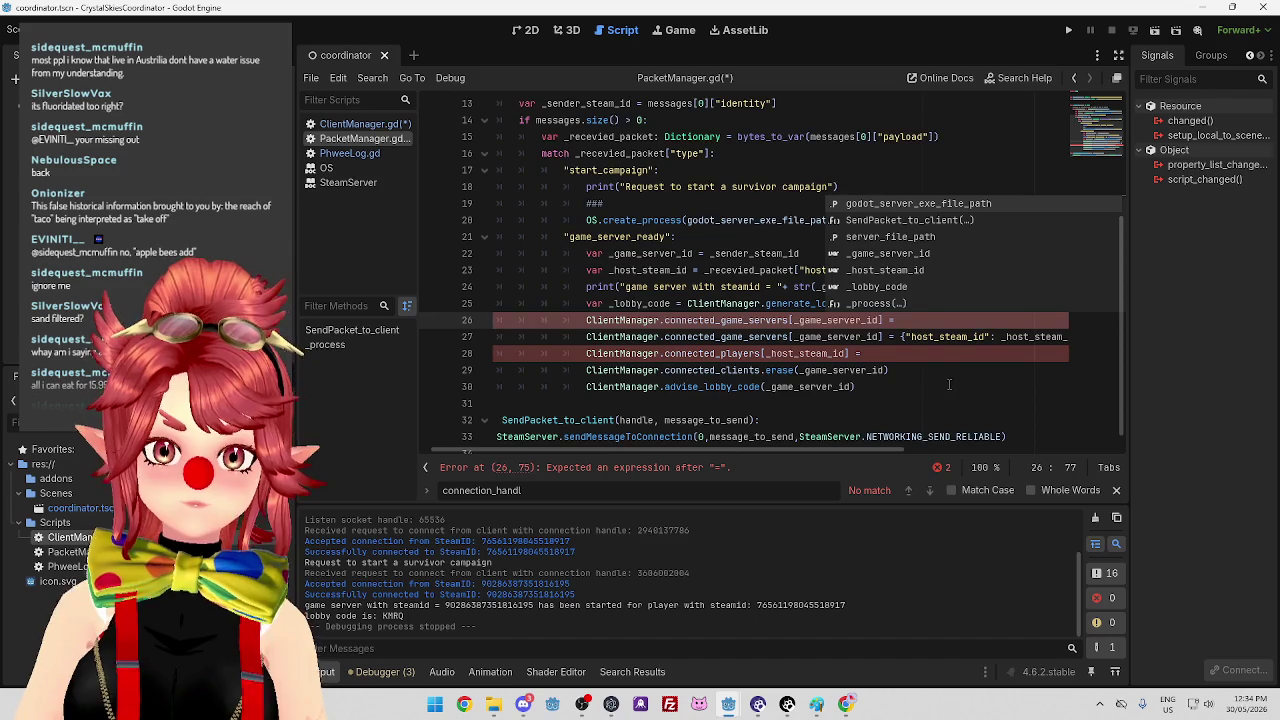
Change the assigned value to ClientManager.connected_clients[_game_server_id].
{"action": "left_click_drag", "start_coordinate": [884, 322], "coordinate": [941, 320]}
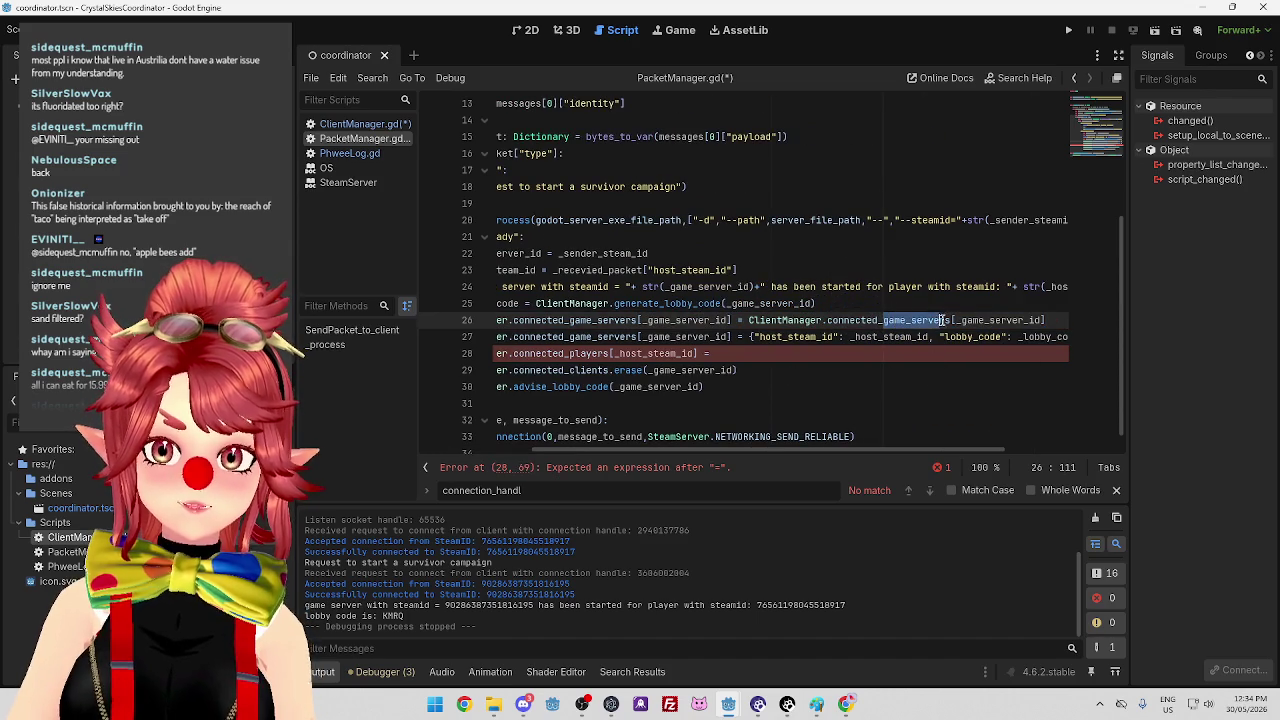
{"action": "type", "text": "clients"}
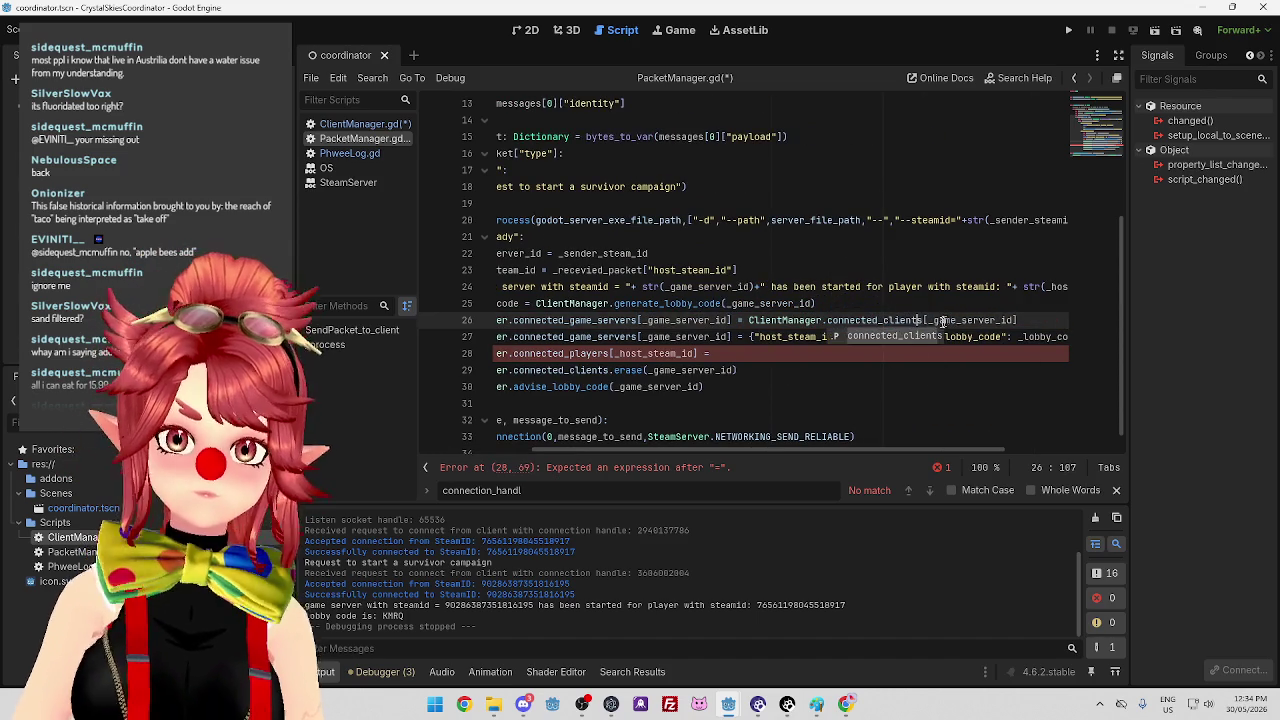
{"action": "left_click", "coordinate": [822, 364]}
{"action": "mouse_move", "coordinate": [798, 446]}
{"action": "left_mouse_down"}
{"action": "mouse_move", "coordinate": [707, 440]}
{"action": "mouse_move", "coordinate": [829, 441]}
{"action": "mouse_move", "coordinate": [769, 448]}
{"action": "left_mouse_up"}
{"action": "left_click", "coordinate": [812, 353]}
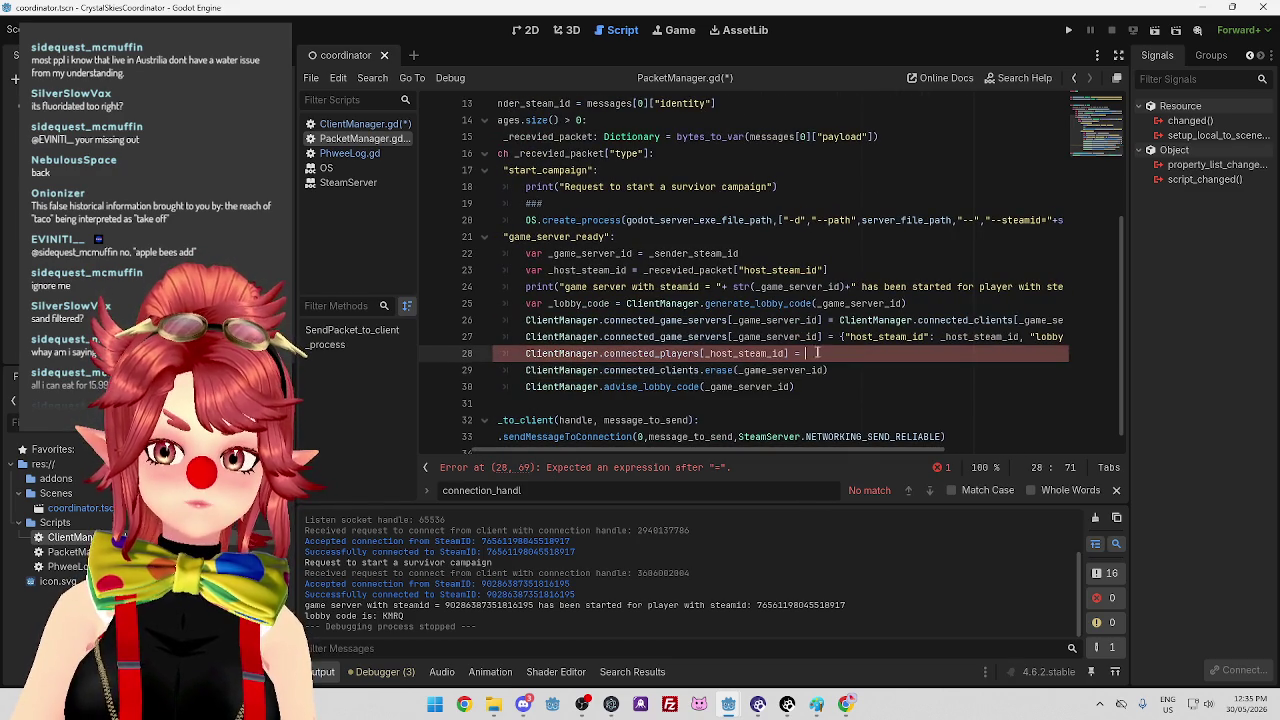